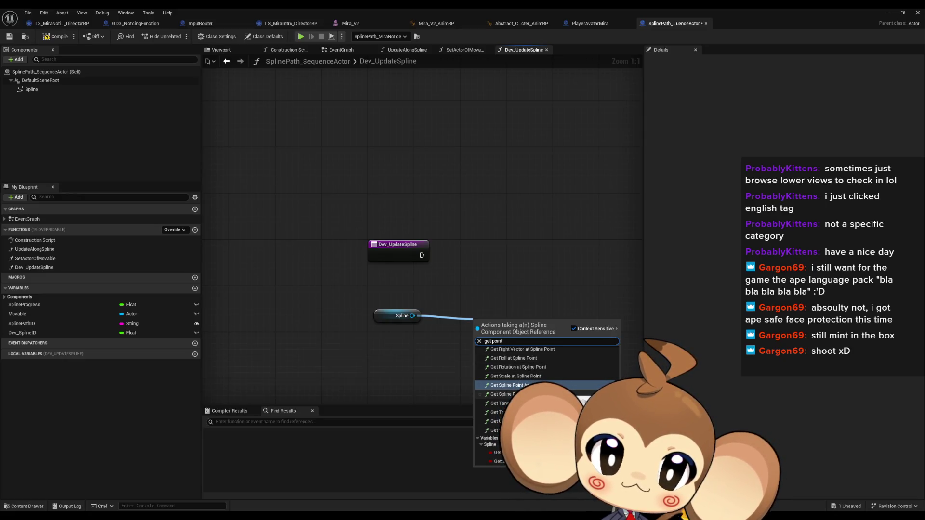
Step: Scroll through the spline action list, then dismiss it
scroll(545, 400, "up", 1)
scroll(544, 400, "up", 3)
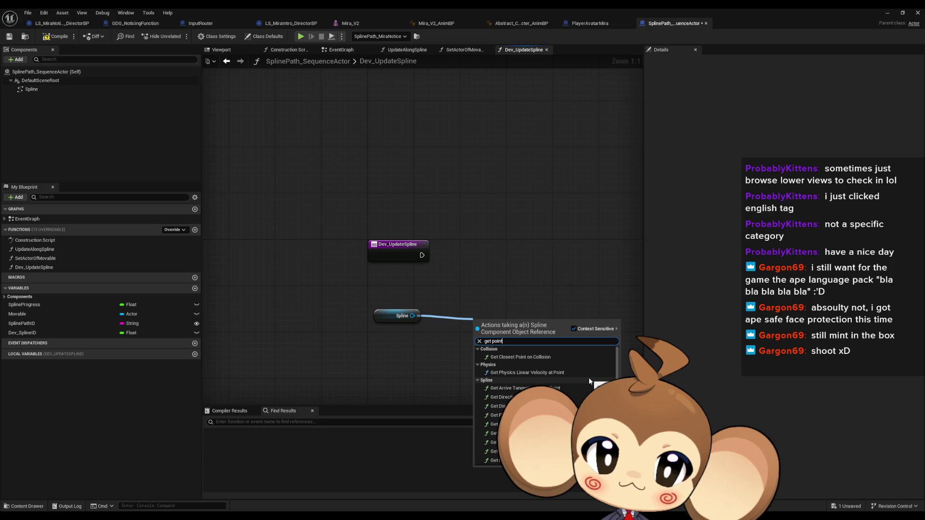
scroll(590, 381, "down", 1)
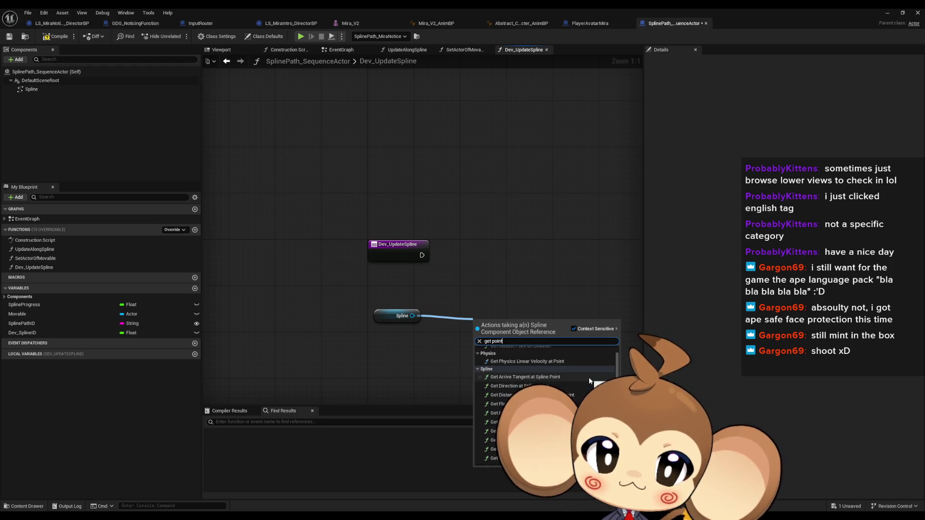
scroll(589, 381, "down", 1)
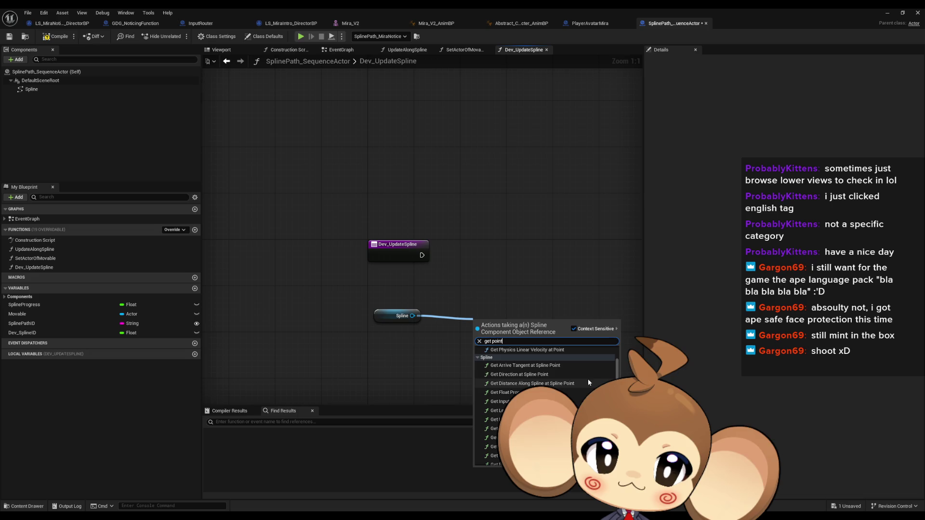
scroll(588, 380, "down", 1)
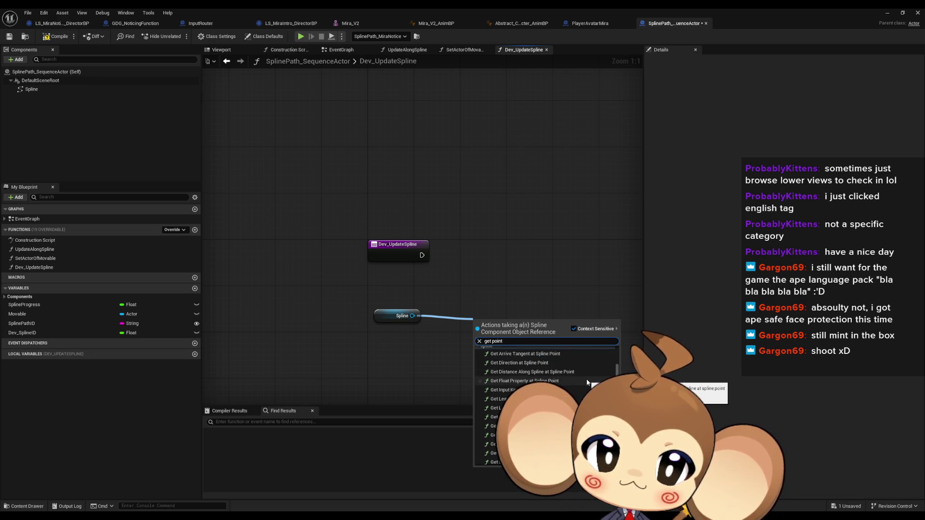
scroll(586, 382, "down", 1)
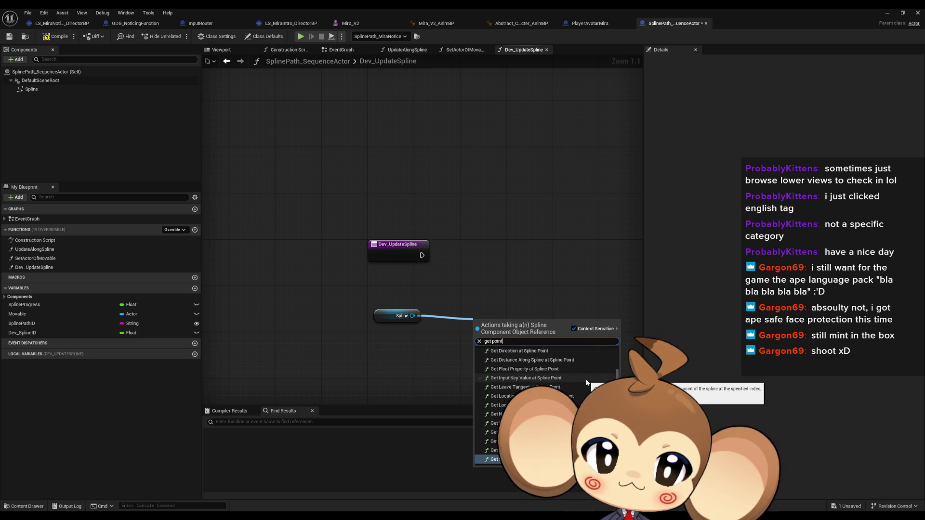
scroll(587, 381, "down", 1)
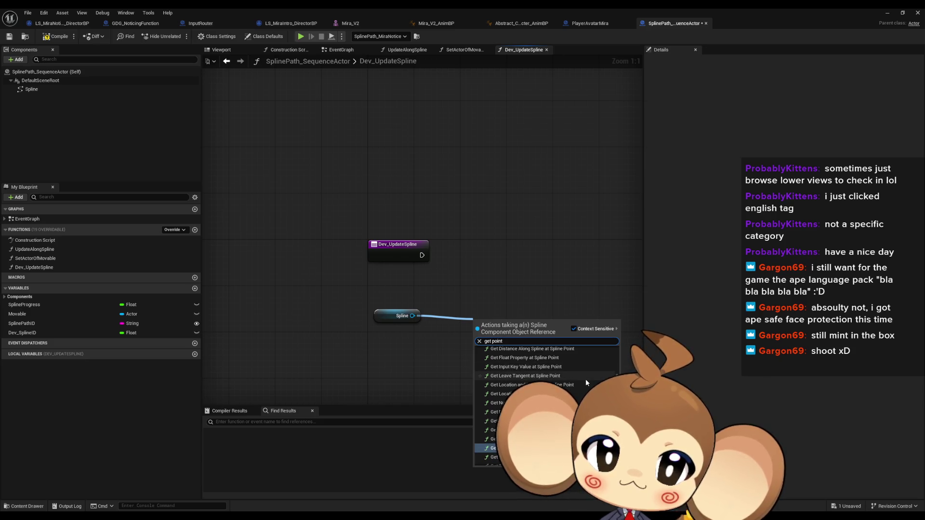
scroll(586, 379, "down", 1)
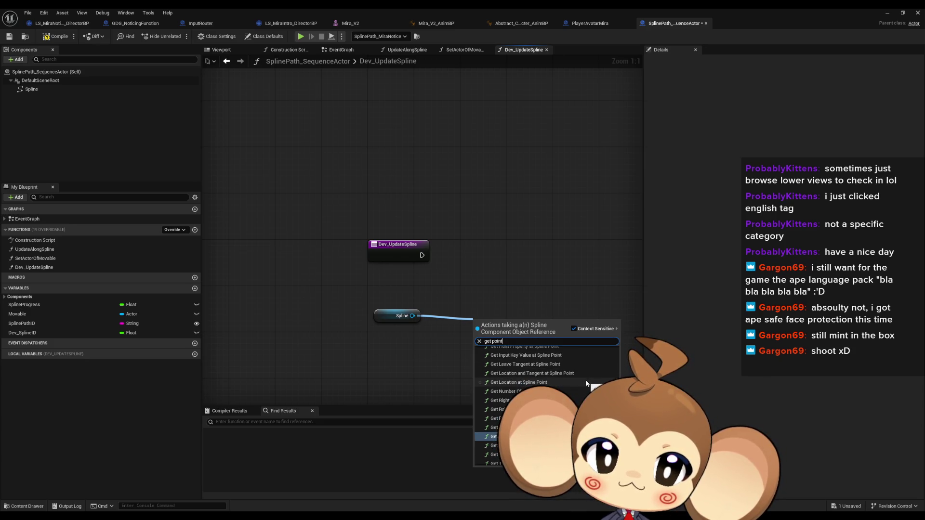
scroll(586, 379, "down", 2)
scroll(587, 382, "down", 1)
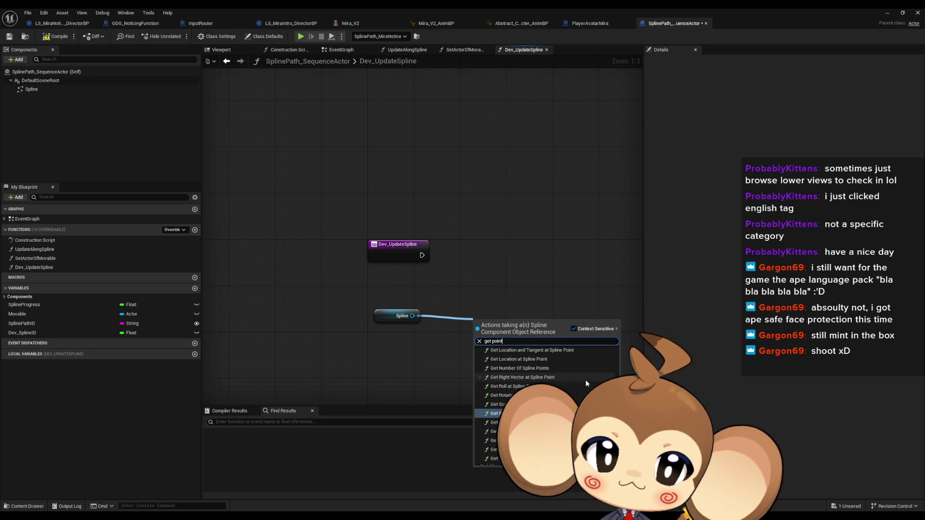
scroll(586, 379, "down", 1)
scroll(586, 377, "down", 2)
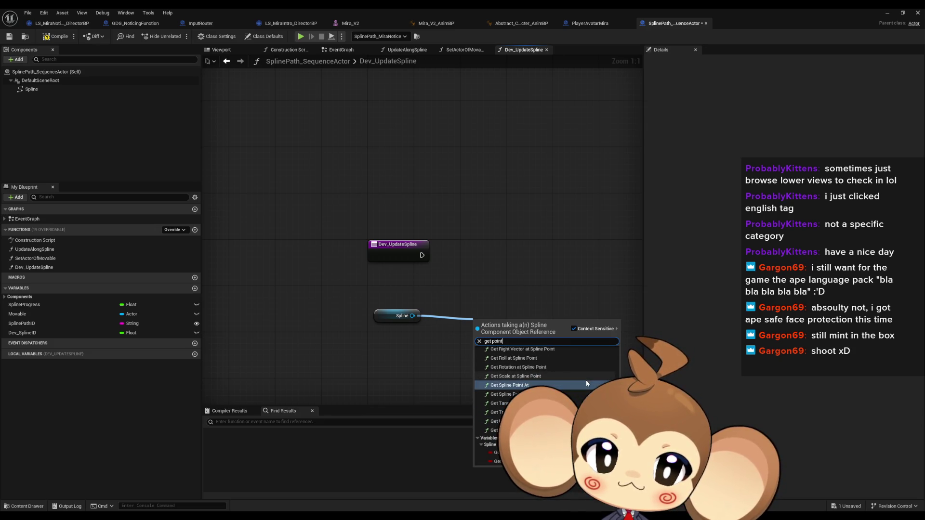
key("Escape")
Step: From the Spline reference, search 'create' and 'spline', then browse the Spline action category
left_click_drag(413, 316, 445, 316)
type("create")
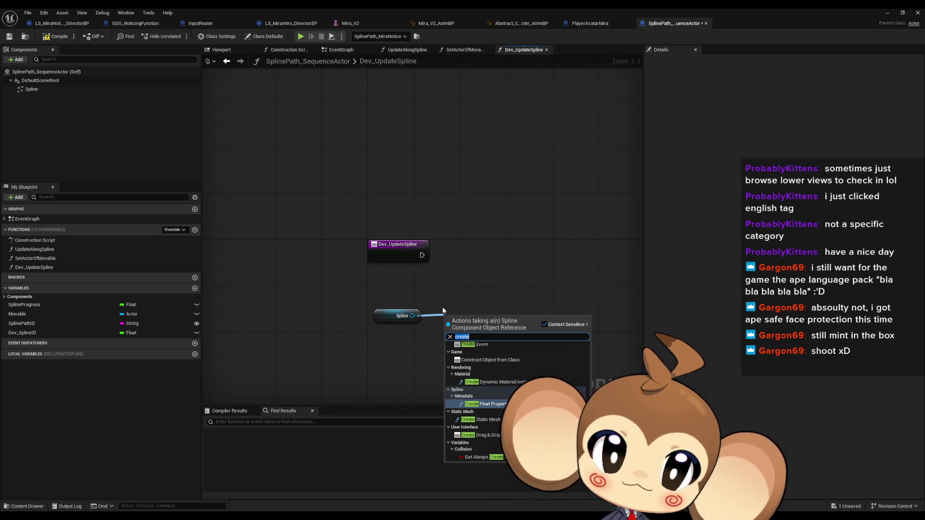
key("ctrl+a")
type("spline")
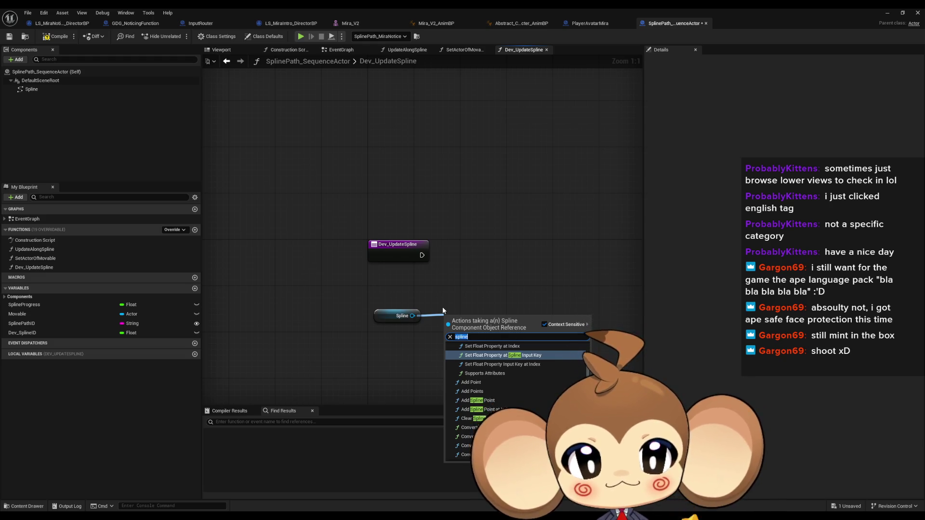
key("BackSpace")
key("BackSpace")
key("BackSpace")
scroll(450, 441, "down", 10)
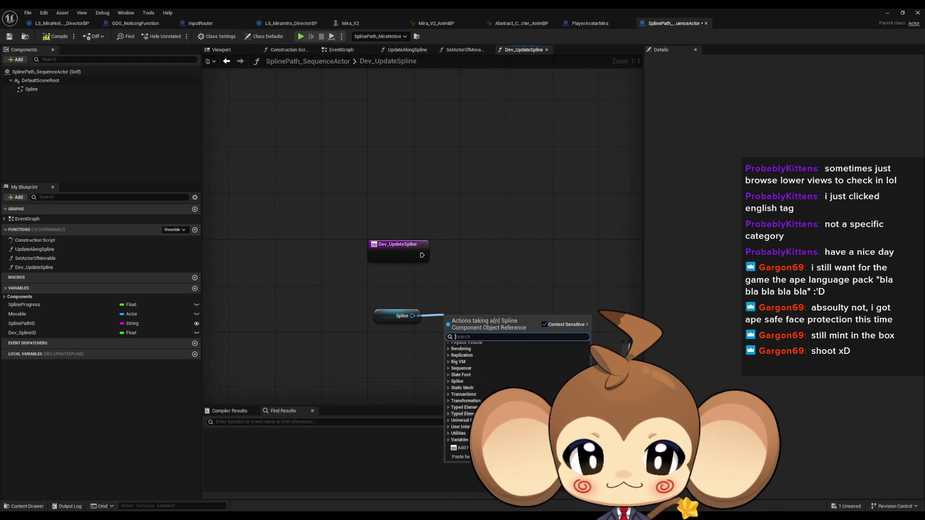
scroll(470, 400, "down", 8)
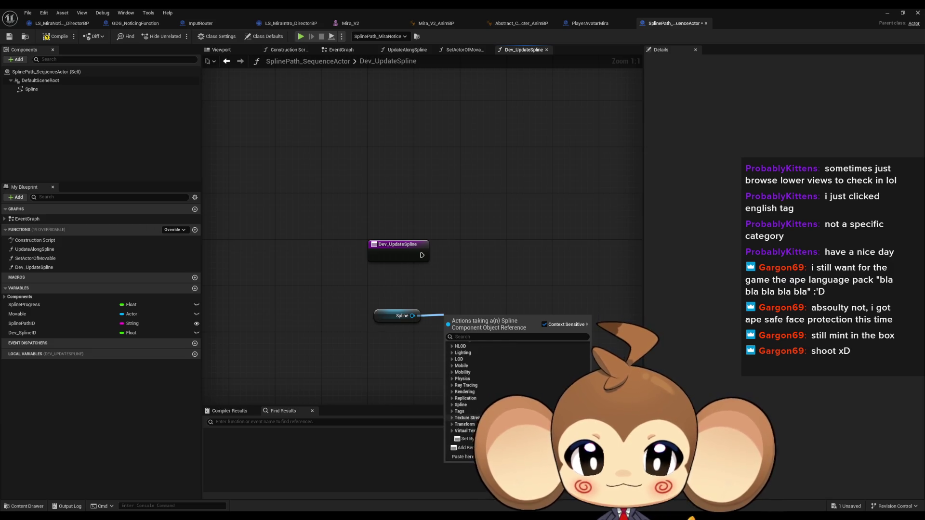
left_click(458, 406)
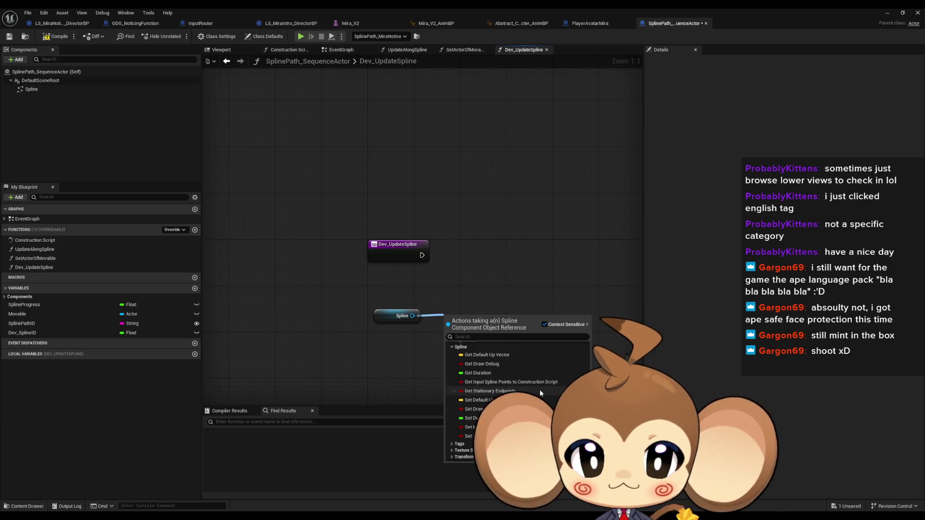
scroll(525, 381, "up", 1)
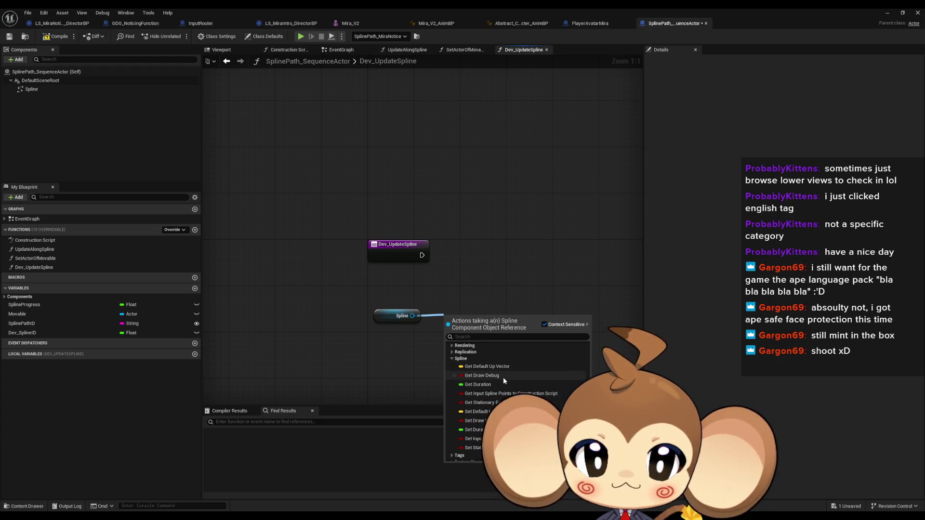
scroll(502, 377, "up", 1)
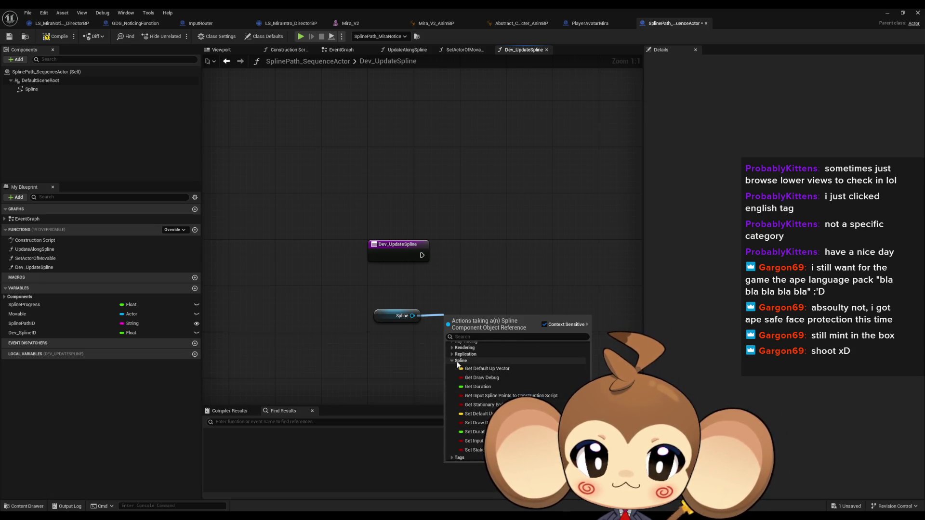
left_click(457, 361)
scroll(474, 390, "up", 5)
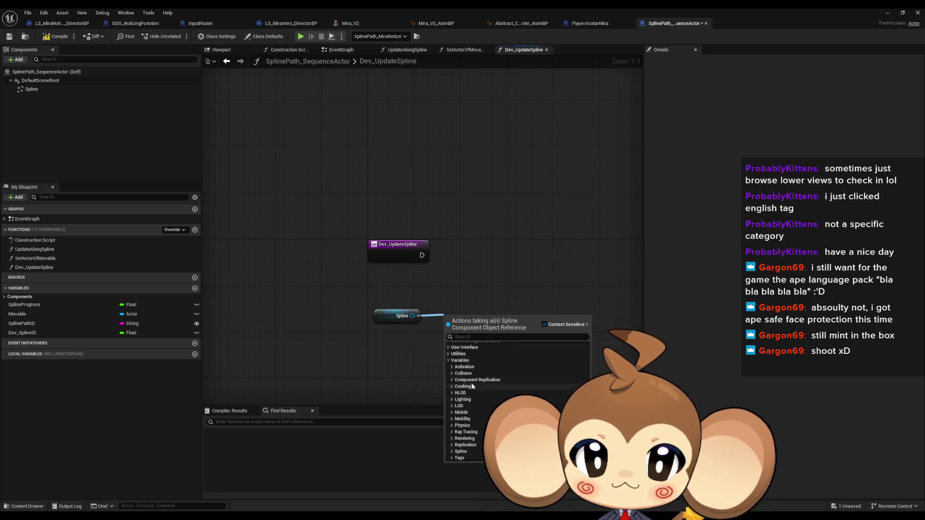
Step: Search 'point' and add a Get Spline Point At node wired to the Spline reference
type("point")
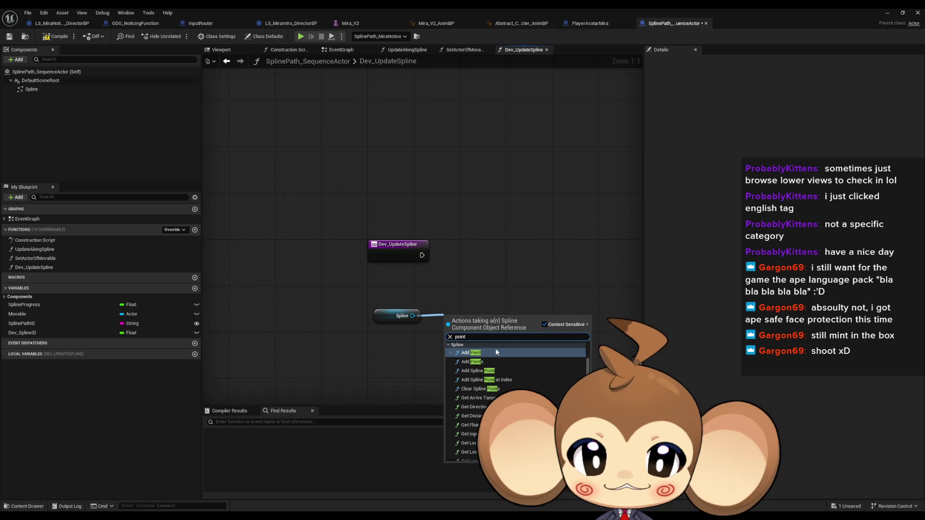
scroll(496, 358, "down", 1)
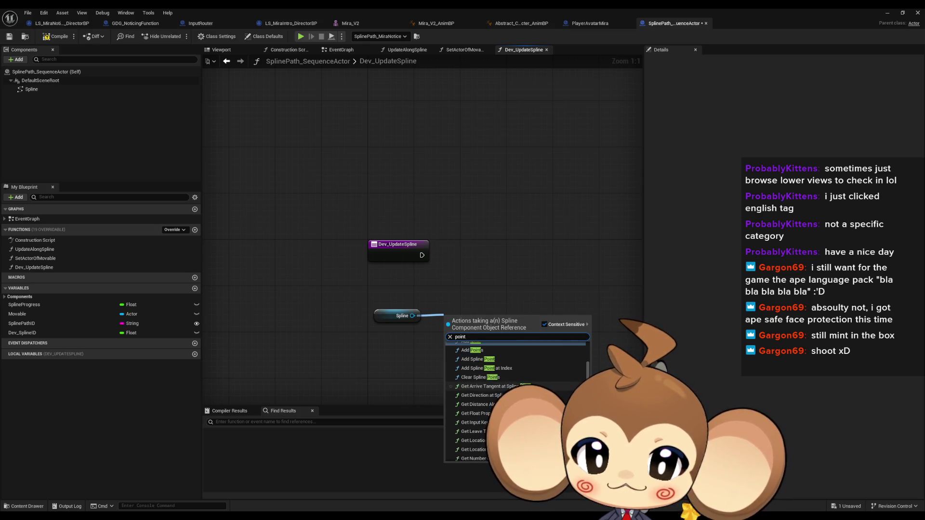
scroll(496, 366, "down", 10)
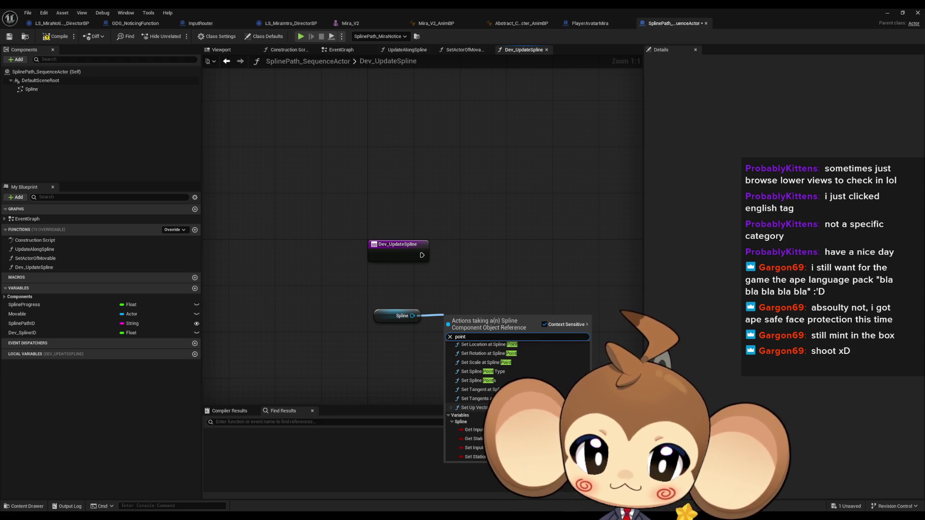
scroll(496, 366, "up", 3)
scroll(472, 408, "up", 1)
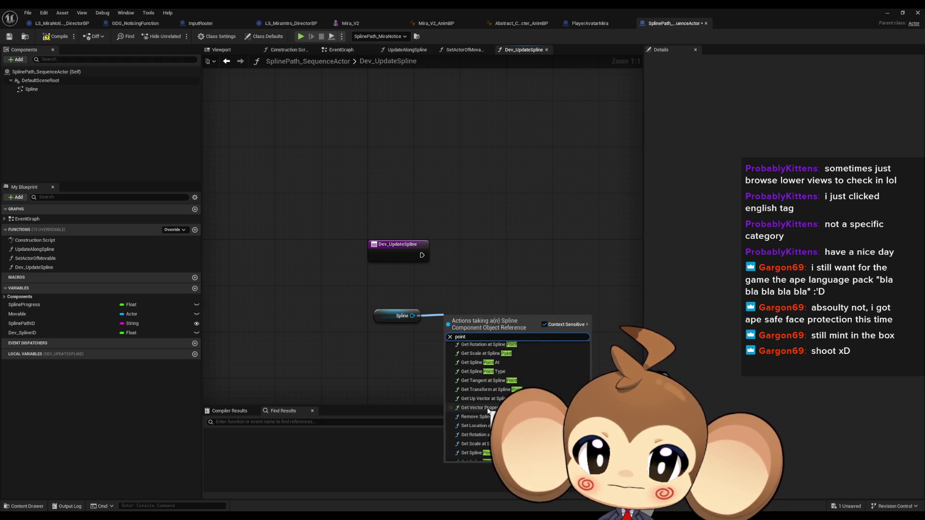
scroll(470, 402, "up", 2)
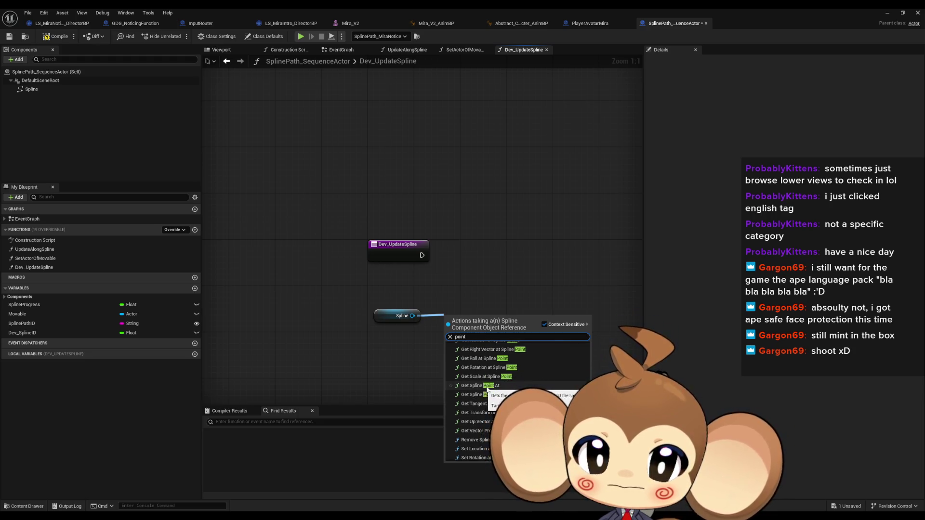
left_click(499, 387)
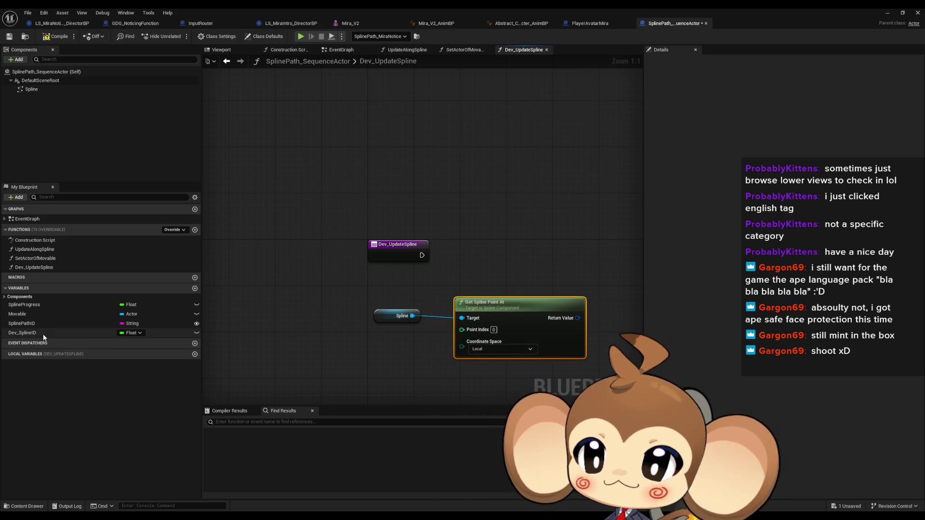
Step: Add a Dev_SplineID getter, truncate it into Point Index, and arrange the nodes
mouse_move(43, 337)
left_mouse_down()
mouse_move(363, 267)
mouse_move(463, 319)
mouse_move(462, 330)
left_mouse_up()
left_click(429, 298)
left_click_drag(440, 291, 451, 280)
mouse_move(374, 273)
left_mouse_down()
mouse_move(435, 276)
mouse_move(373, 275)
left_mouse_up()
mouse_move(506, 321)
left_mouse_down()
mouse_move(506, 298)
mouse_move(489, 315)
left_mouse_up()
Step: Split then recombine Get Spline Point At's Return Value, and search its actions for 'set'
right_click(561, 312)
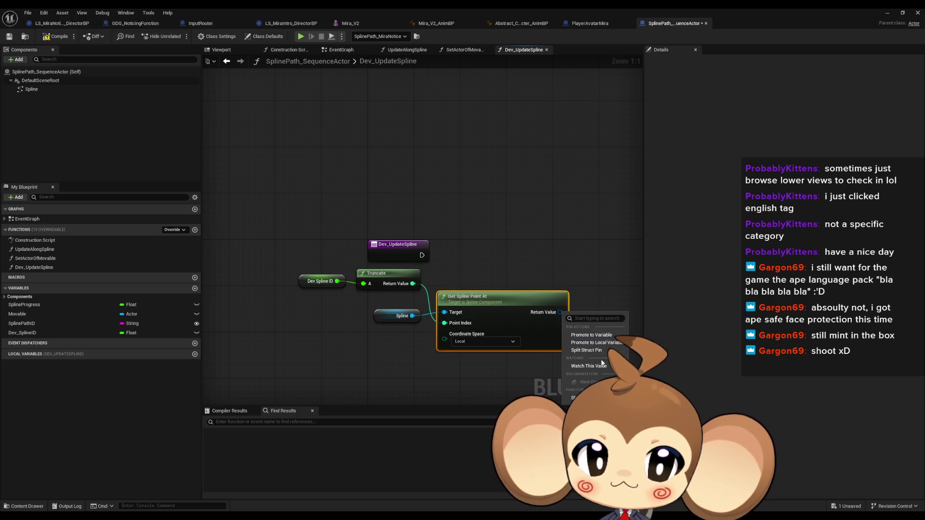
left_click(586, 350)
mouse_move(568, 304)
left_mouse_down()
mouse_move(463, 280)
mouse_move(486, 280)
left_mouse_up()
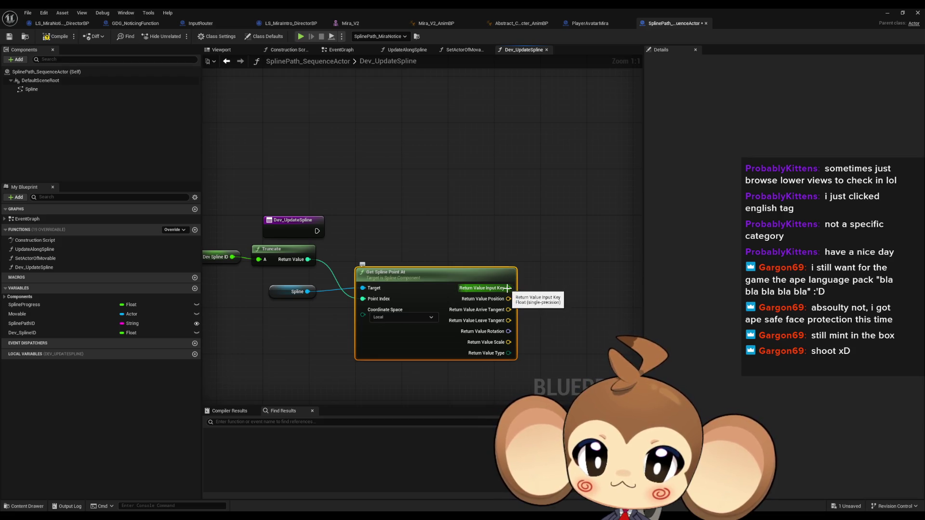
right_click(507, 288)
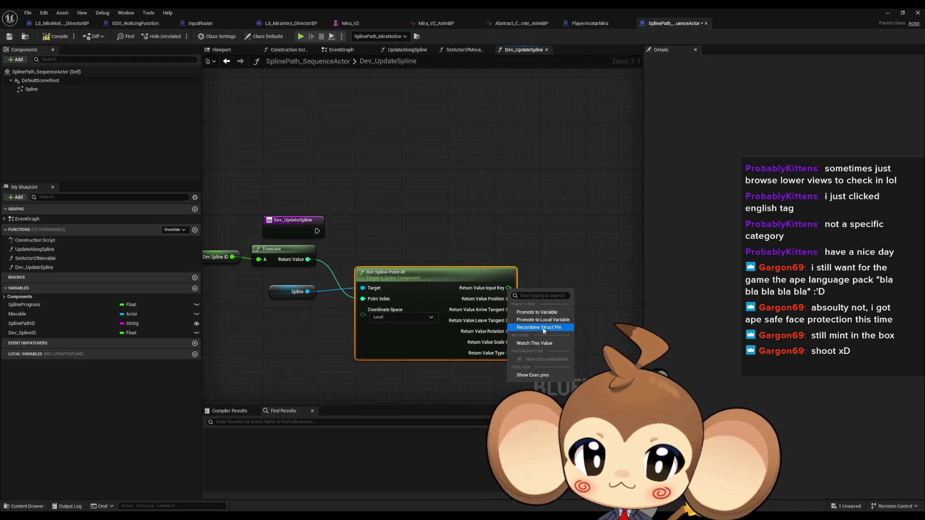
left_click(532, 327)
mouse_move(480, 288)
left_mouse_down()
mouse_move(526, 271)
mouse_move(516, 255)
left_mouse_up()
type("set")
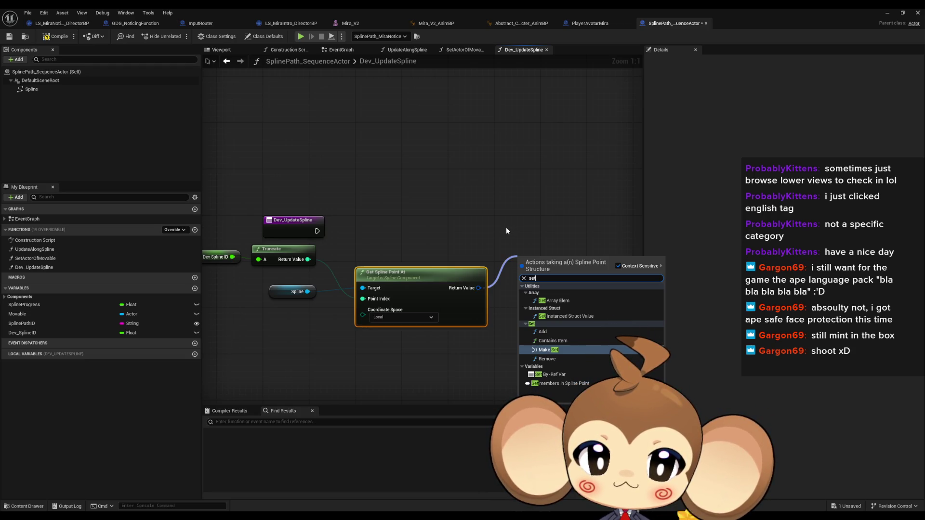
Step: Wire the Spline reference into Get Spline Point At's Target
left_click(504, 227)
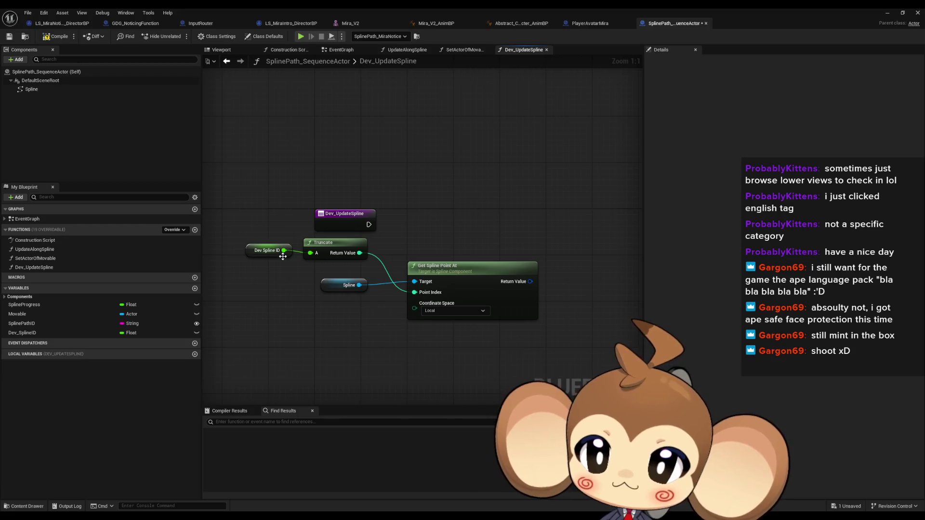
mouse_move(359, 285)
left_mouse_down()
mouse_move(390, 350)
mouse_move(406, 344)
left_mouse_up()
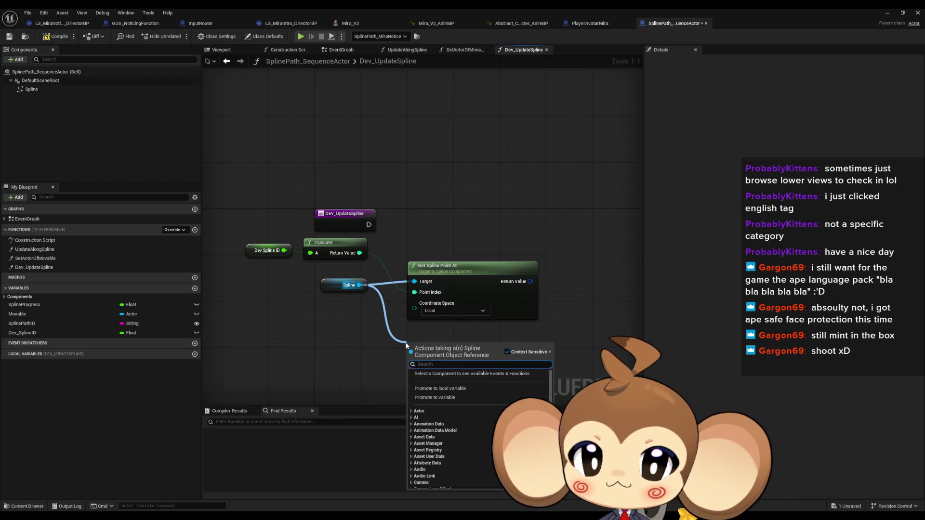
type("get po")
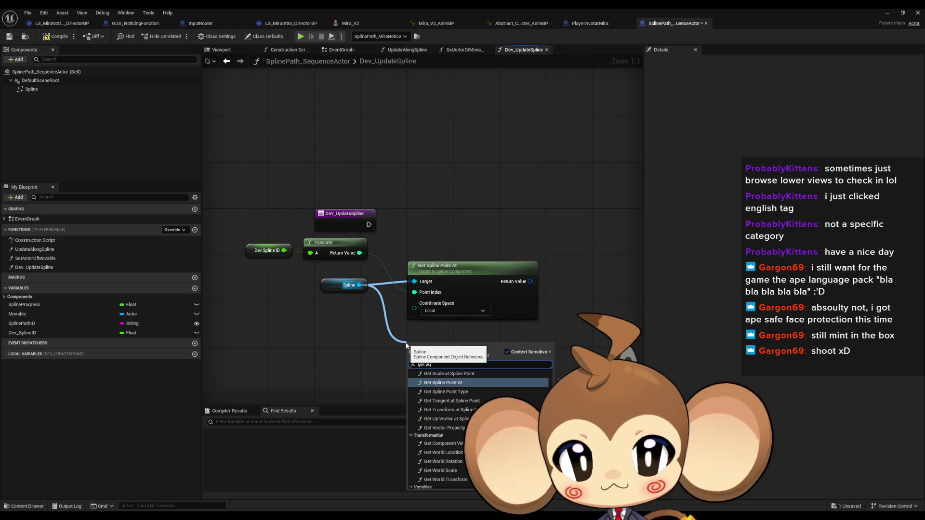
type("i")
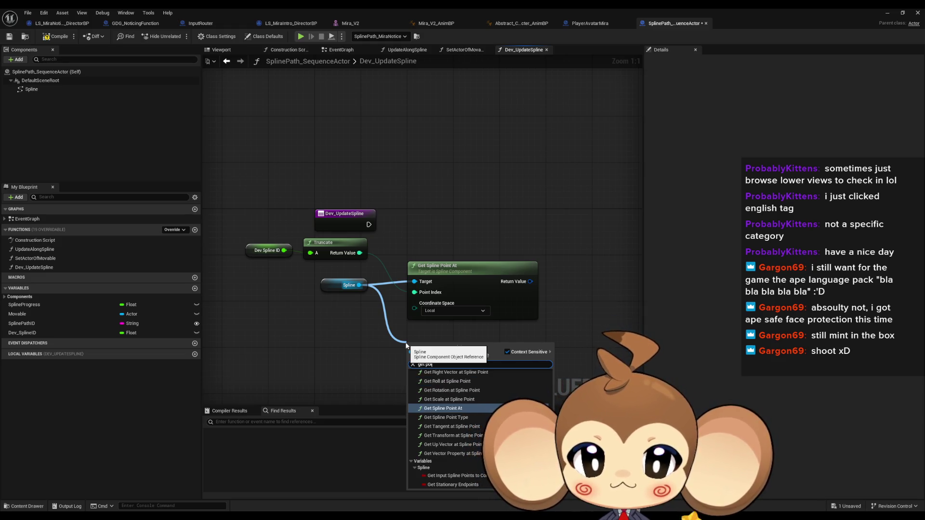
key("BackSpace")
key("BackSpace")
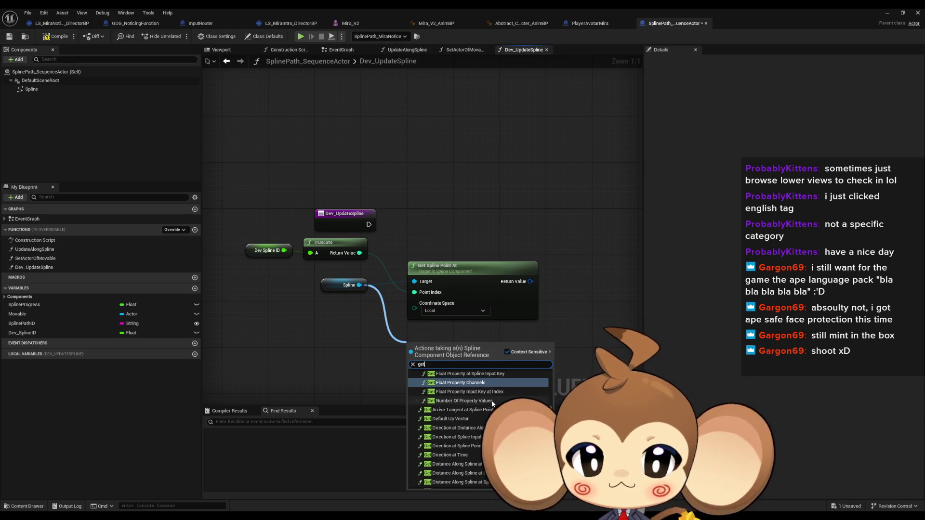
scroll(492, 400, "up", 3)
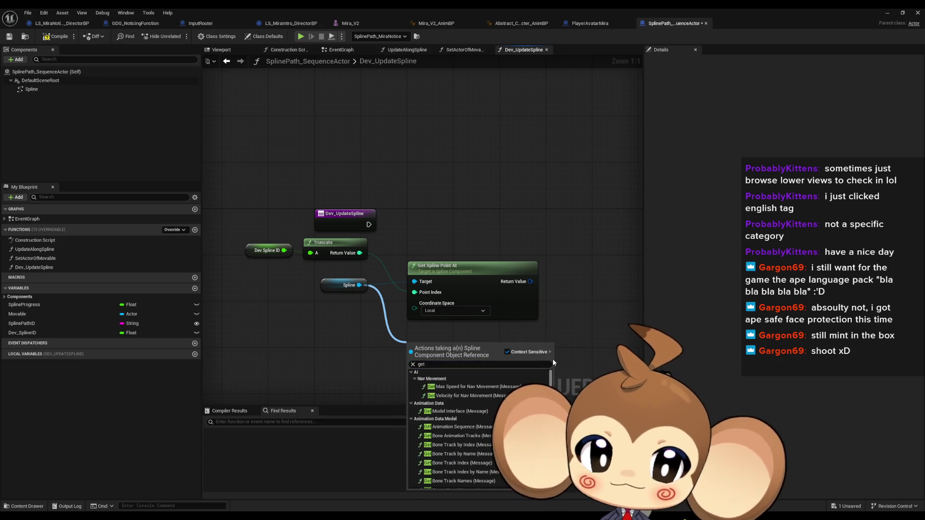
mouse_move(359, 285)
left_mouse_down()
mouse_move(415, 282)
mouse_move(376, 328)
left_mouse_up()
Step: Search the Spline pin's actions for 'clear', then browse the 'spline' results
type("clear")
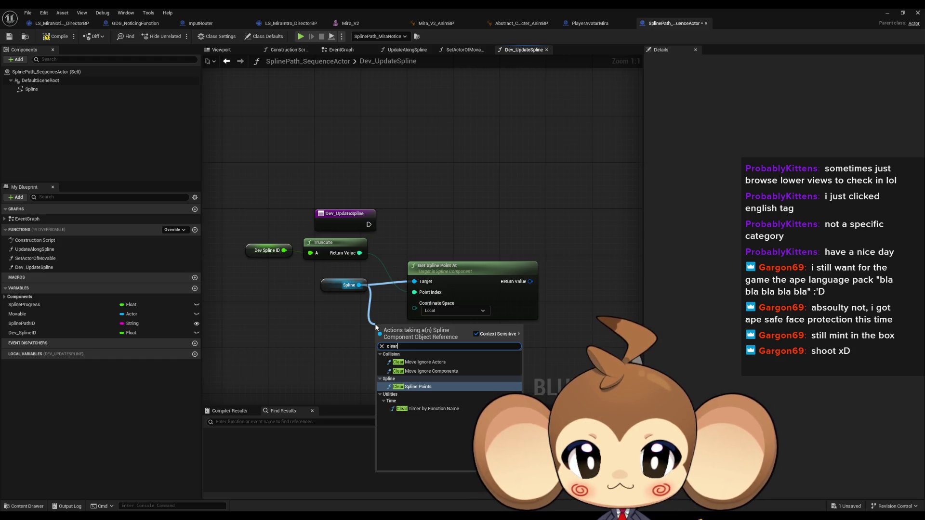
key("BackSpace")
key("BackSpace")
key("BackSpace")
type("spline")
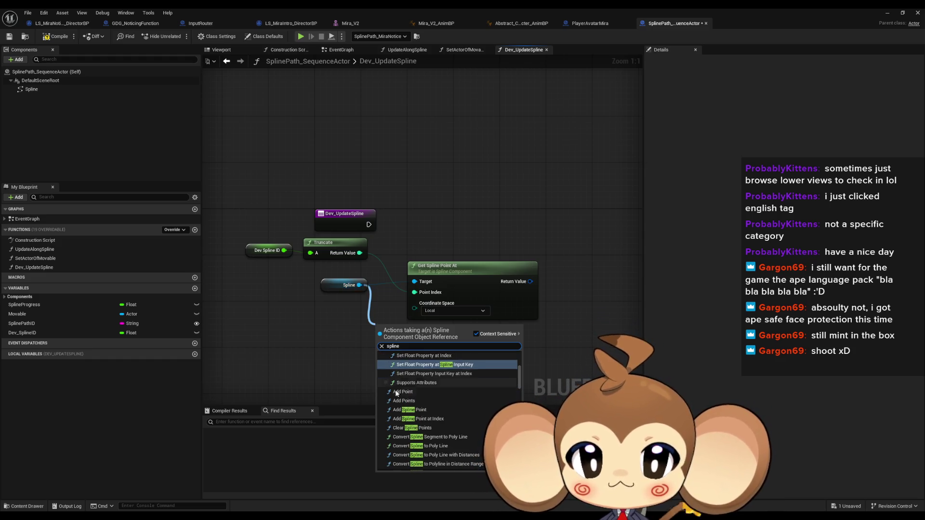
scroll(395, 392, "up", 5)
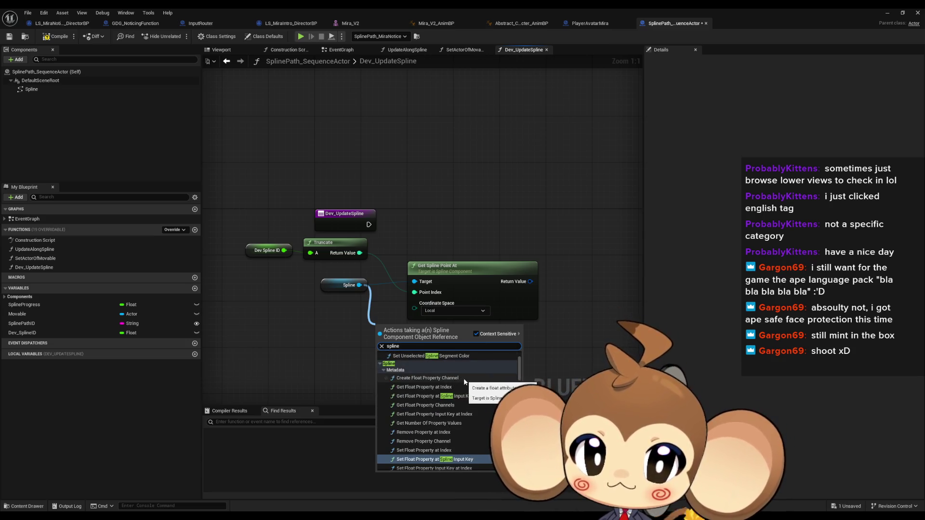
scroll(436, 371, "up", 3)
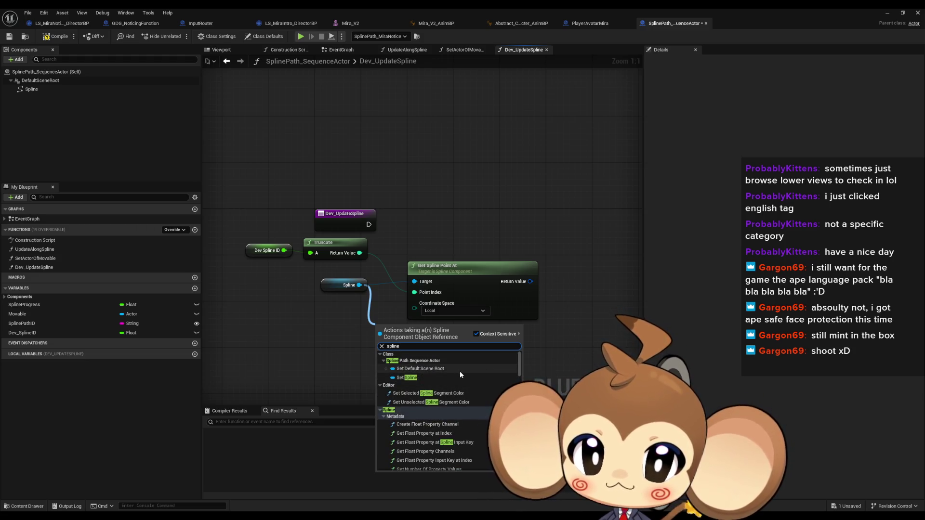
scroll(460, 374, "down", 3)
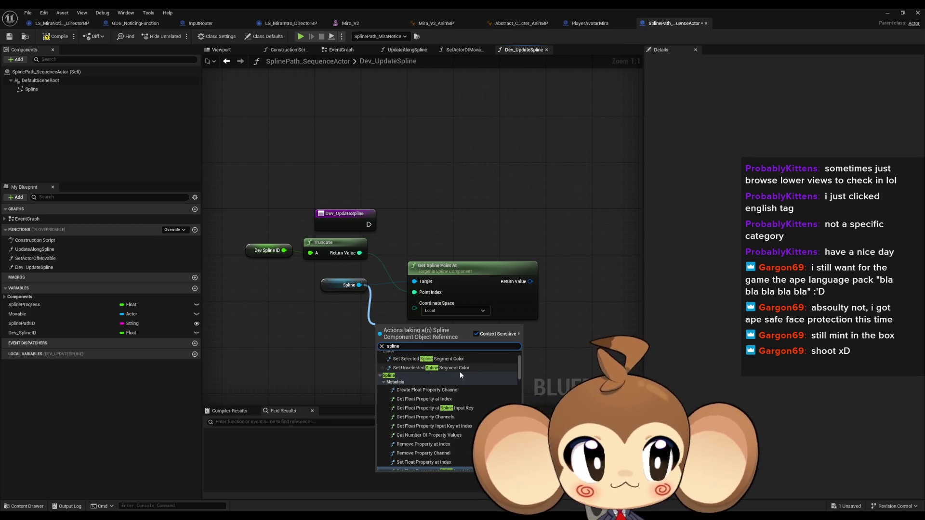
scroll(458, 372, "down", 1)
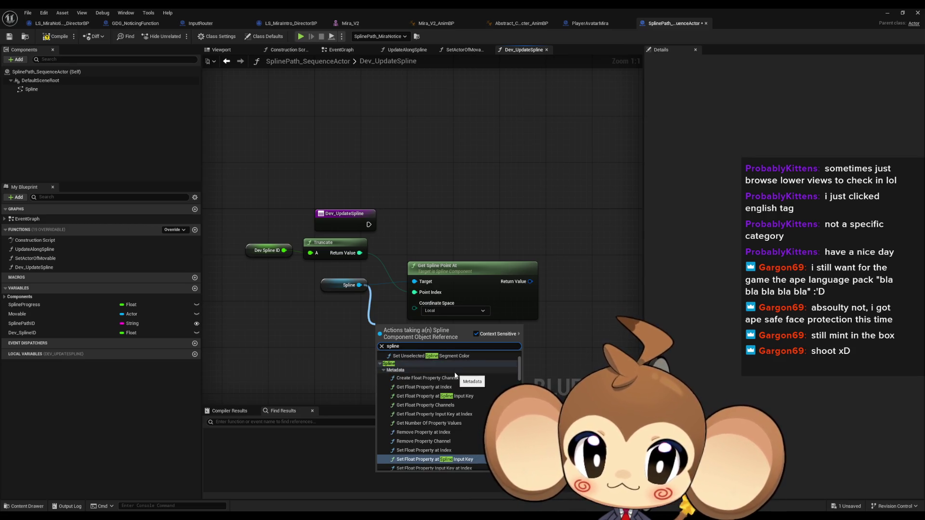
scroll(455, 374, "down", 1)
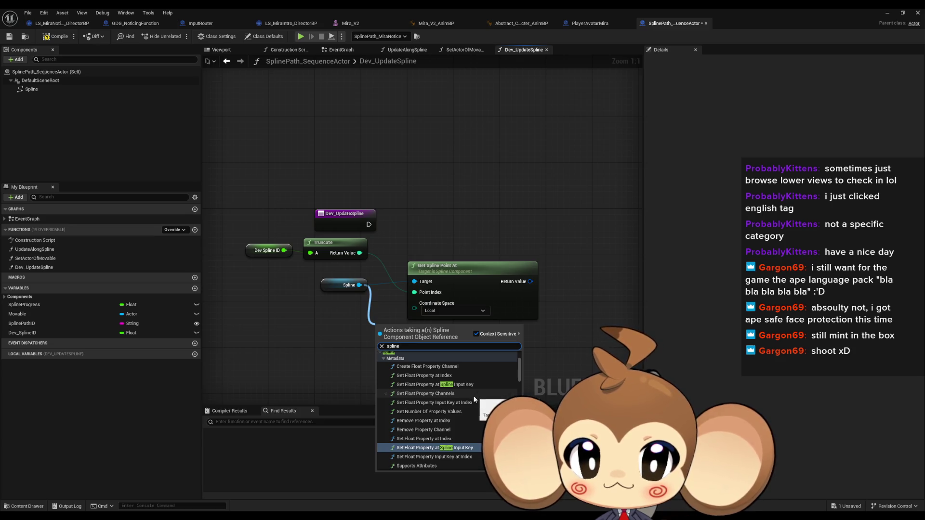
scroll(457, 417, "down", 1)
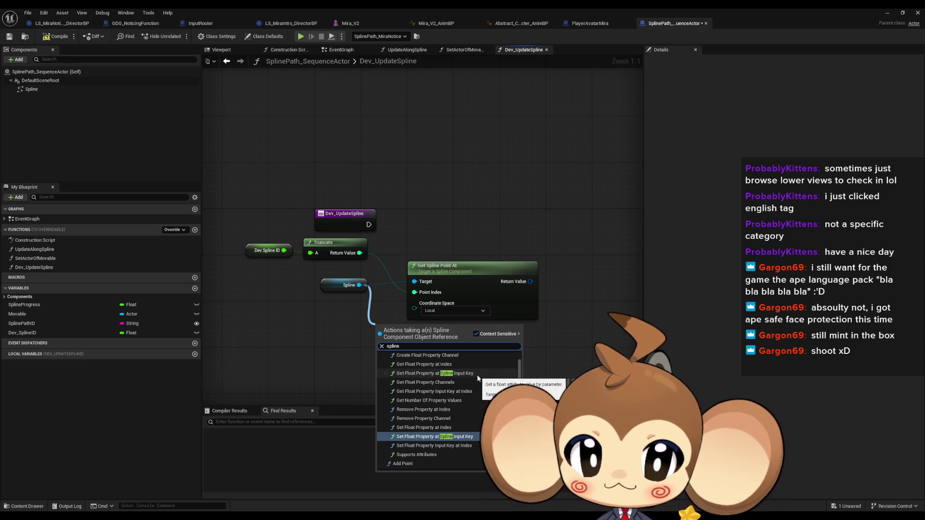
scroll(477, 376, "down", 1)
scroll(477, 375, "down", 4)
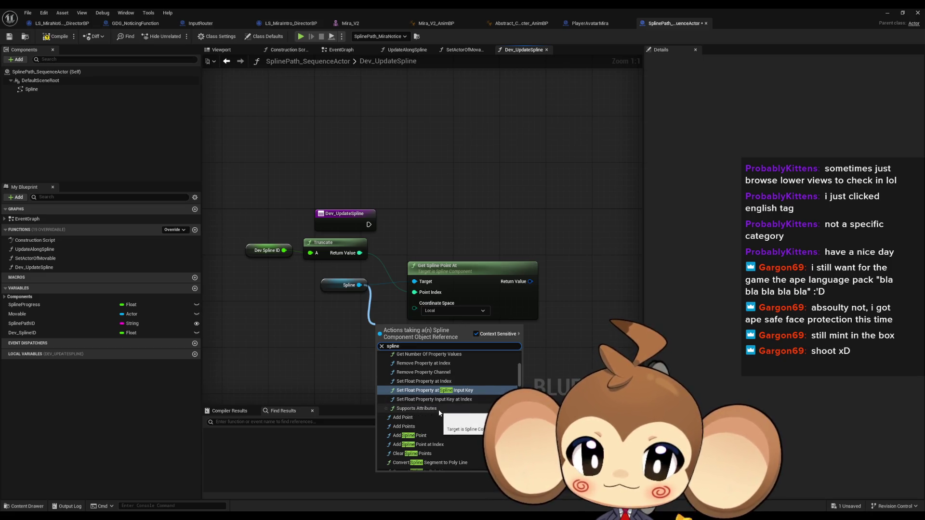
scroll(434, 407, "down", 5)
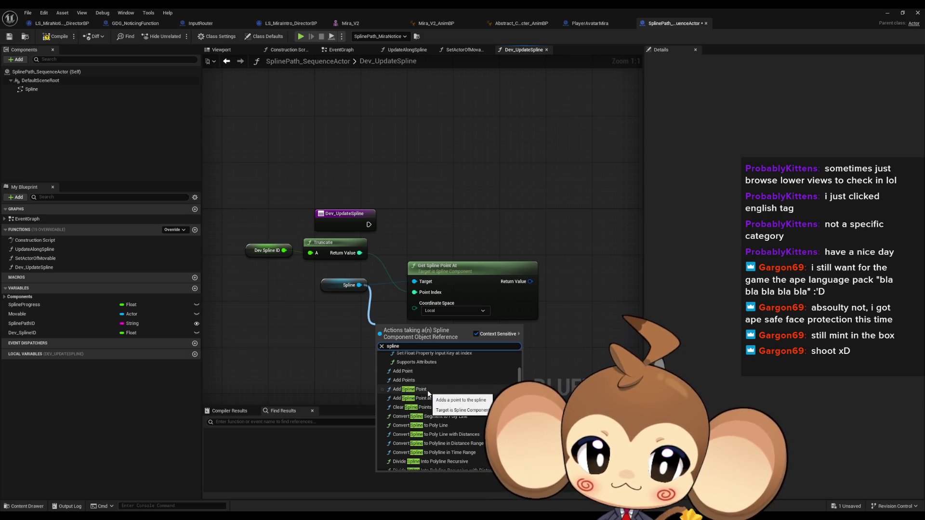
Step: Add Add Point and Add Spline Point nodes wired from the Spline reference
left_click(404, 372)
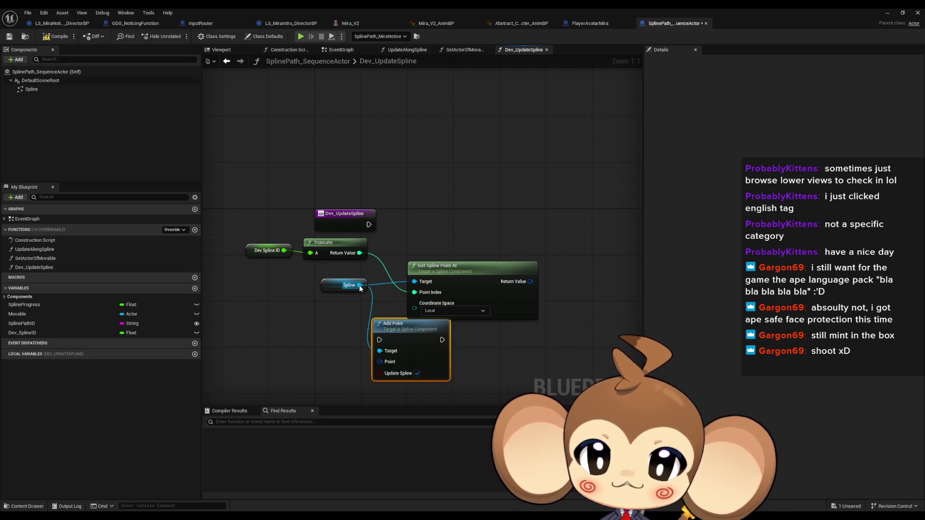
left_click_drag(351, 384, 350, 385)
type("add splin")
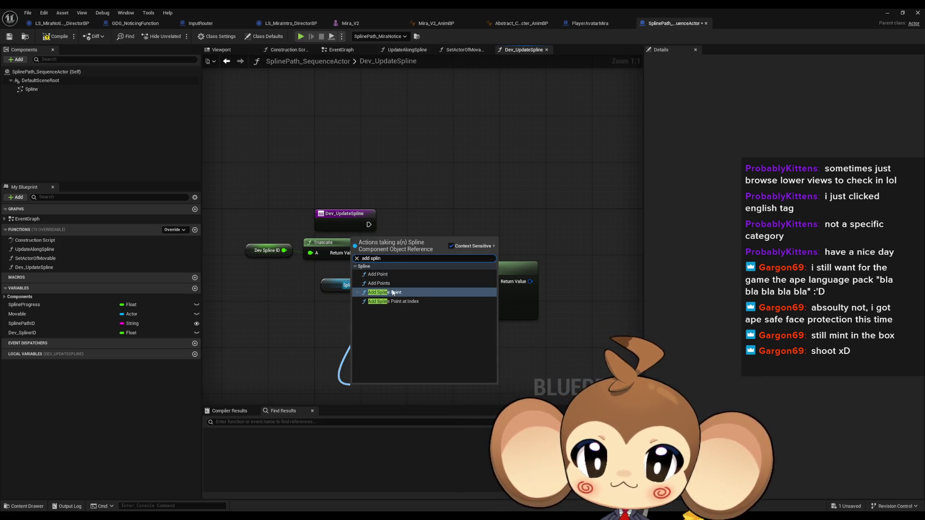
left_click(393, 292)
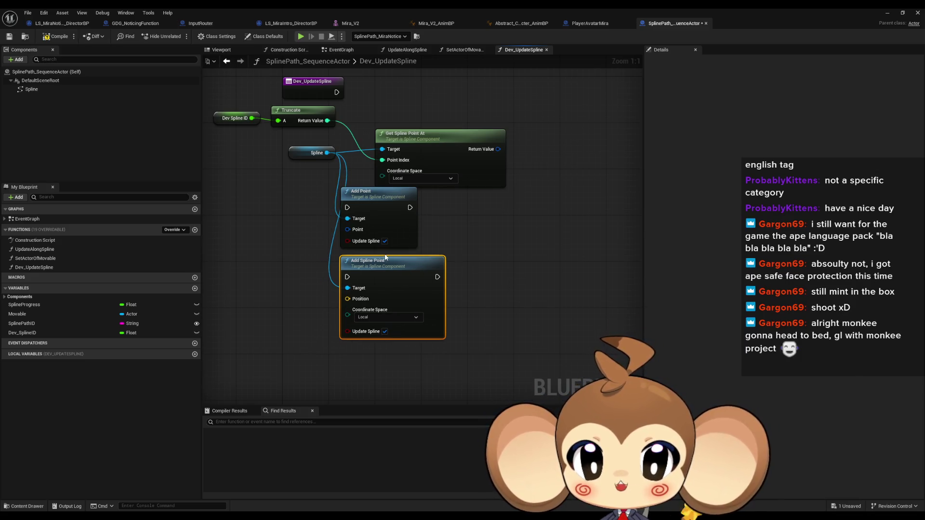
Step: Split Add Point's Point input into separate fields and rearrange the nodes
right_click(348, 230)
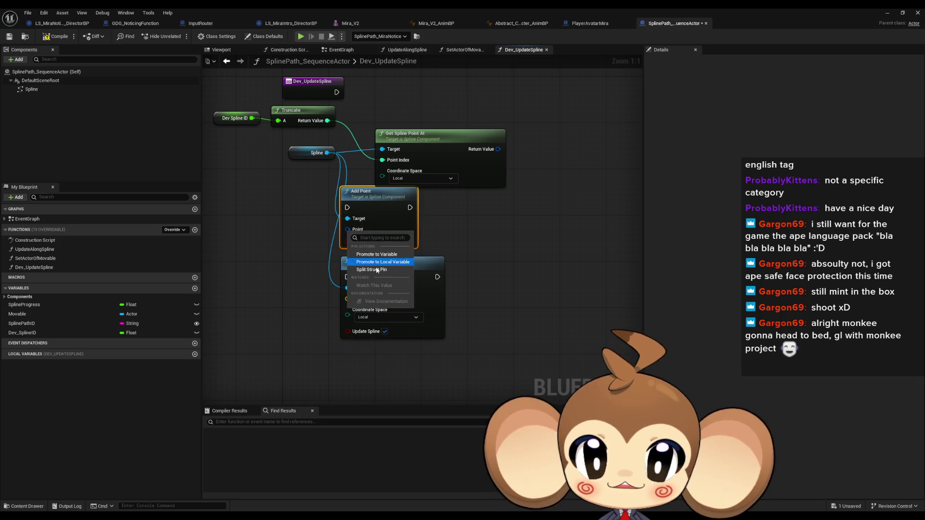
left_click(377, 270)
left_click_drag(421, 218, 525, 217)
left_click_drag(405, 268, 386, 301)
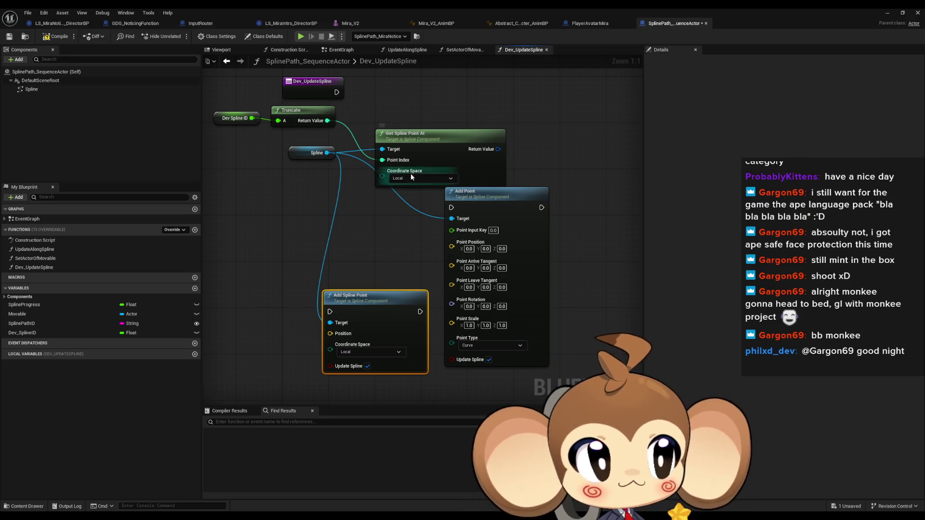
Step: Search the Spline pin's actions for 'spline' and 'get', and add a second Get Spline Point At node
left_click_drag(326, 157, 297, 239)
type("spline")
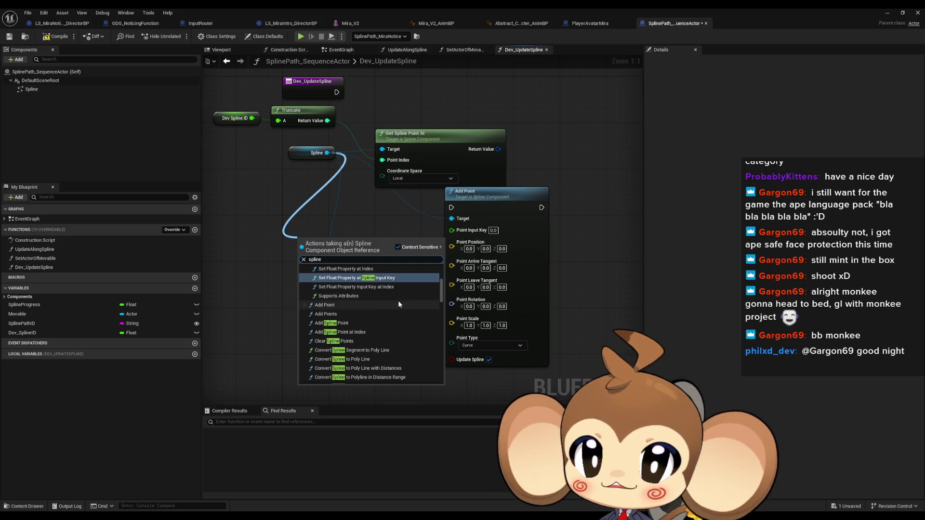
scroll(398, 301, "down", 1)
scroll(391, 306, "down", 3)
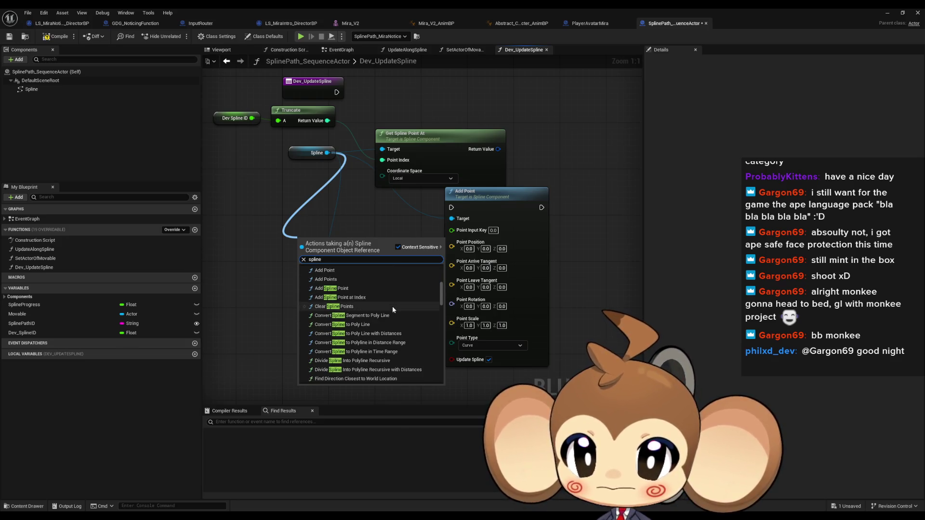
scroll(392, 306, "down", 5)
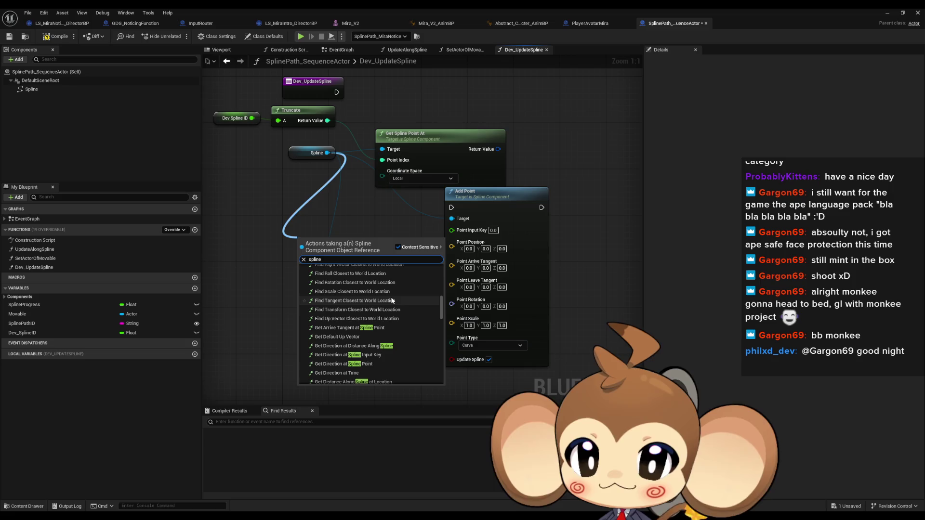
scroll(393, 301, "down", 1)
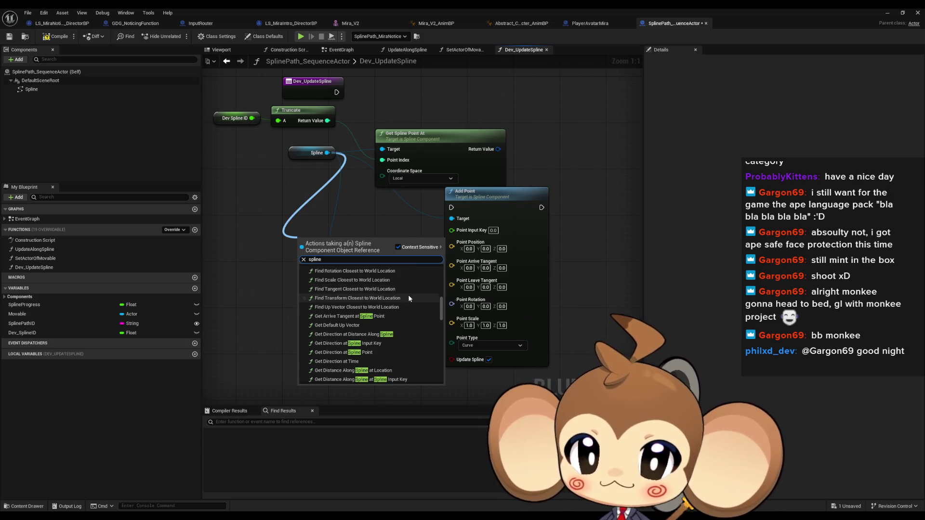
type(" get")
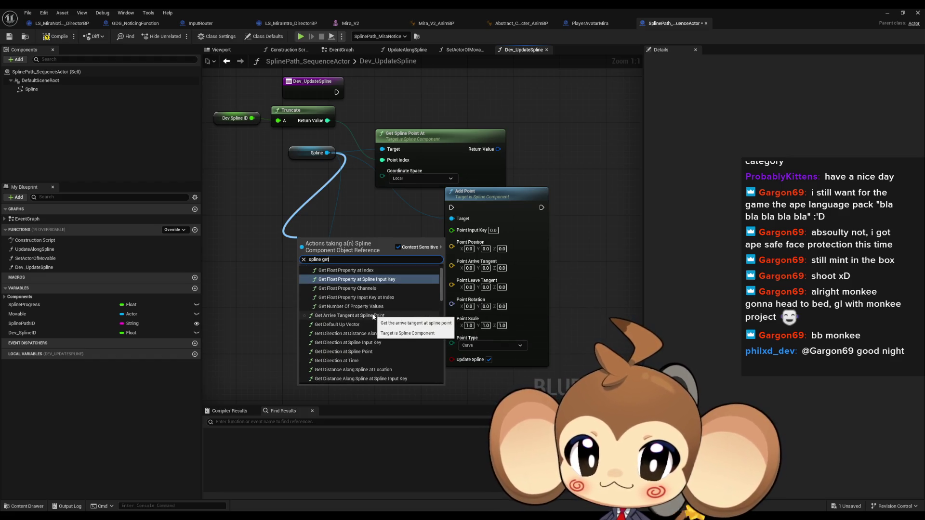
scroll(376, 316, "down", 1)
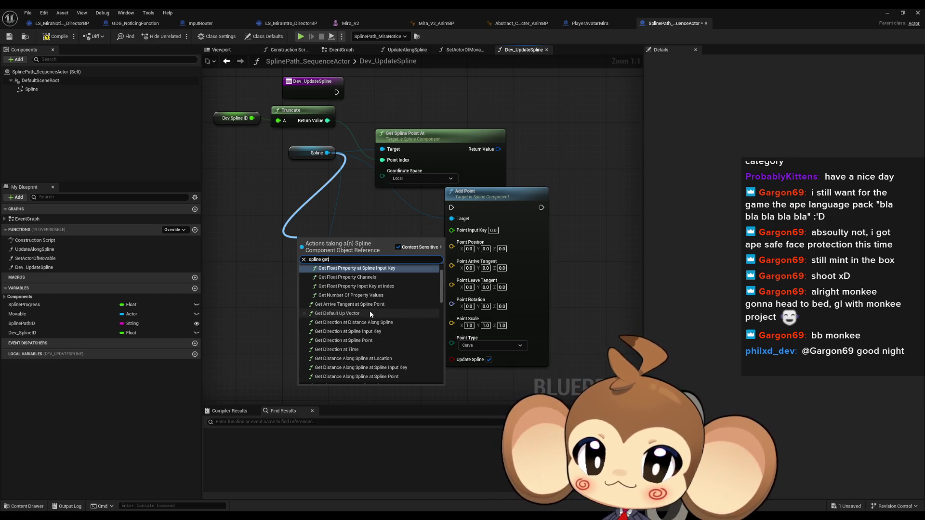
scroll(381, 314, "down", 1)
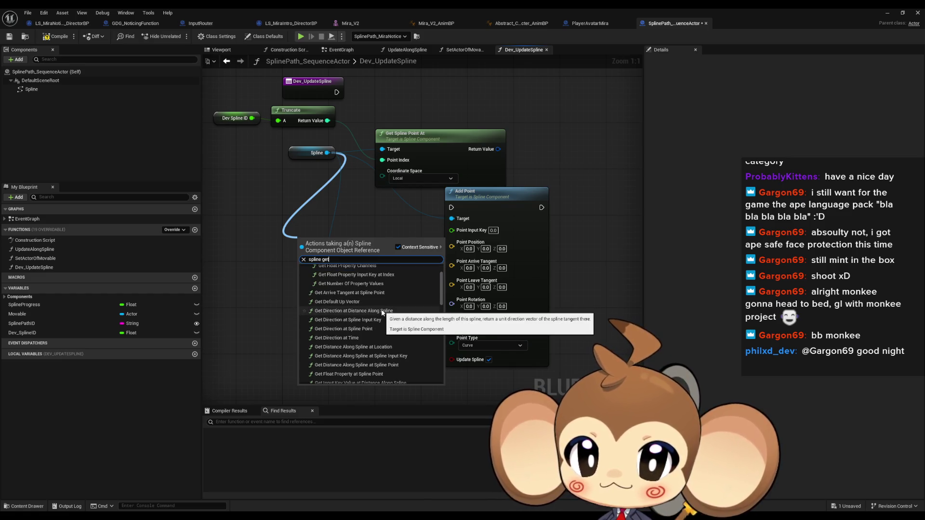
scroll(382, 310, "down", 1)
scroll(382, 309, "down", 1)
scroll(384, 311, "down", 5)
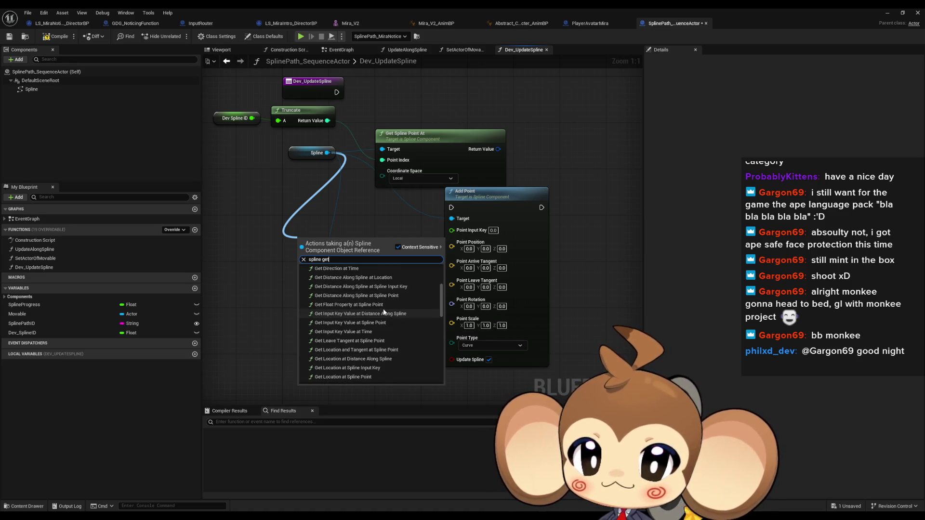
scroll(392, 311, "down", 1)
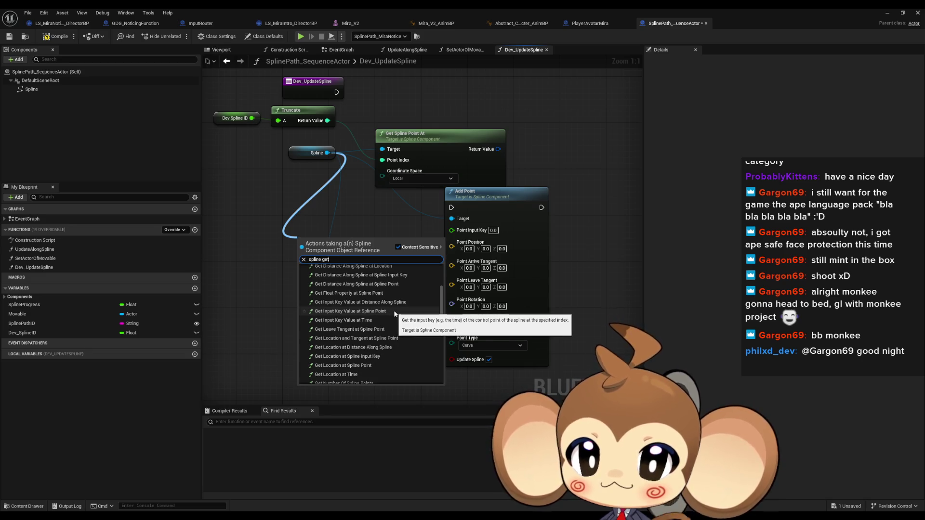
scroll(394, 314, "down", 1)
scroll(394, 313, "down", 1)
scroll(395, 313, "down", 2)
scroll(394, 313, "down", 2)
scroll(395, 311, "down", 3)
scroll(395, 312, "down", 4)
scroll(395, 313, "down", 3)
scroll(396, 313, "down", 5)
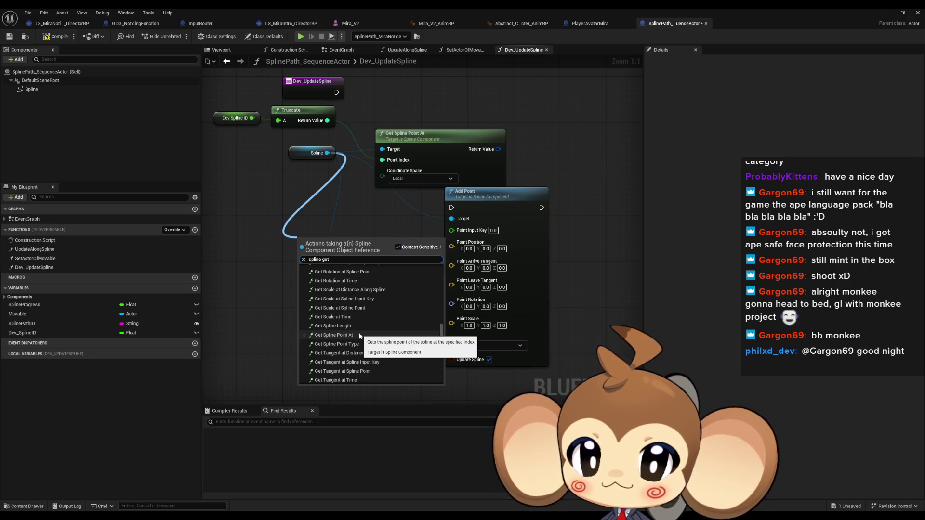
key("ctrl+a")
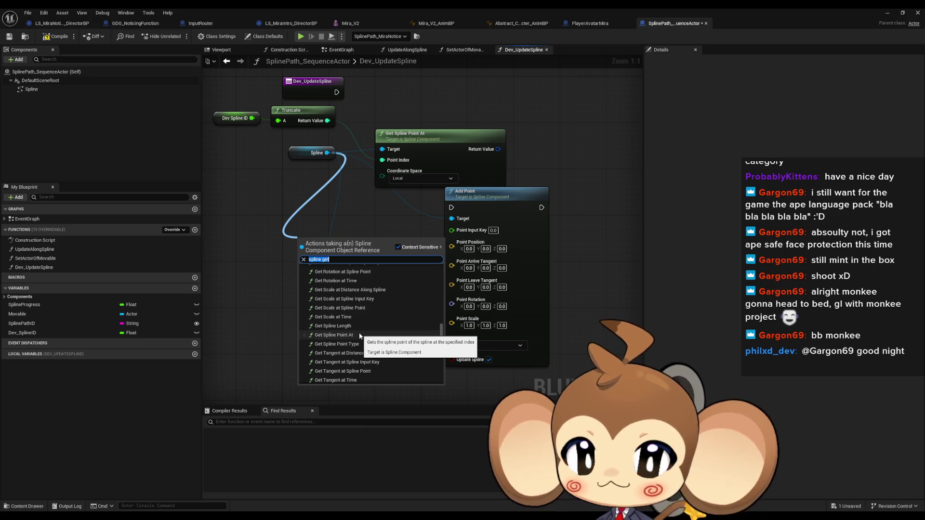
left_click(360, 336)
Step: Search the Spline pin's actions for 'spline get' and scroll through the getter results
left_click_drag(327, 153, 256, 225)
type("spline get")
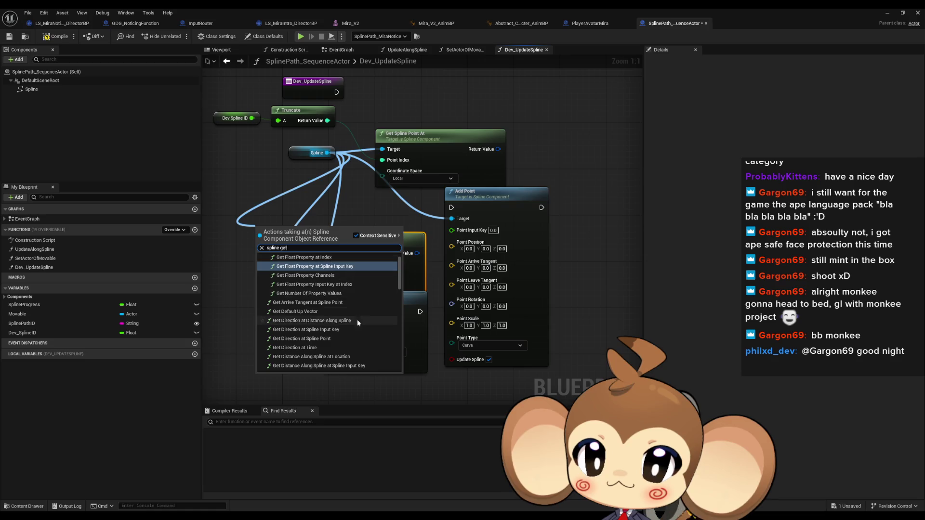
scroll(356, 319, "down", 2)
scroll(364, 328, "down", 2)
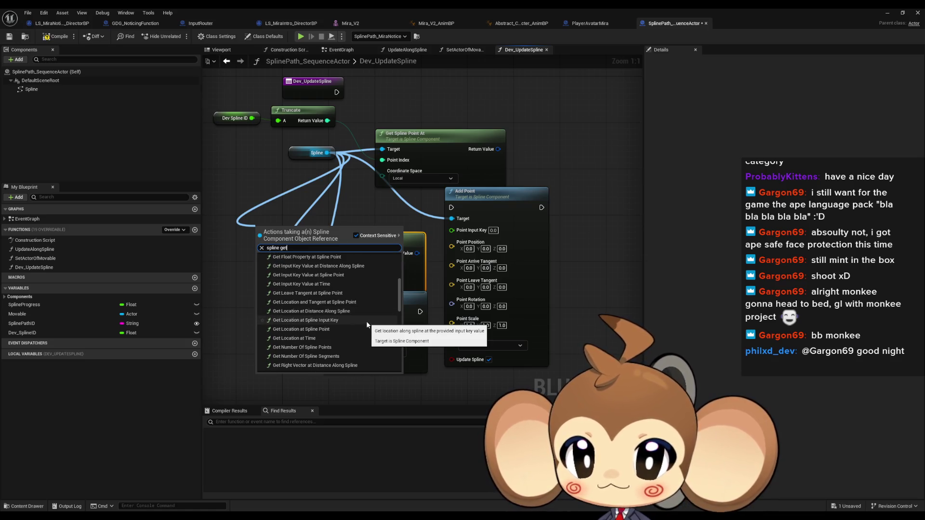
scroll(368, 319, "down", 1)
scroll(368, 319, "down", 4)
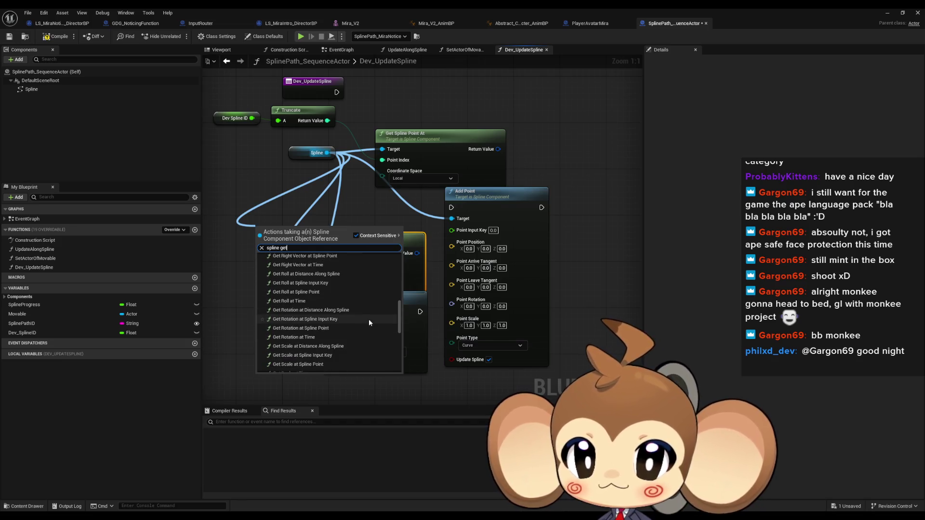
scroll(369, 323, "down", 2)
scroll(369, 323, "down", 3)
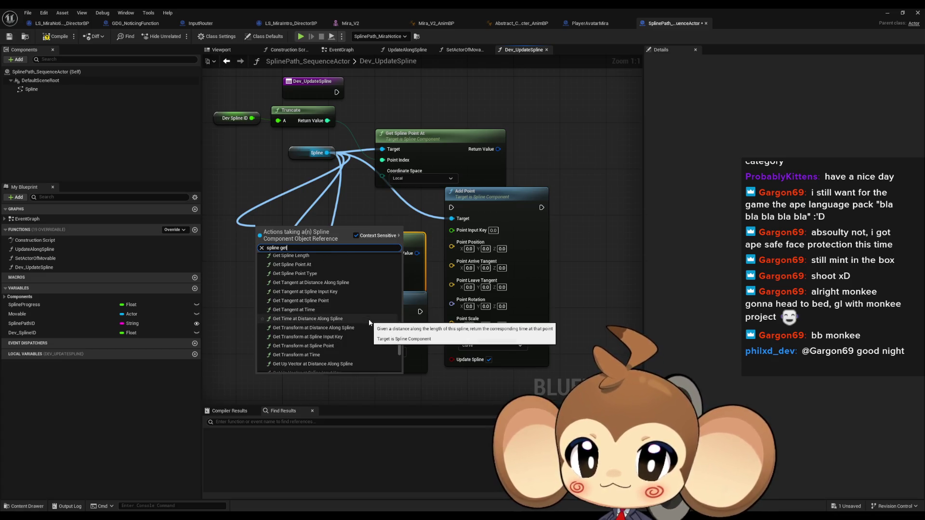
scroll(369, 322, "down", 2)
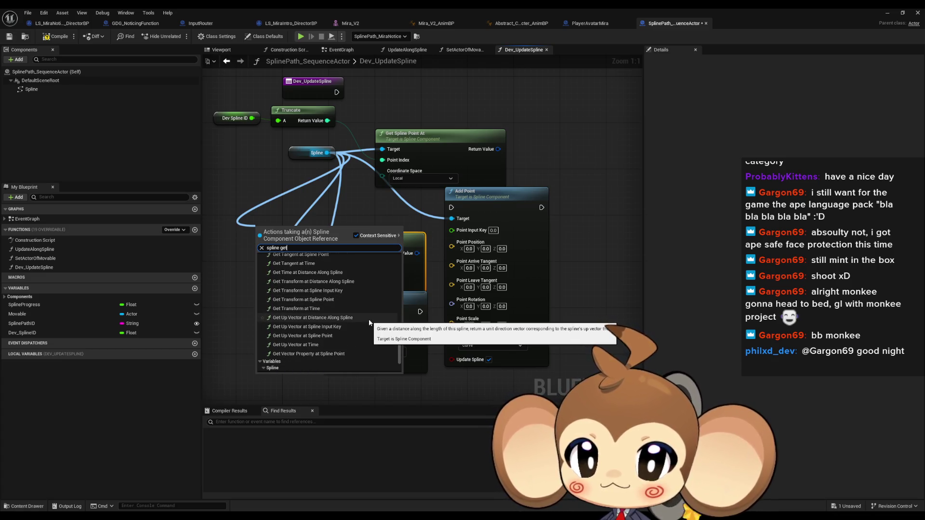
scroll(370, 322, "up", 7)
scroll(370, 321, "up", 2)
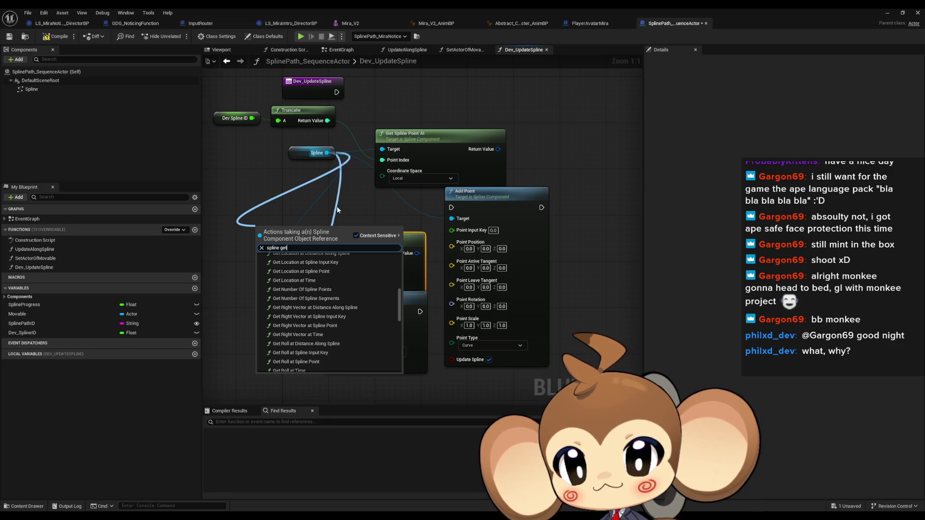
scroll(358, 290, "up", 4)
scroll(358, 288, "up", 5)
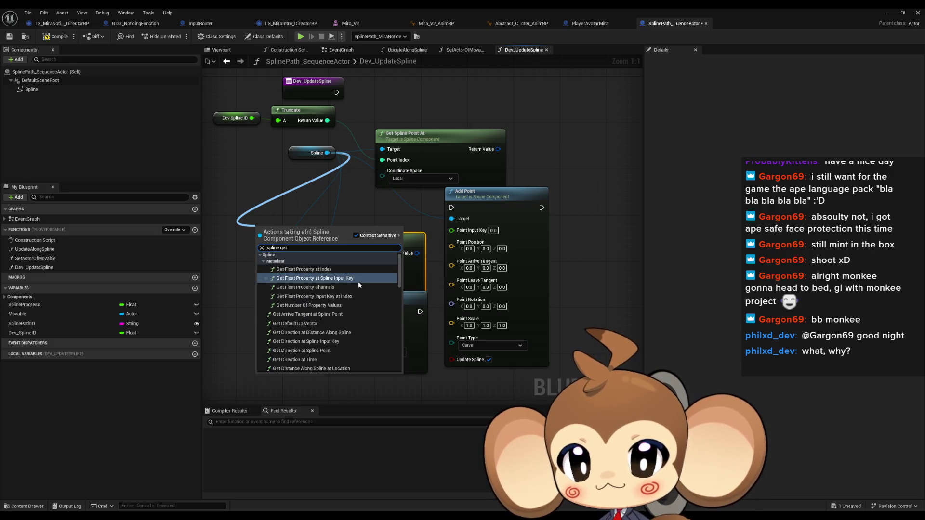
scroll(358, 286, "down", 3)
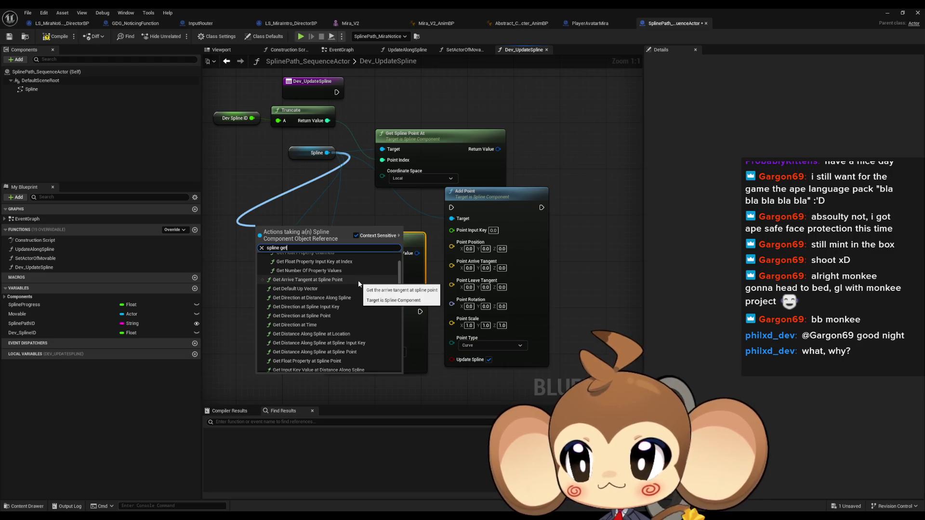
scroll(359, 284, "down", 1)
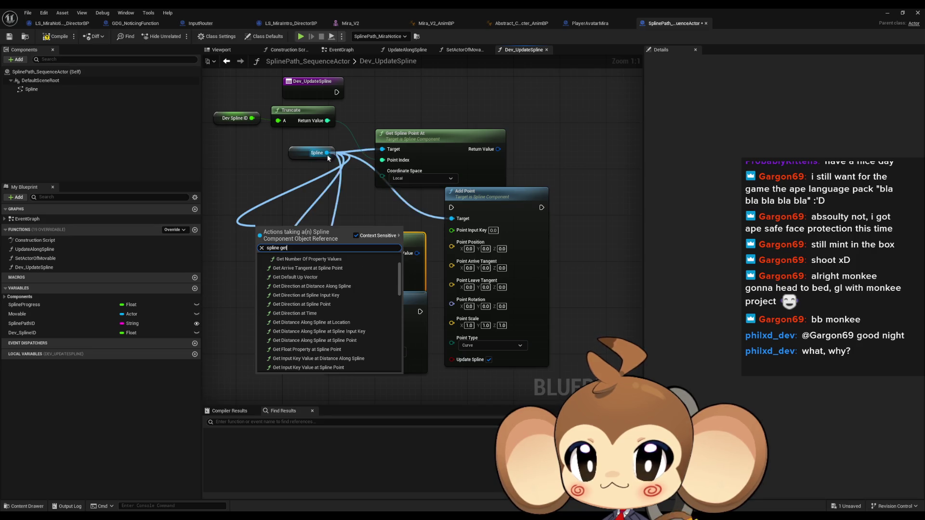
Step: Delete the Add Point, Add Spline Point and lower Get Spline Point At nodes
left_click(330, 192)
mouse_move(328, 153)
left_mouse_down()
mouse_move(289, 197)
mouse_move(263, 184)
mouse_move(301, 253)
left_mouse_up()
left_click(482, 193)
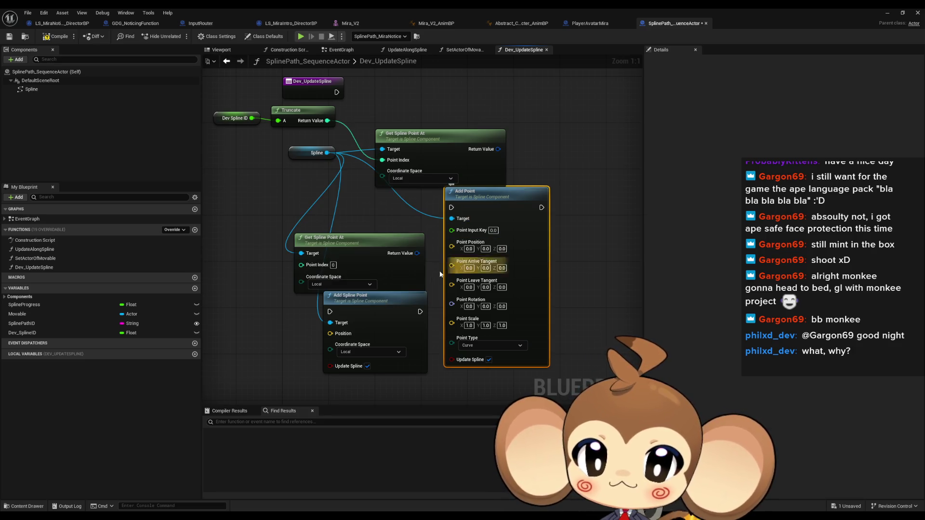
key("Delete")
left_click(370, 304)
key("Delete")
left_click(347, 239)
key("Delete")
Step: Set the point lookup's Coordinate Space to World and split its Return Value into fields
left_click(412, 178)
left_click(406, 193)
right_click(496, 148)
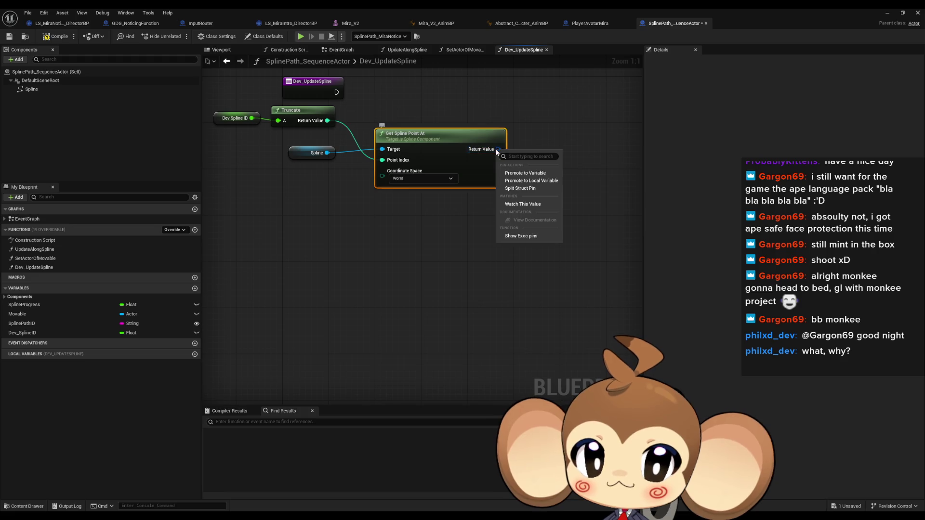
left_click(540, 188)
left_click_drag(456, 135, 426, 157)
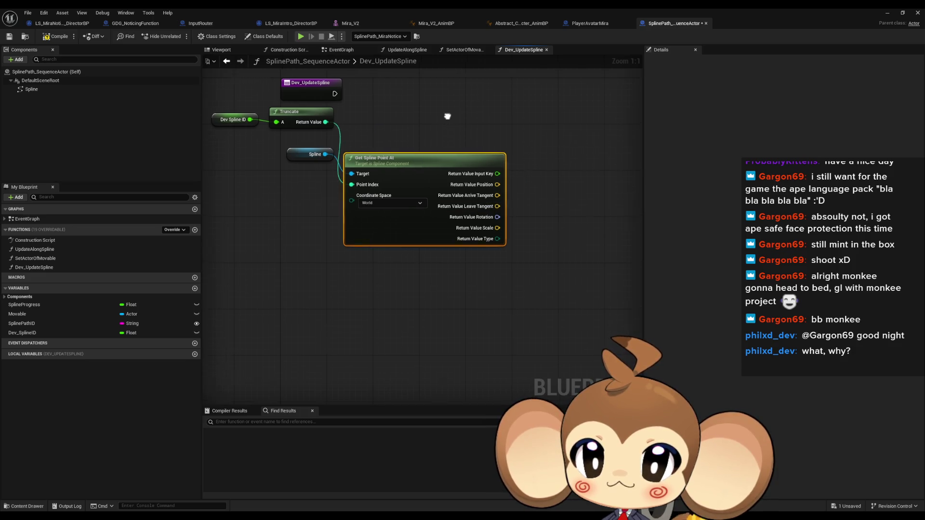
left_click_drag(290, 139, 506, 155)
Step: Add a Print String after Dev_UpdateSpline and feed it the spline point's Position
type("pri")
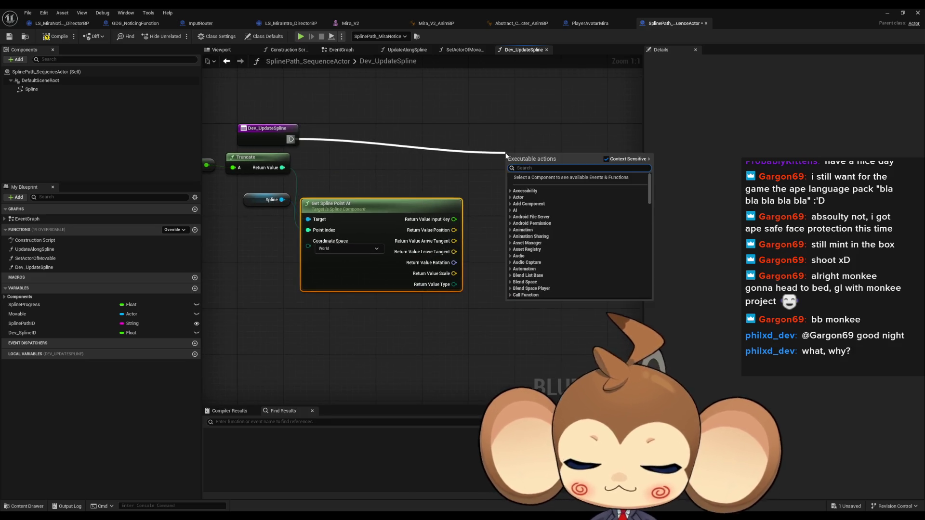
left_click(535, 202)
left_click_drag(535, 174, 546, 150)
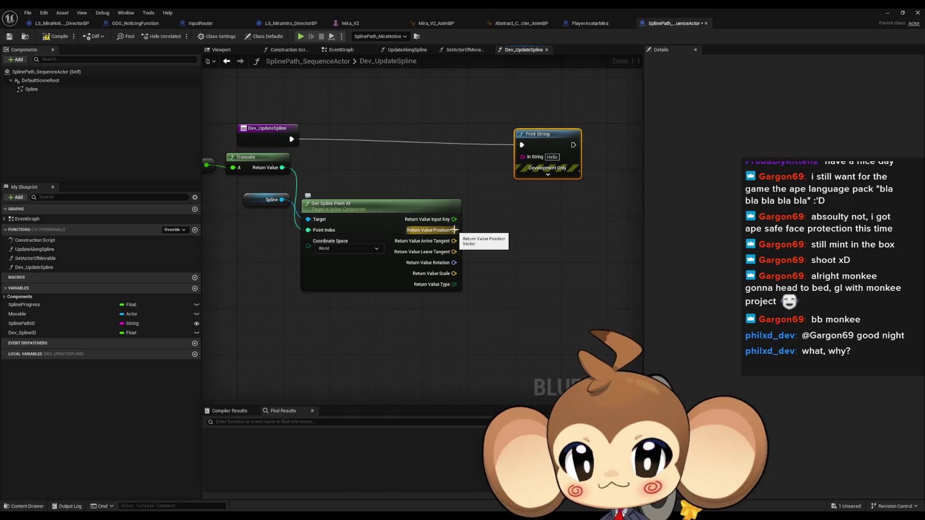
left_click_drag(454, 230, 522, 157)
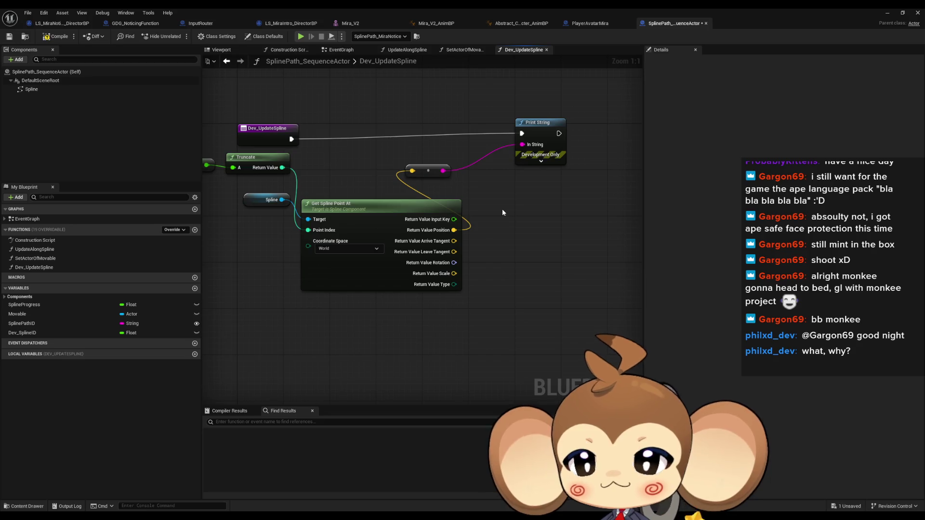
left_click_drag(503, 209, 553, 223)
Step: Save the Blueprint and return to the level editor
left_click(342, 147)
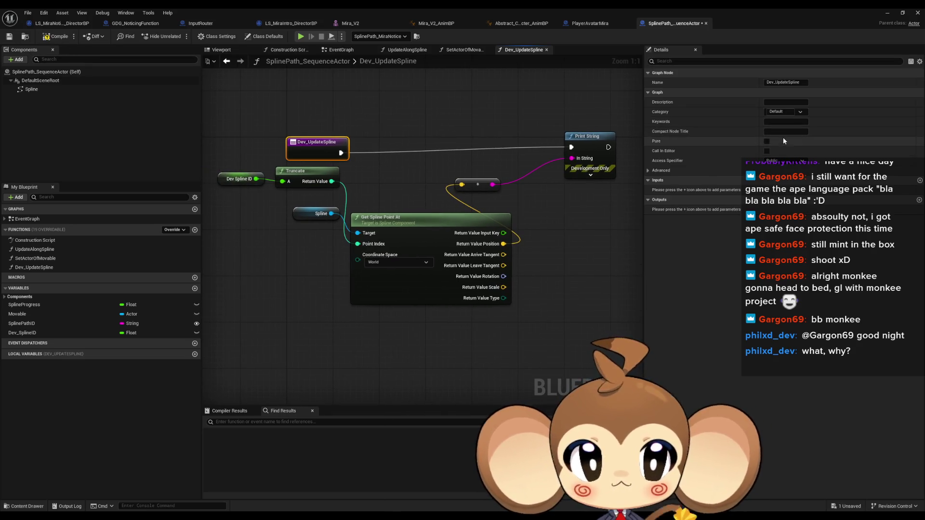
left_click(287, 125)
key("ctrl+s")
left_click(889, 14)
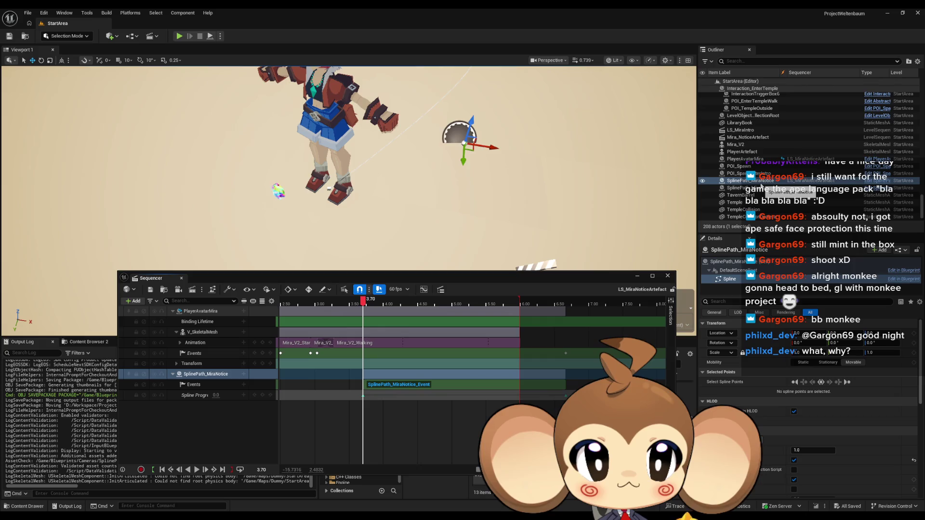
Step: Run Dev_UpdateSpline on SplinePath_MiraNotice, logging X=-636.419 Y=4373.473 Z=0.000
scroll(763, 422, "down", 4)
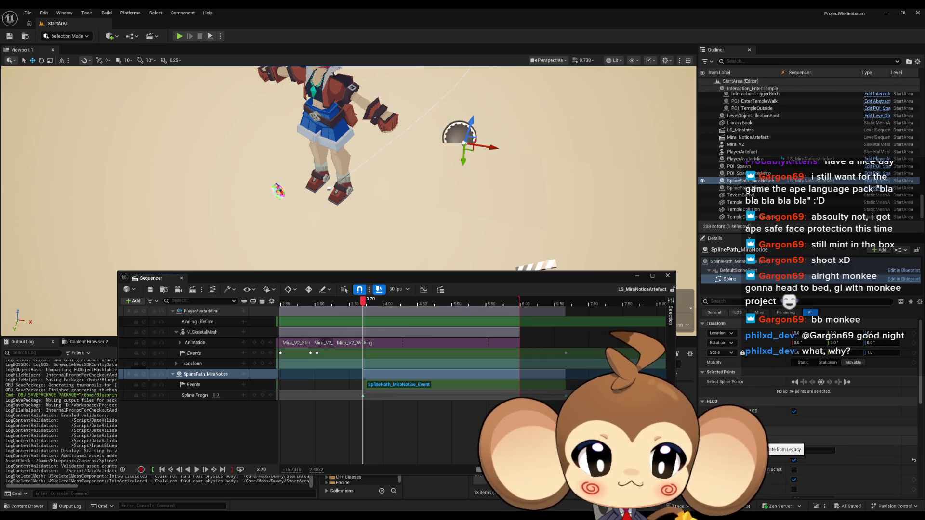
scroll(762, 418, "down", 3)
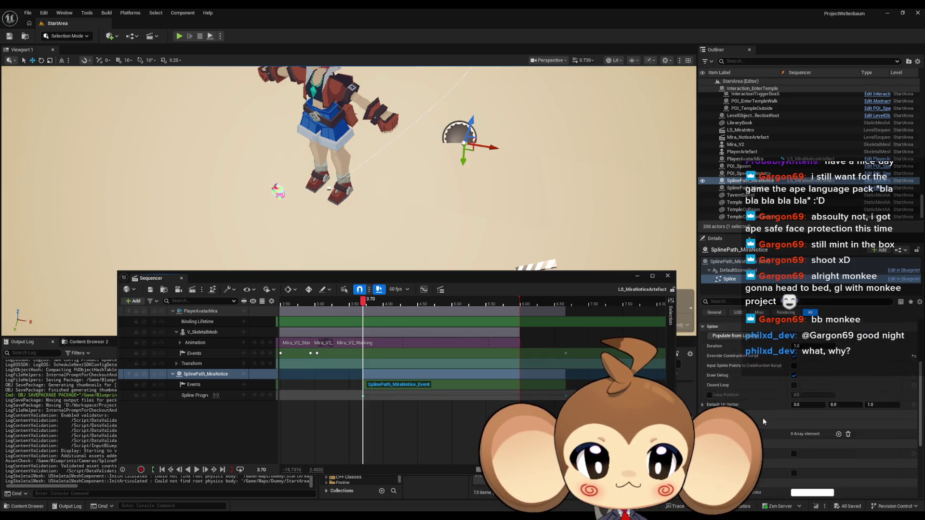
scroll(763, 417, "up", 6)
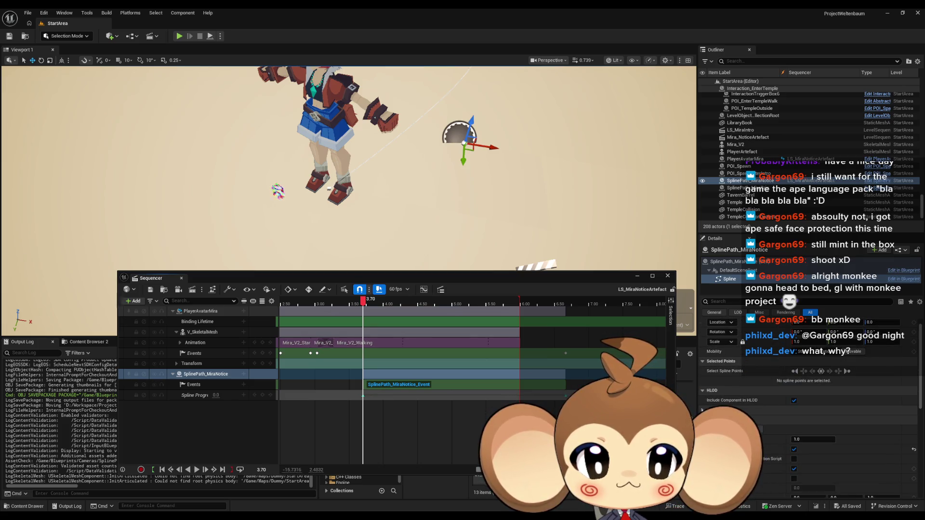
left_click(730, 263)
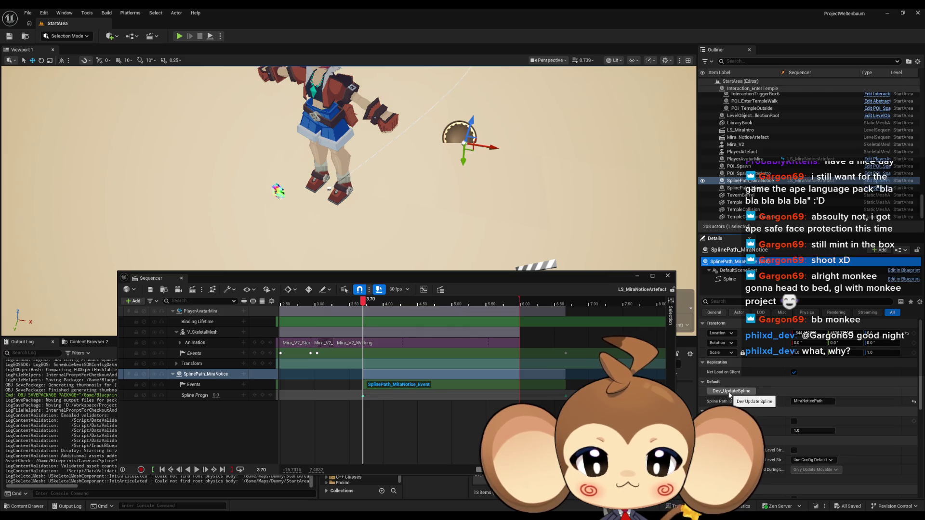
left_click(730, 394)
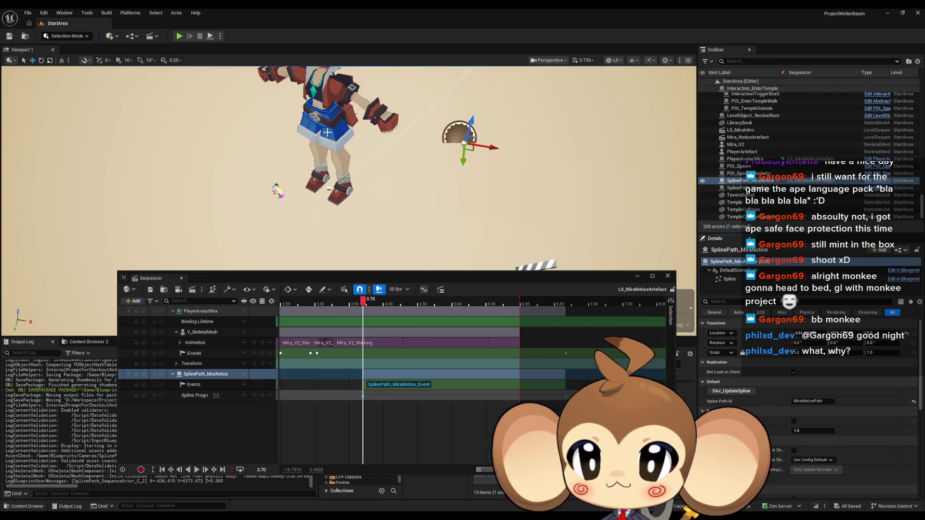
left_click(201, 311)
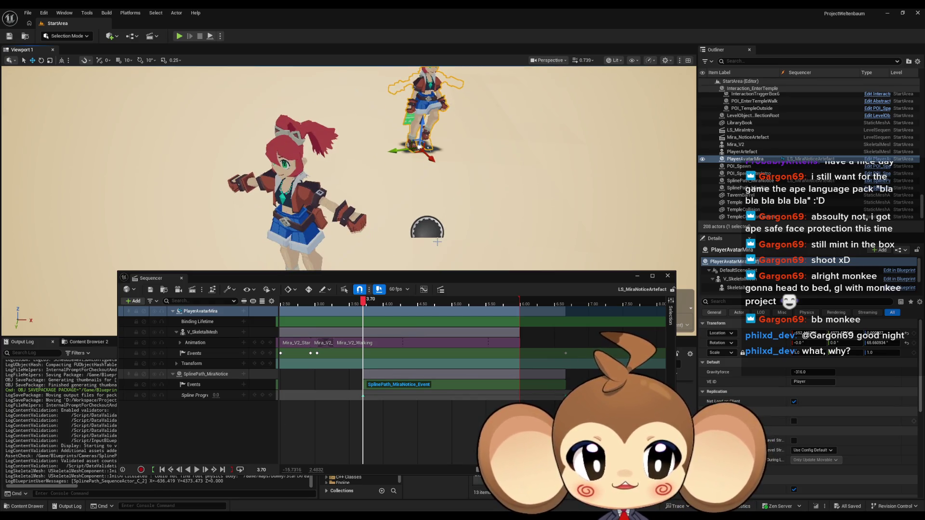
Step: Frame SplinePath_MiraNotice and PlayerAvatarMira with the sequence scrubbed back to 3.30
left_click(432, 231)
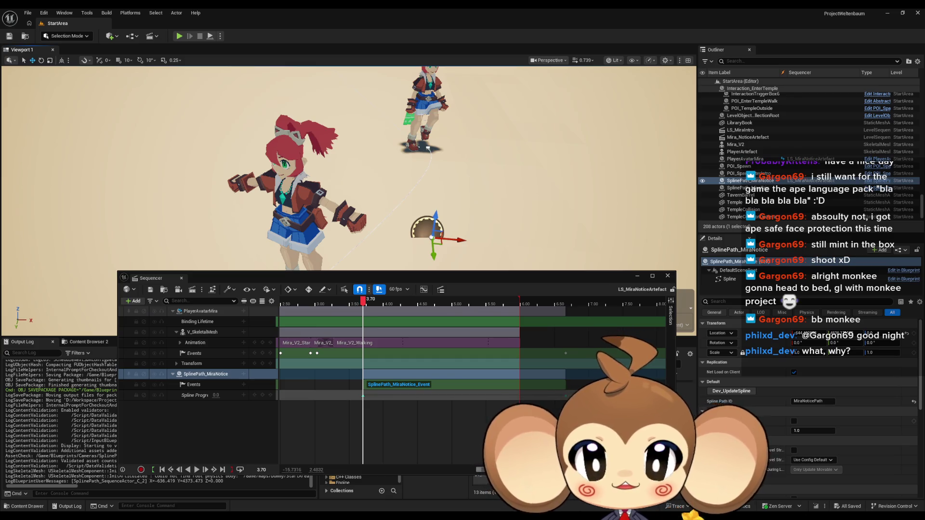
left_click(421, 101)
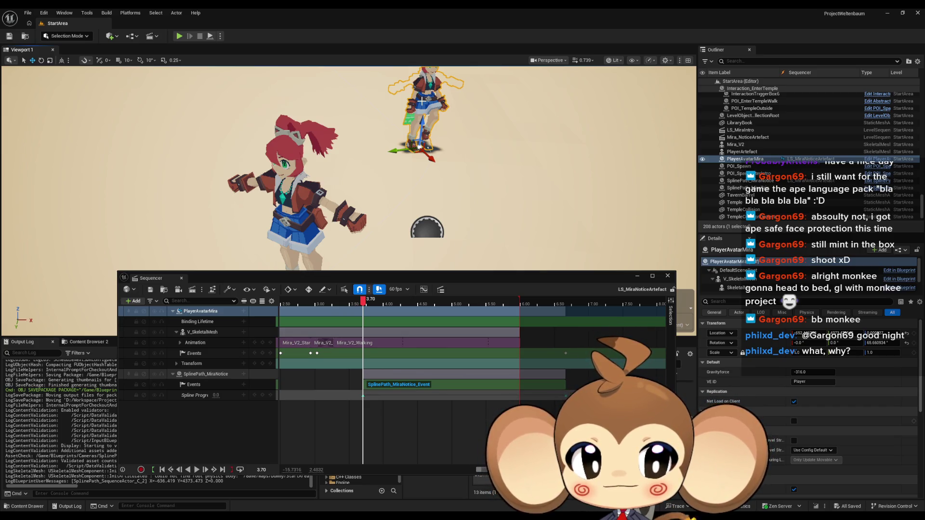
left_click(206, 374)
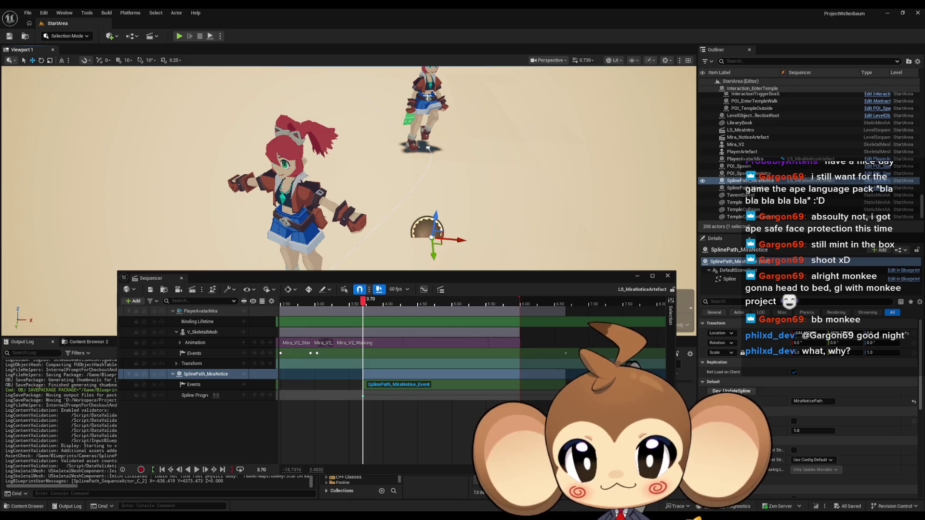
left_click(201, 311)
left_click_drag(361, 301, 339, 307)
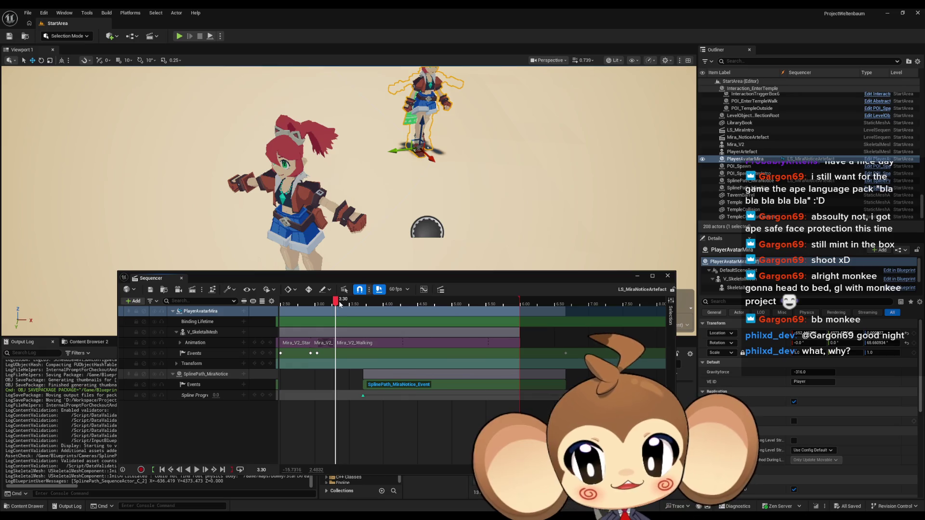
left_click(434, 234)
key("f")
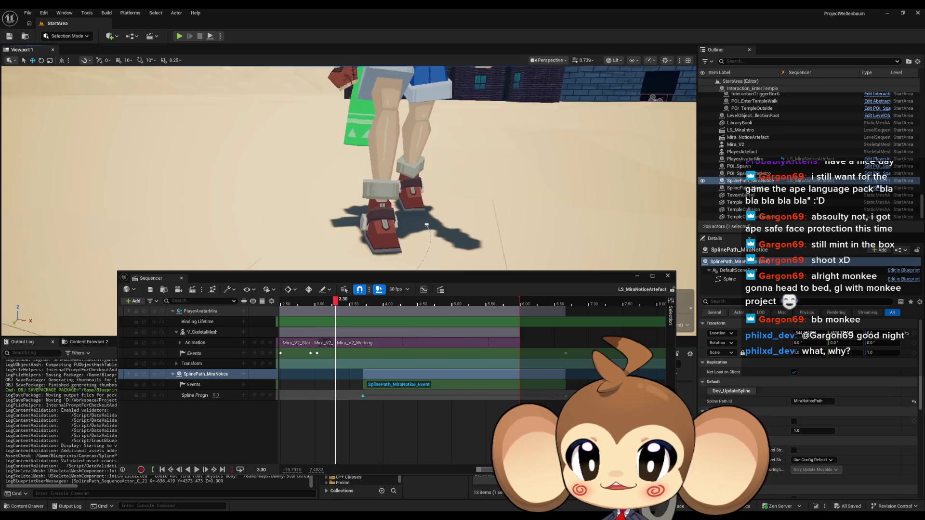
left_click(364, 156)
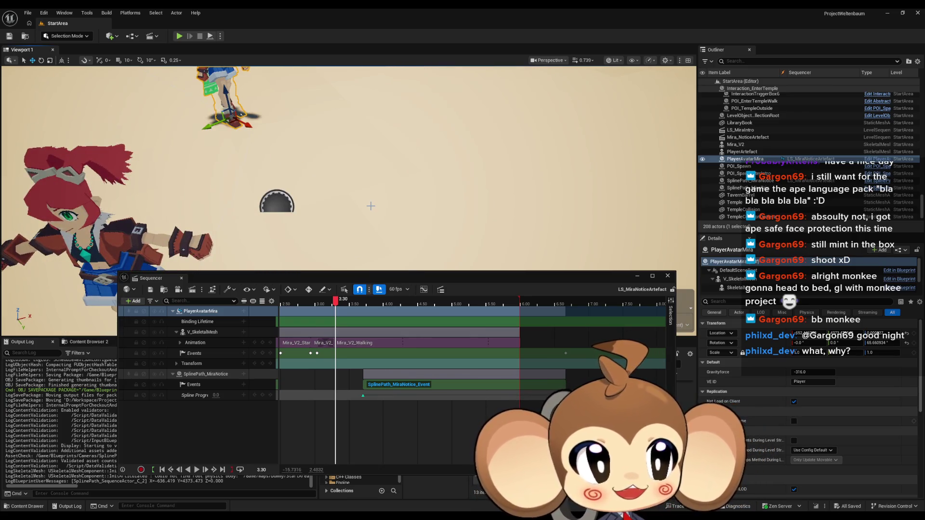
left_click(280, 202)
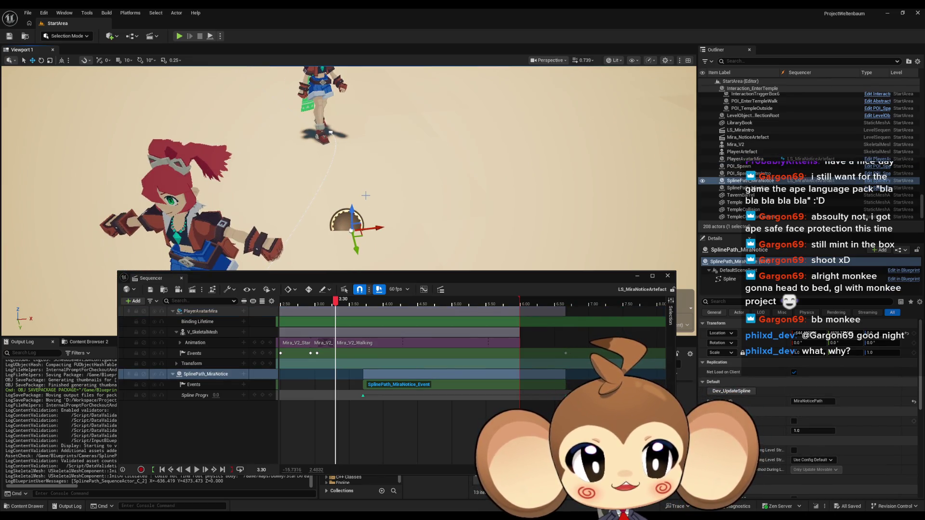
left_click(322, 131)
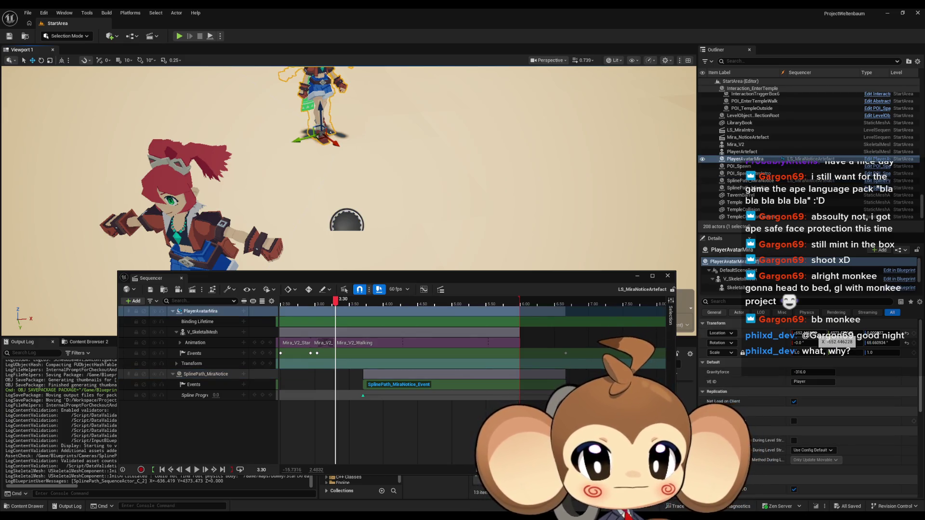
Step: Compare the Location X values of PlayerAvatarMira and the spline path actor using a calculator
left_click(810, 333)
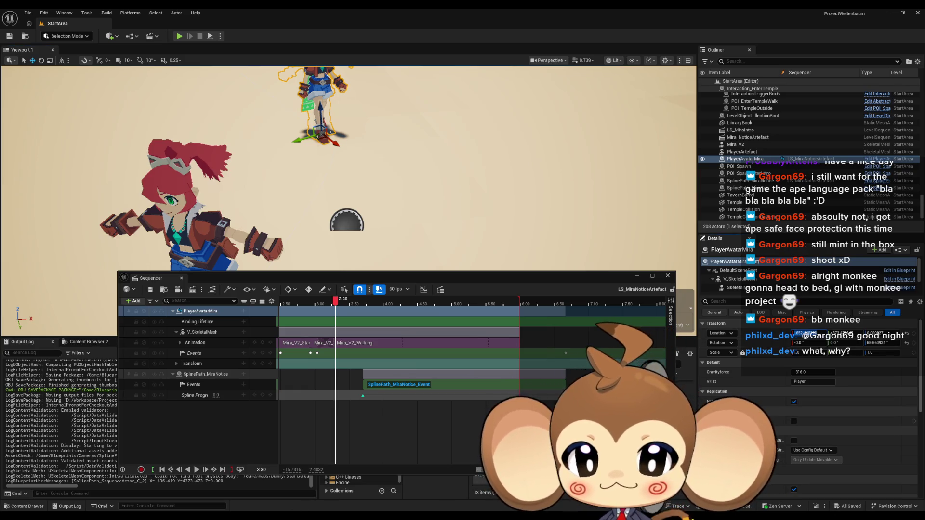
key("XF86Calculator")
type("-652.446228")
left_click_drag(423, 184, 924, 188)
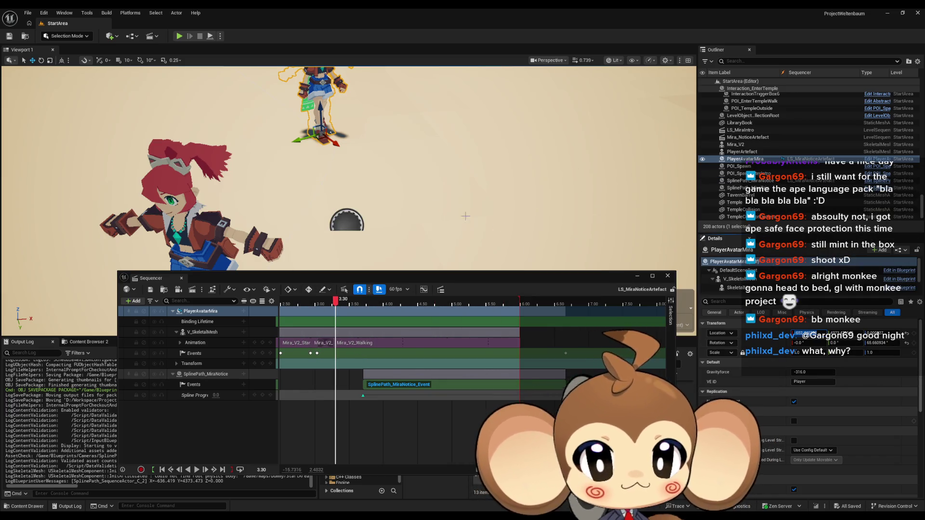
left_click(346, 222)
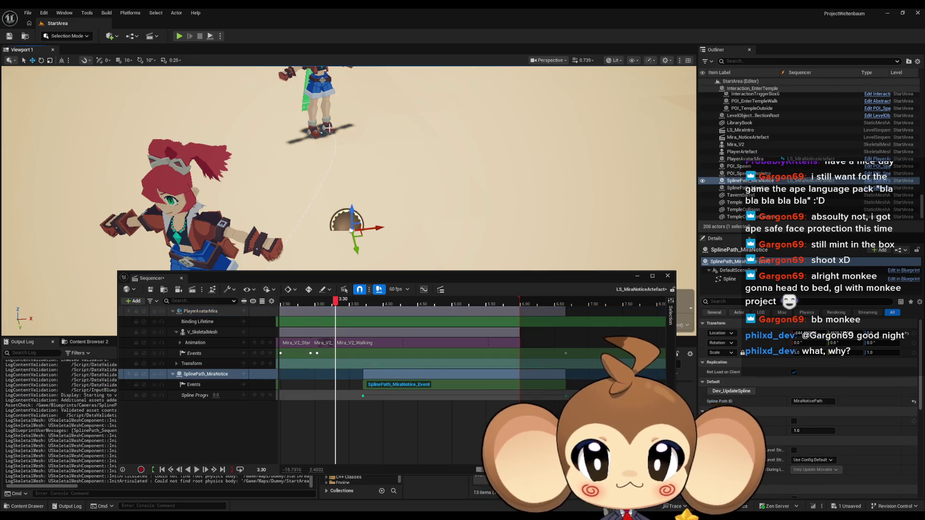
key("f")
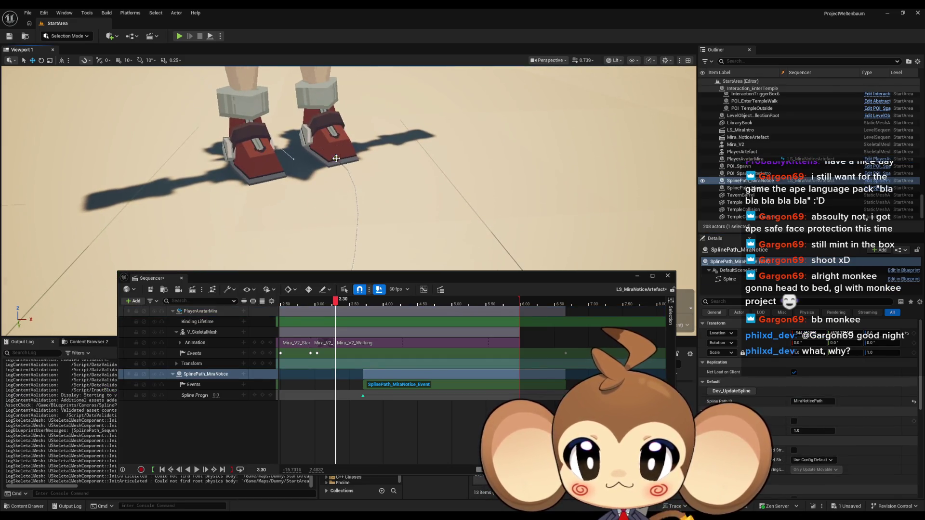
left_click(730, 279)
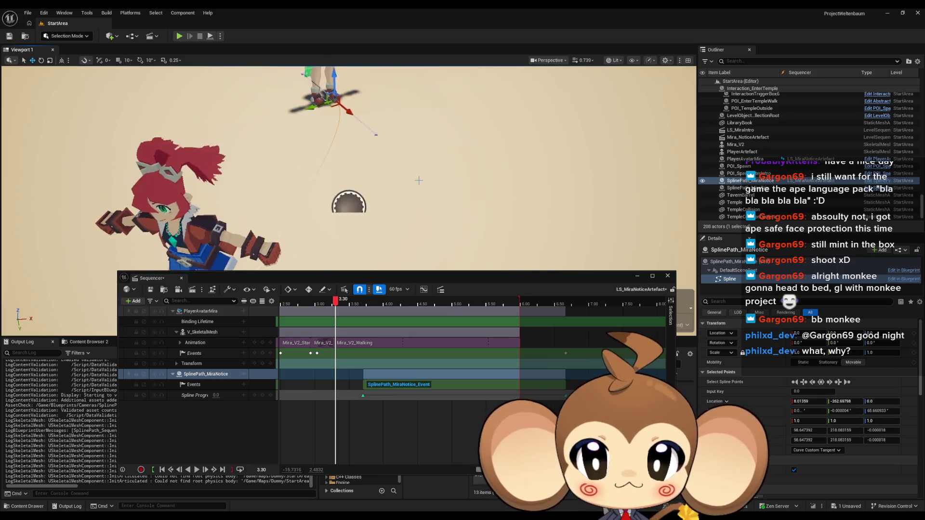
left_click(739, 270)
left_click(808, 333)
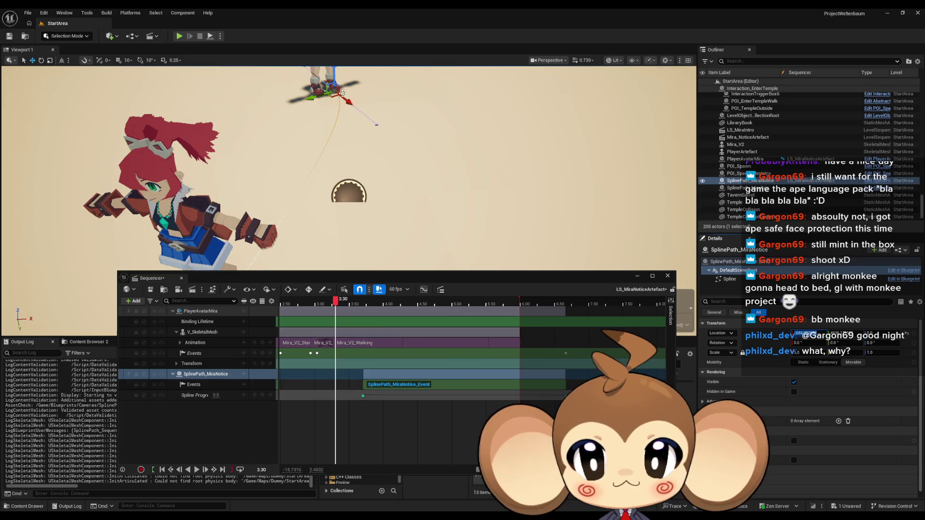
left_click(312, 89)
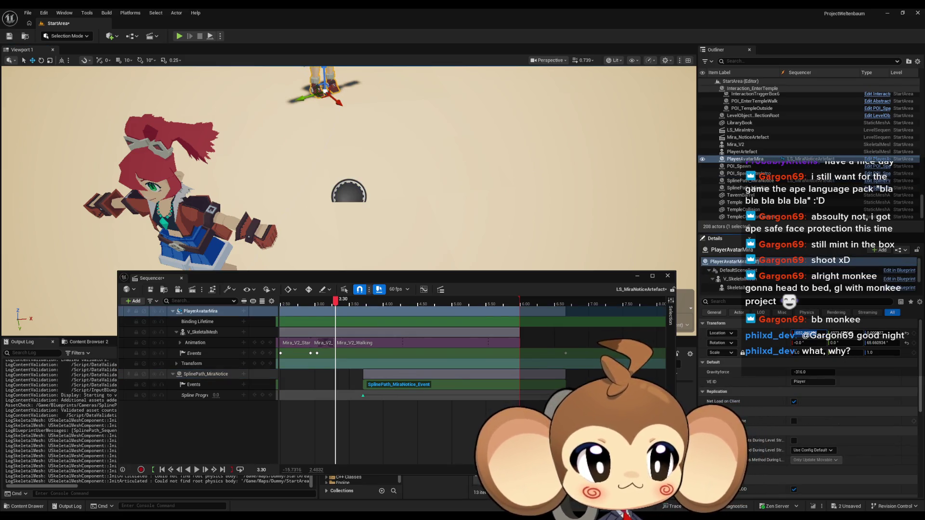
left_click(349, 193)
left_click(806, 333)
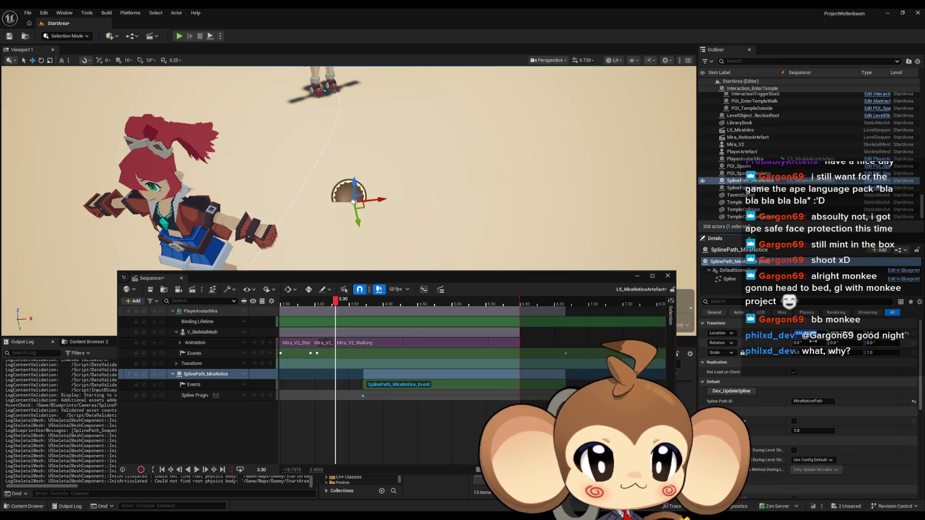
Step: Move the top spline point onto the character's foot, then frame another point
left_click(332, 88)
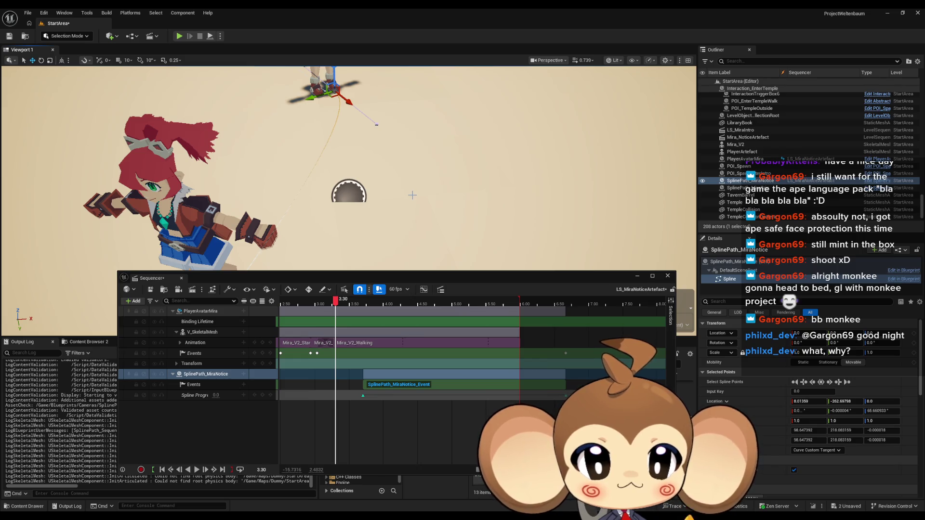
key("f")
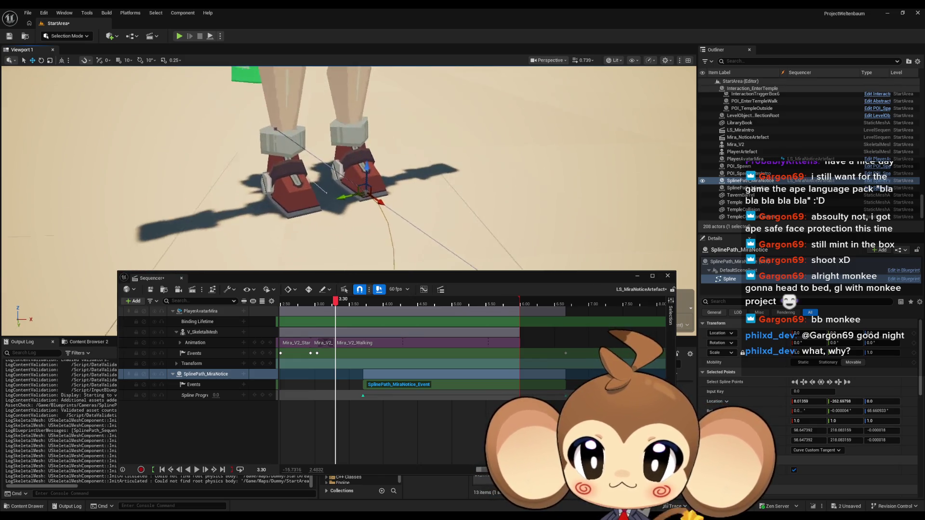
mouse_move(391, 179)
left_mouse_down()
mouse_move(309, 147)
mouse_move(270, 174)
mouse_move(280, 182)
left_mouse_up()
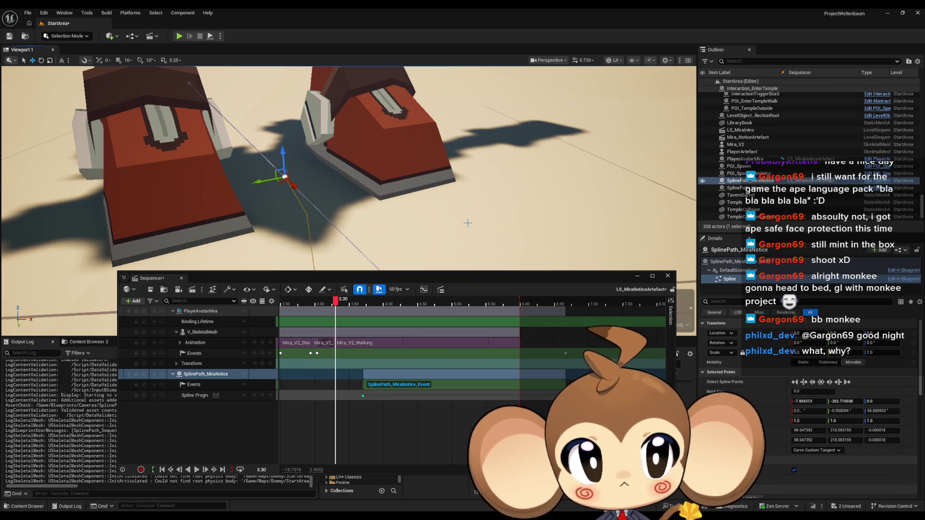
left_click(279, 182)
left_click(506, 200)
key("f")
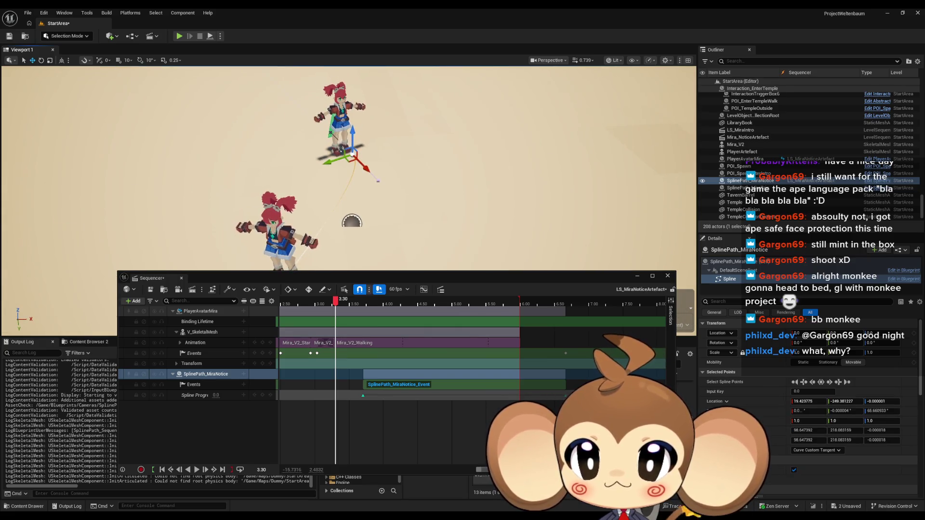
scroll(350, 169, "up", 3)
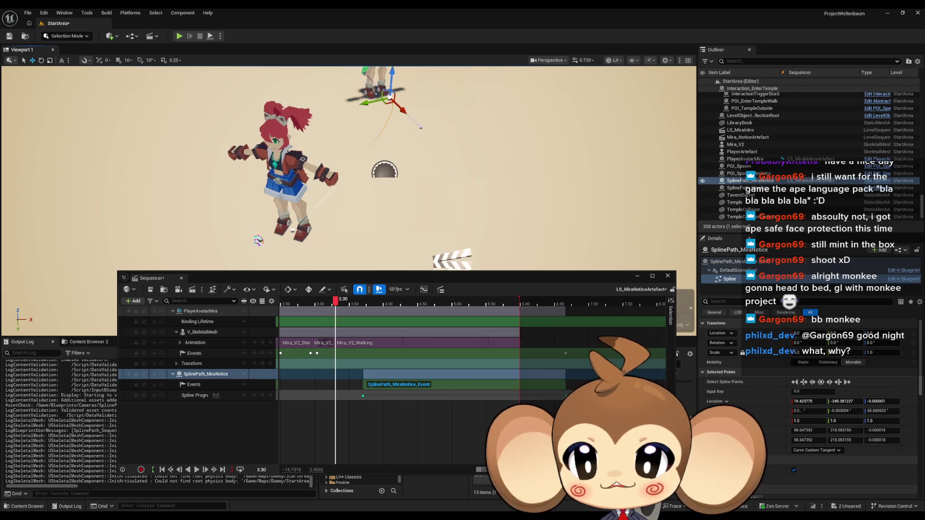
scroll(350, 169, "up", 3)
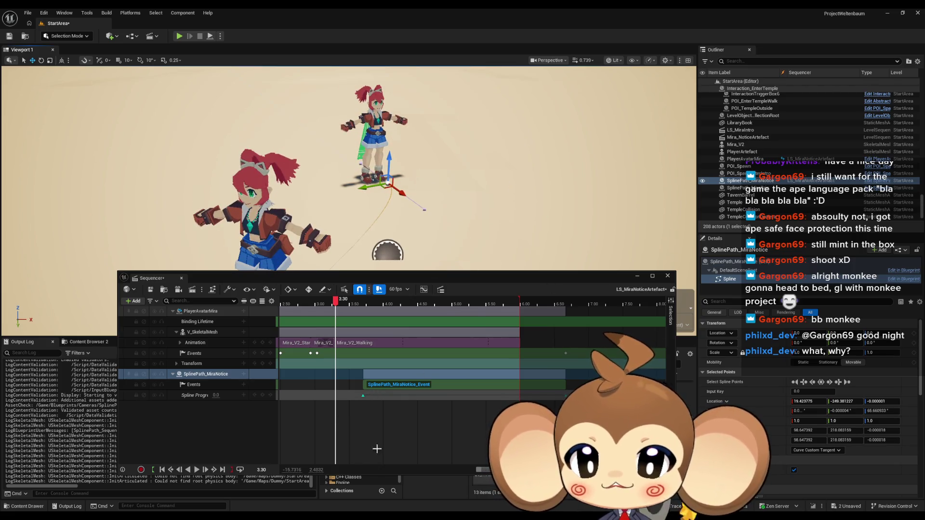
mouse_move(379, 516)
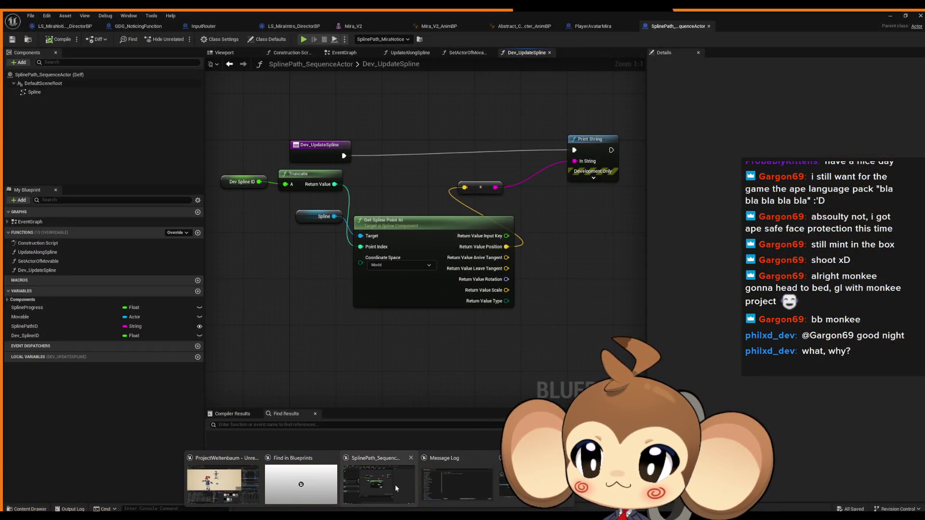
Step: Add a Vector variable named Dev_Positions to SplinePath_SequenceActor and save
left_click(396, 486)
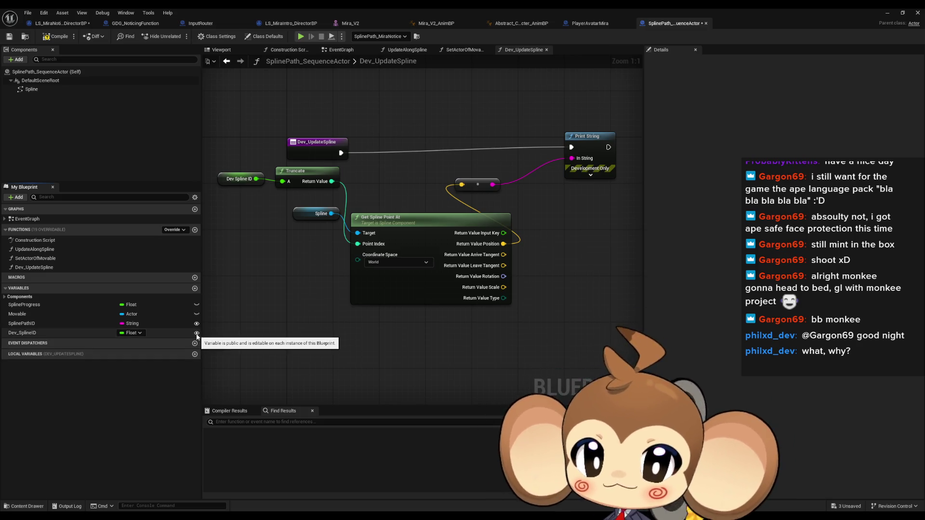
left_click(197, 333)
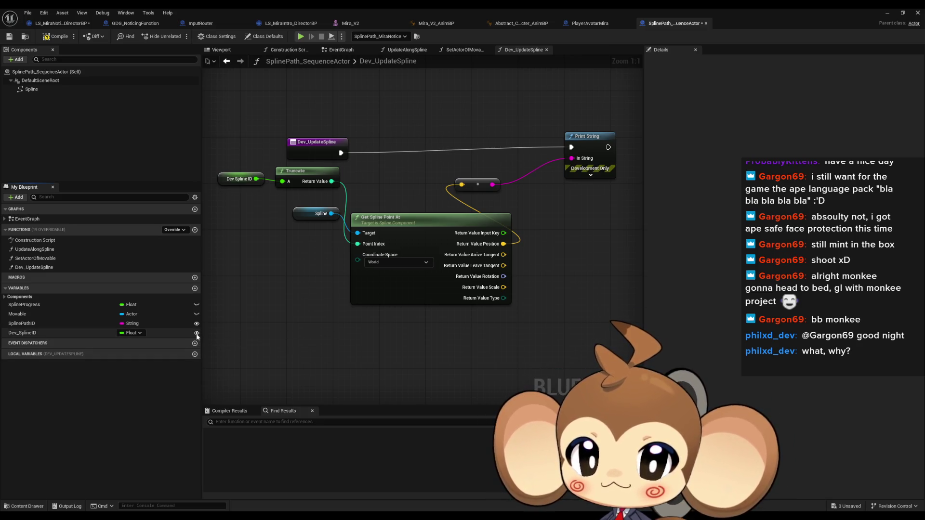
left_click(195, 288)
key("Return")
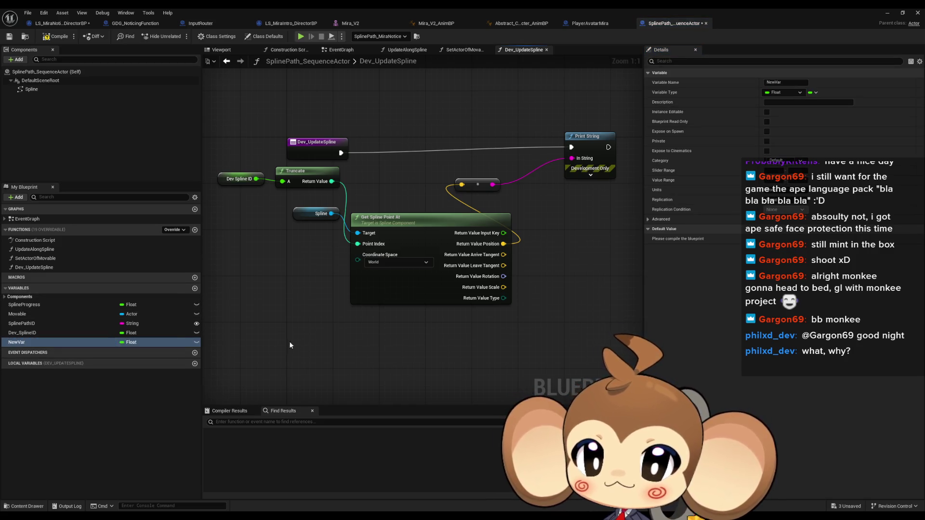
left_click(129, 343)
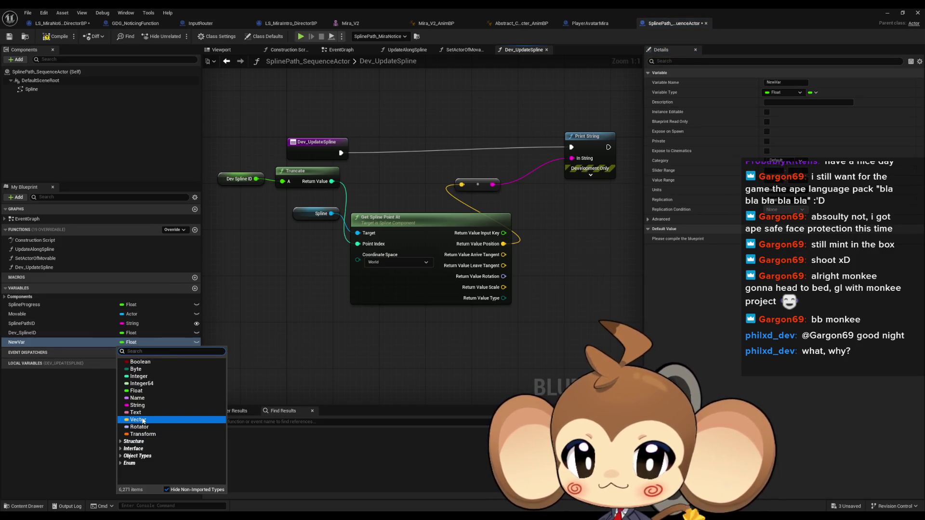
left_click(138, 420)
left_click(33, 341)
type("Position")
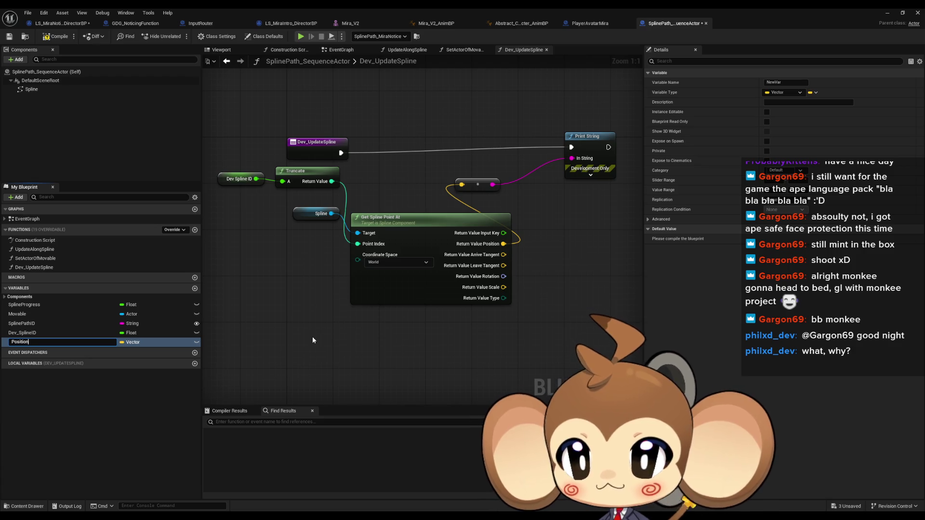
type("s")
key("Return")
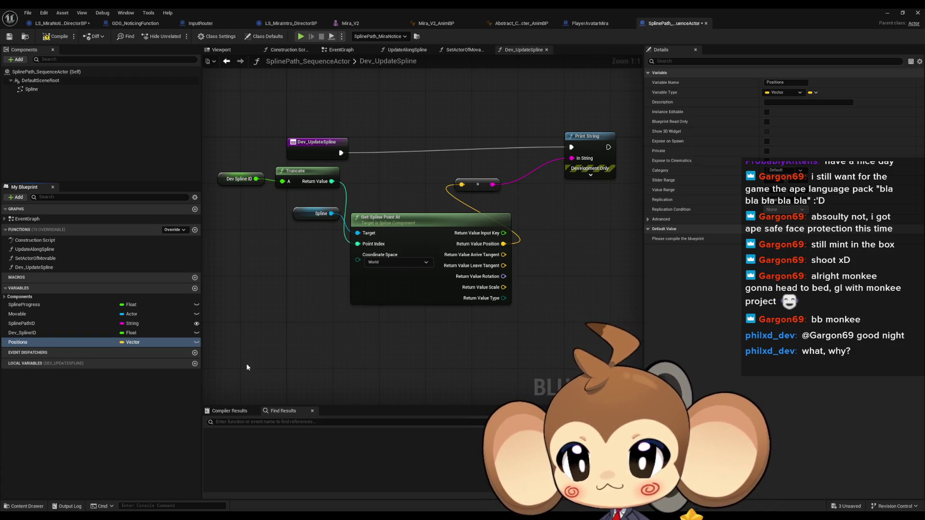
left_click(36, 346)
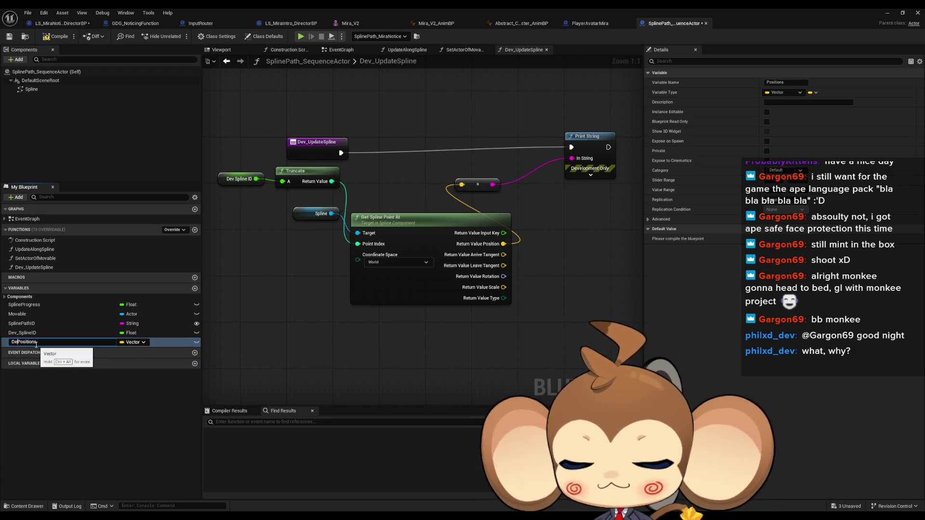
key("Return")
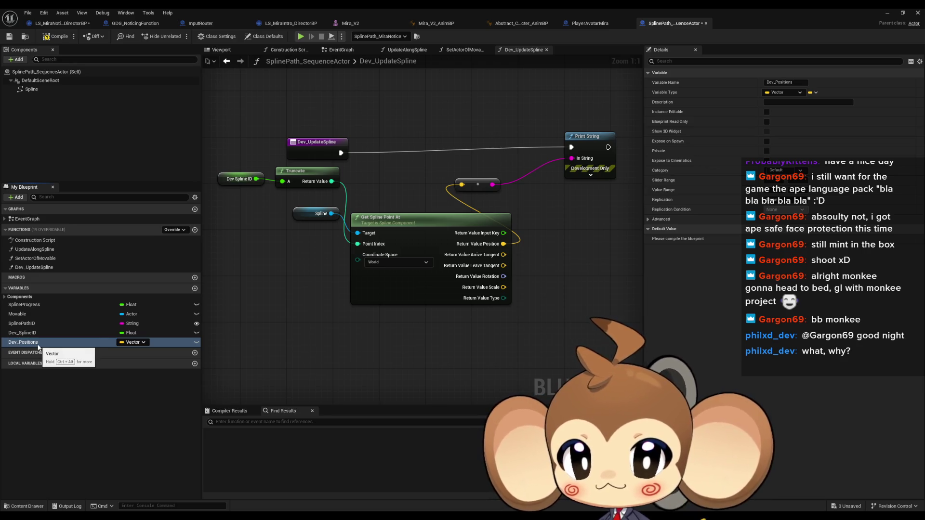
left_click(38, 344)
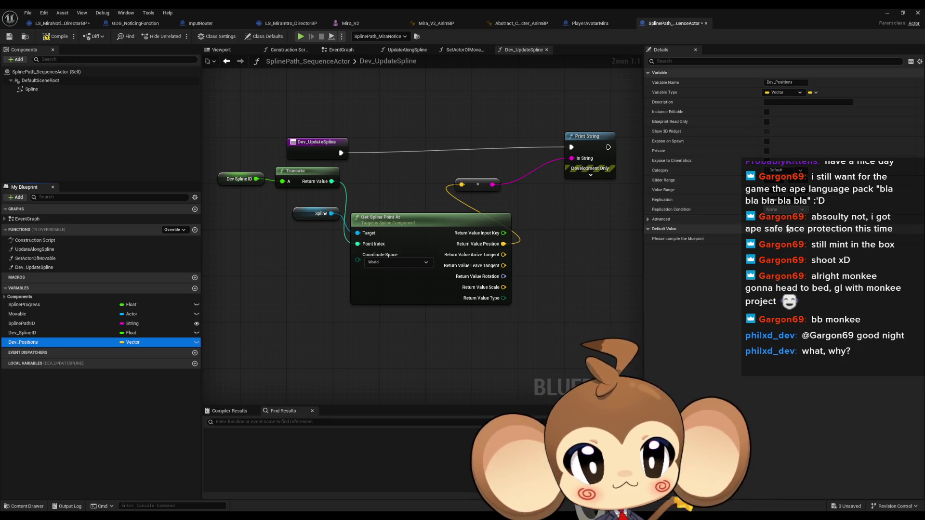
key("ctrl+s")
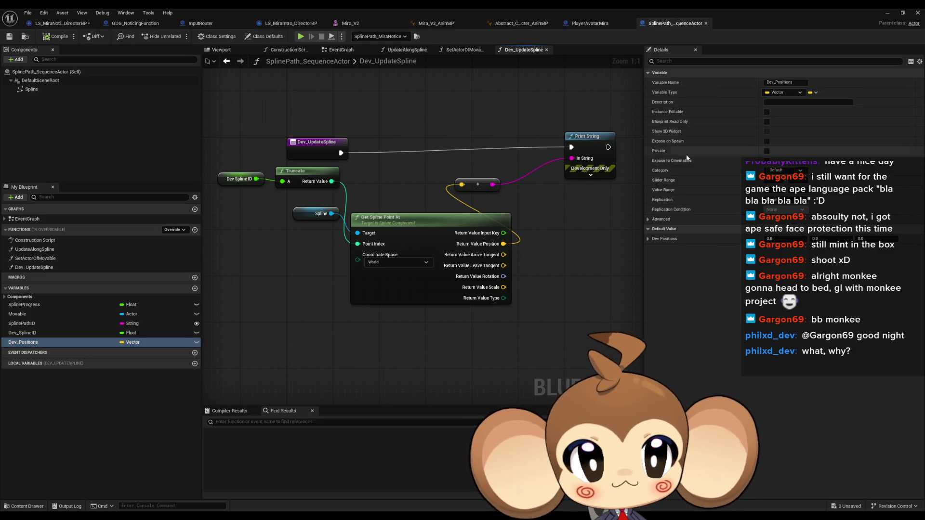
Step: Make Dev_Positions instance-editable, compile, and place its getter in Dev_UpdateSpline
left_click(767, 141)
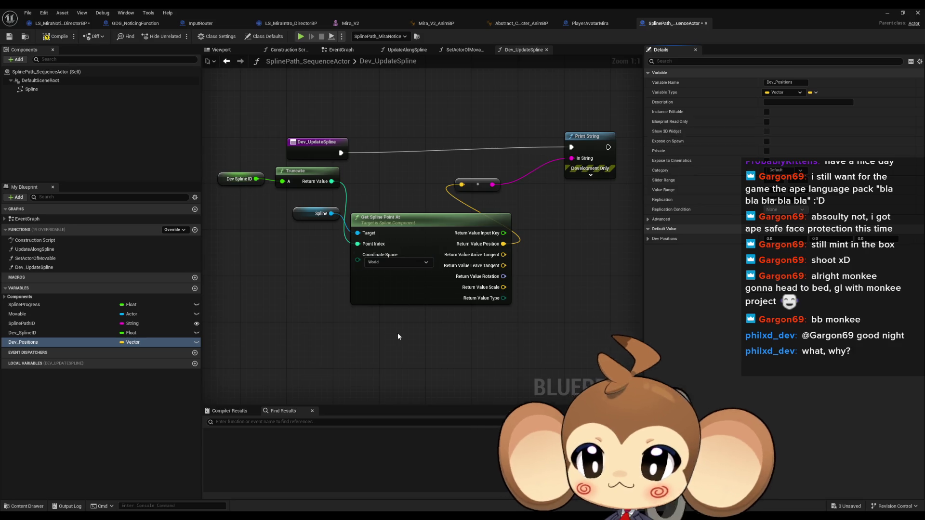
left_click(71, 325)
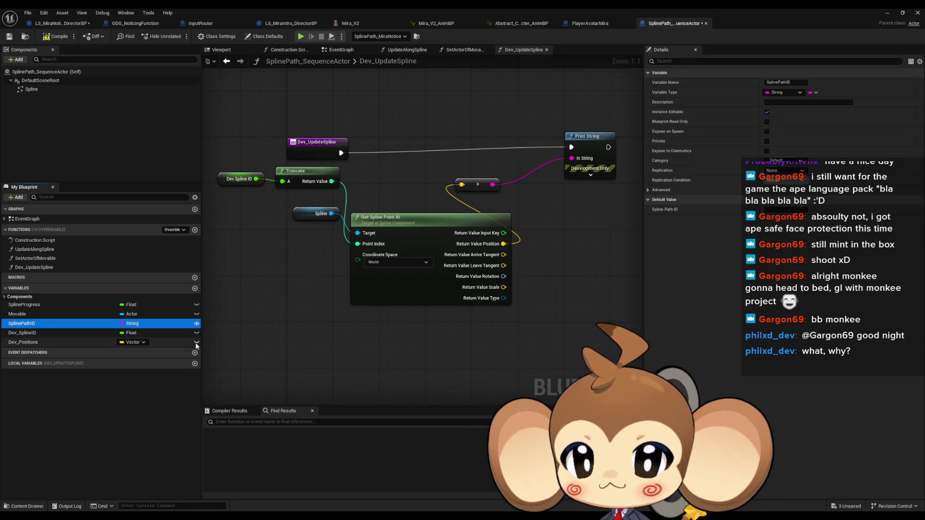
left_click(196, 343)
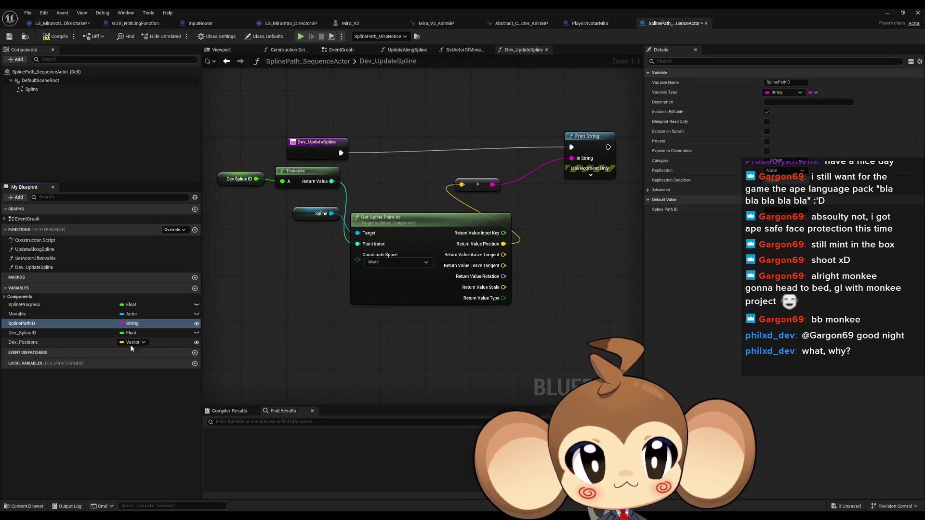
left_click(93, 343)
left_click(269, 350)
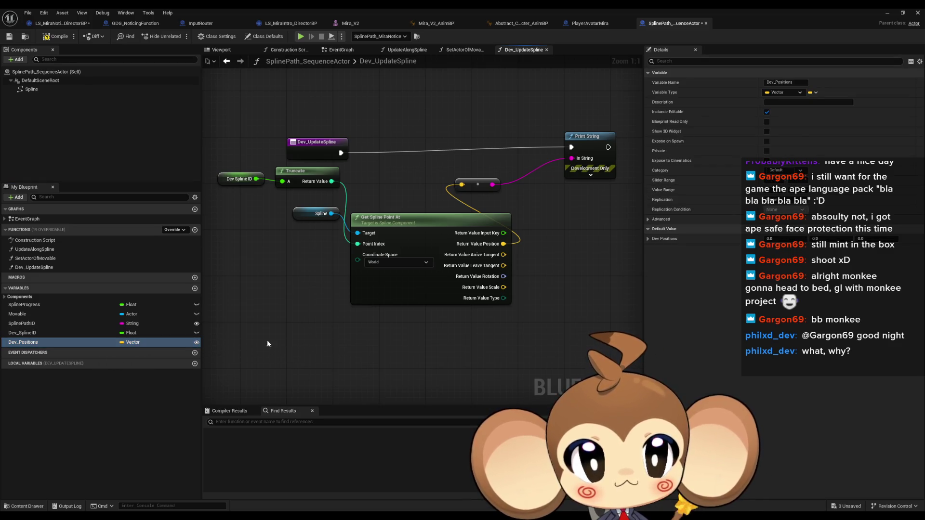
left_click(58, 40)
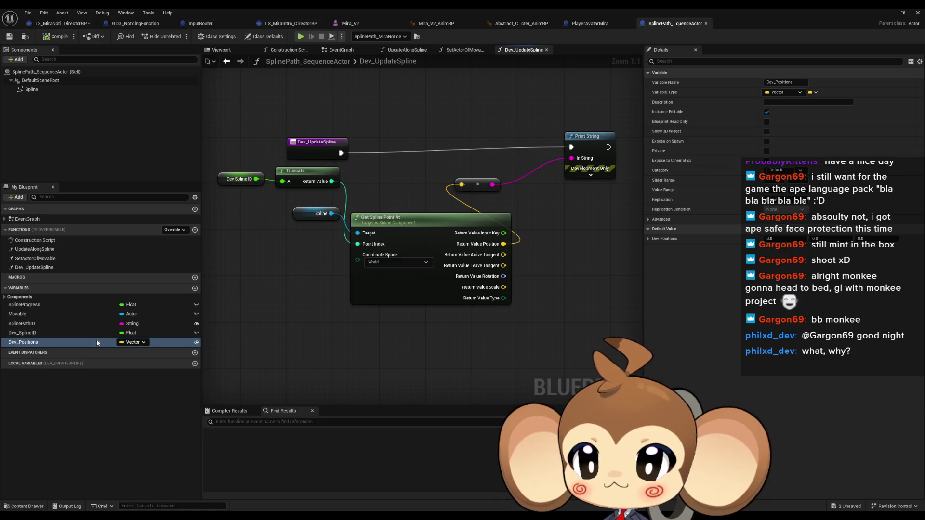
mouse_move(29, 345)
left_mouse_down()
mouse_move(279, 343)
mouse_move(263, 342)
left_mouse_up()
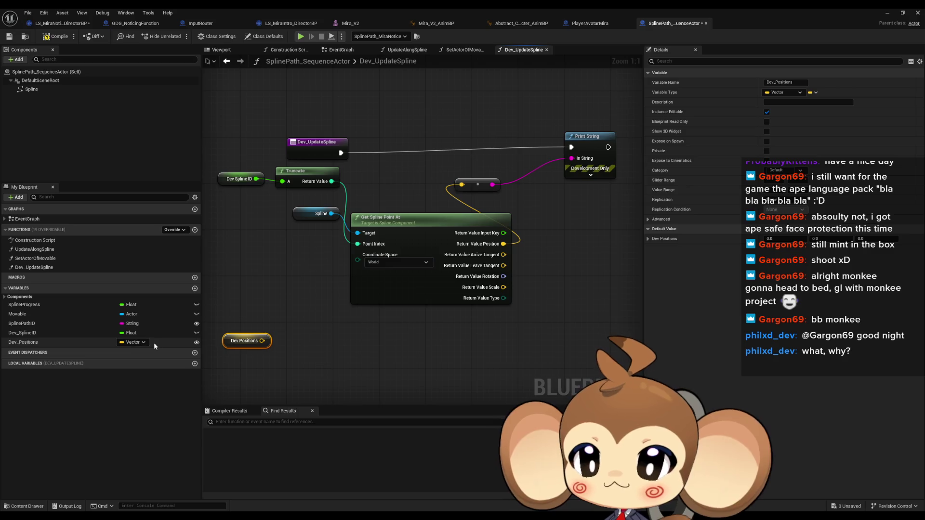
Step: Turn Dev_Positions into an array of vectors
left_click(132, 343)
left_click(144, 434)
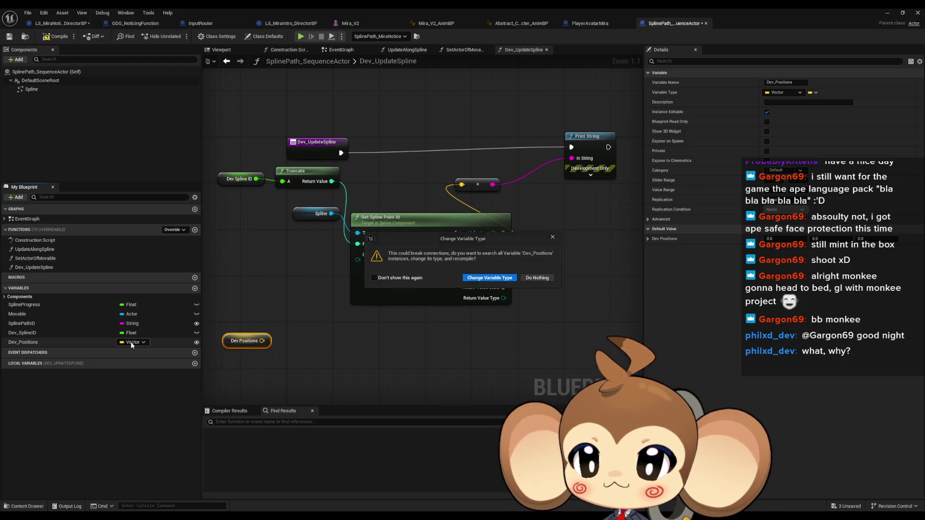
left_click(490, 277)
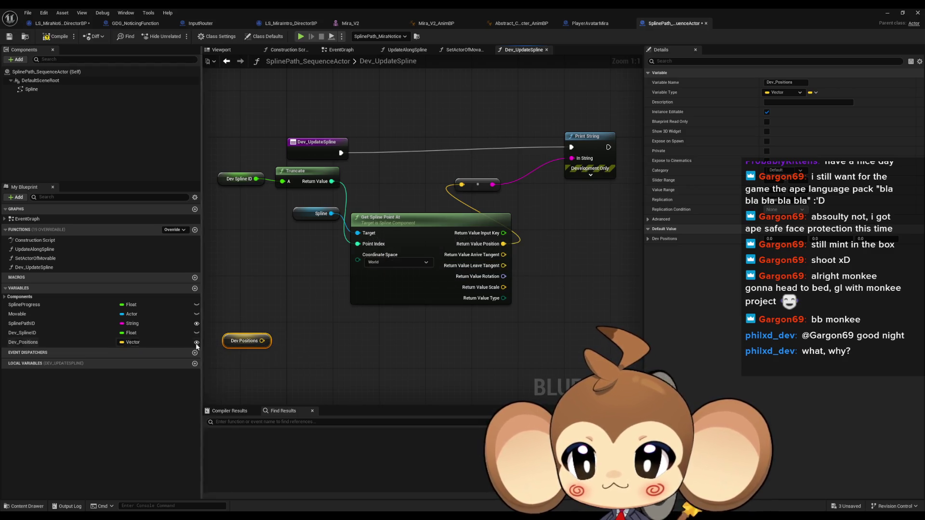
left_click(143, 342)
left_click(489, 276)
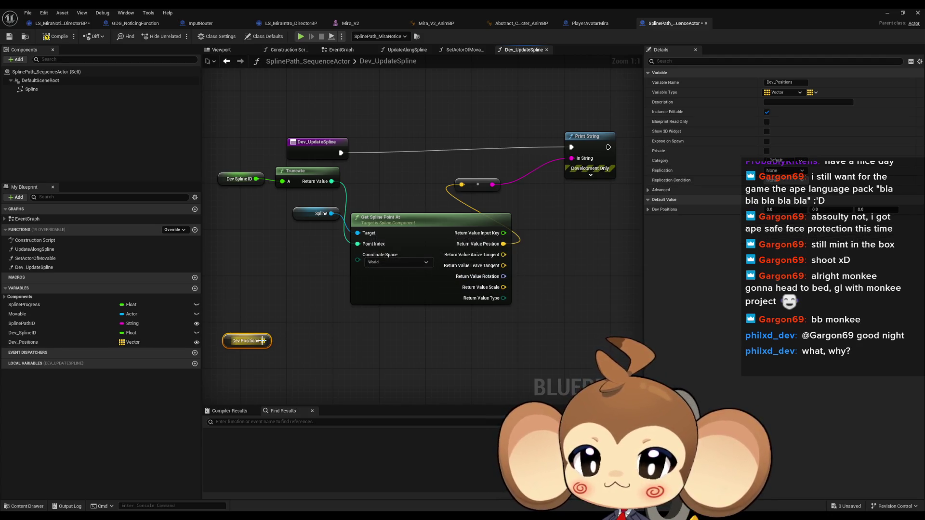
Step: Feed the array's Length into a < 2 check driving a new Branch node
left_click_drag(263, 341, 324, 343)
type("leng")
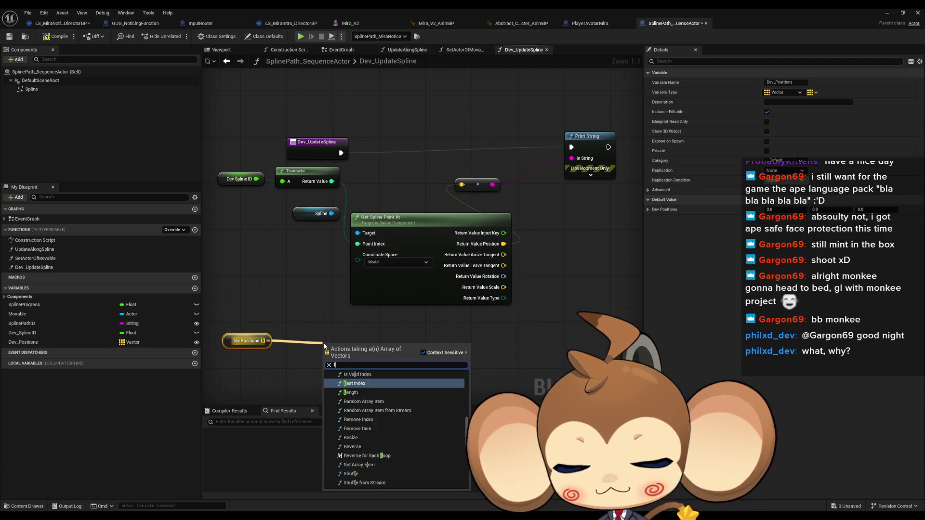
key("Return")
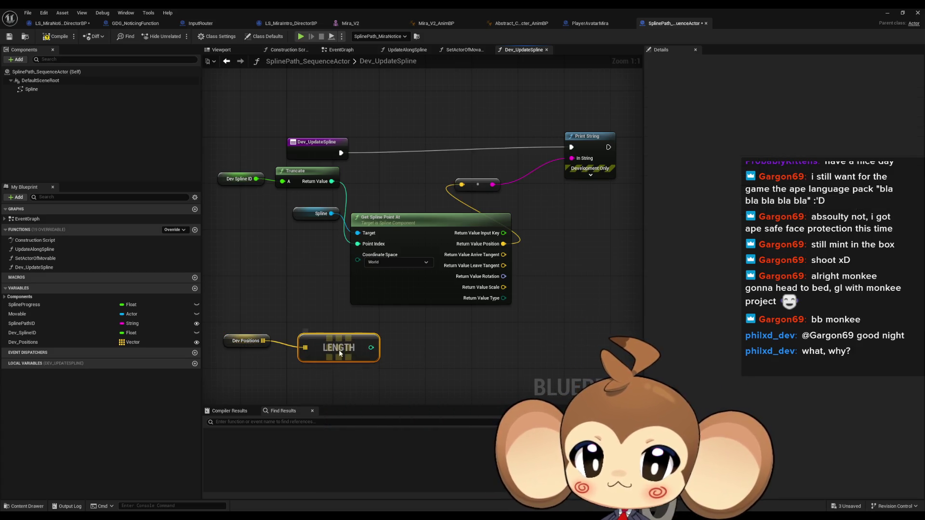
left_click_drag(370, 348, 409, 356)
type("<")
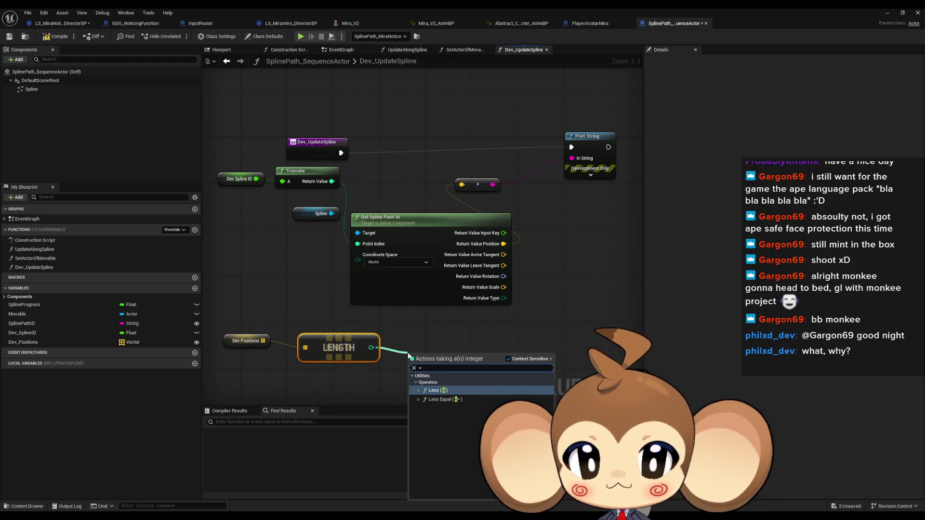
left_click(434, 390)
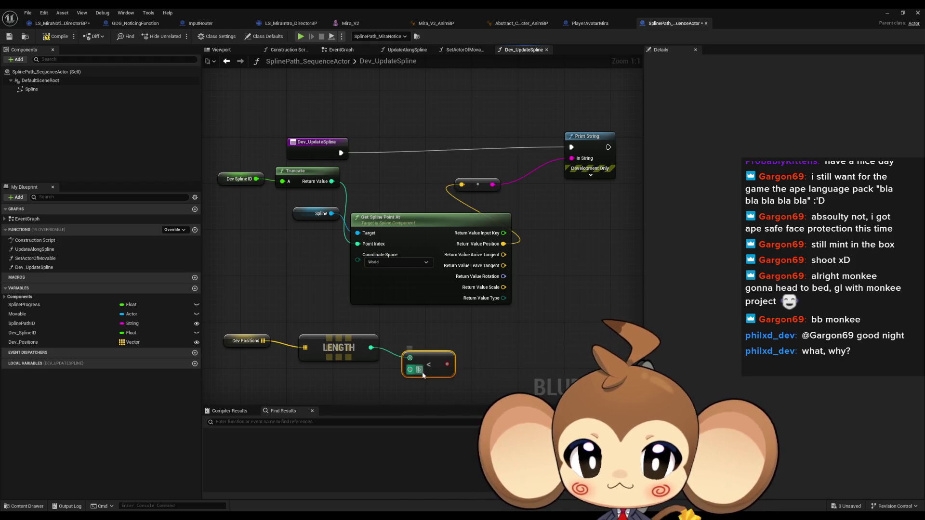
left_click(419, 370)
type("2")
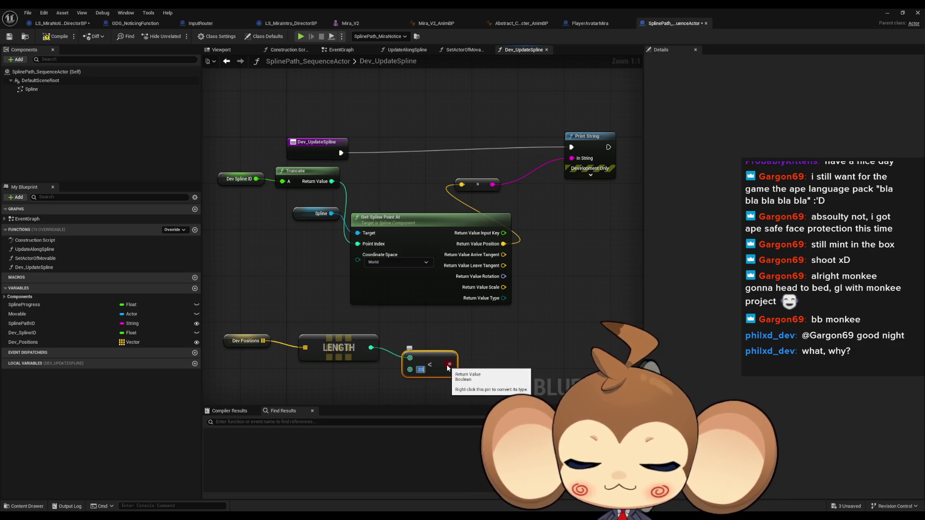
left_click_drag(448, 365, 484, 359)
left_click(510, 433)
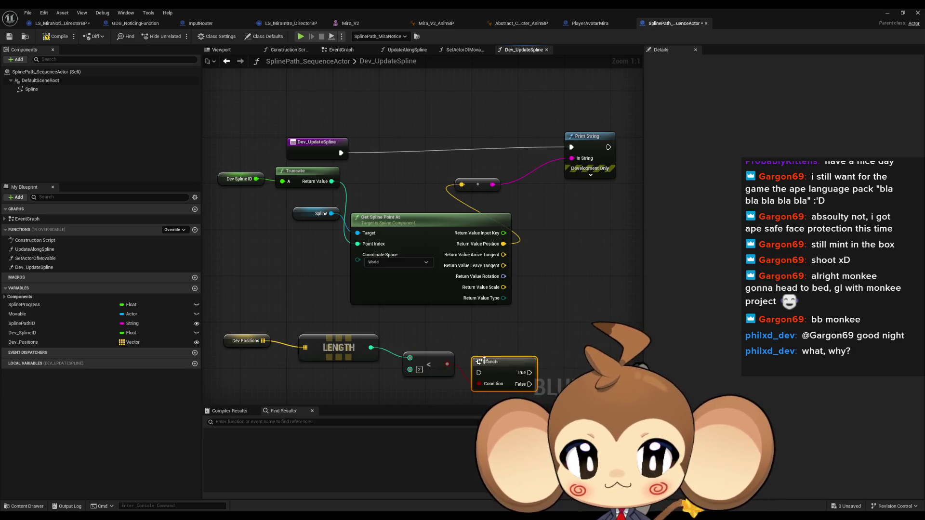
scroll(447, 293, "down", 2)
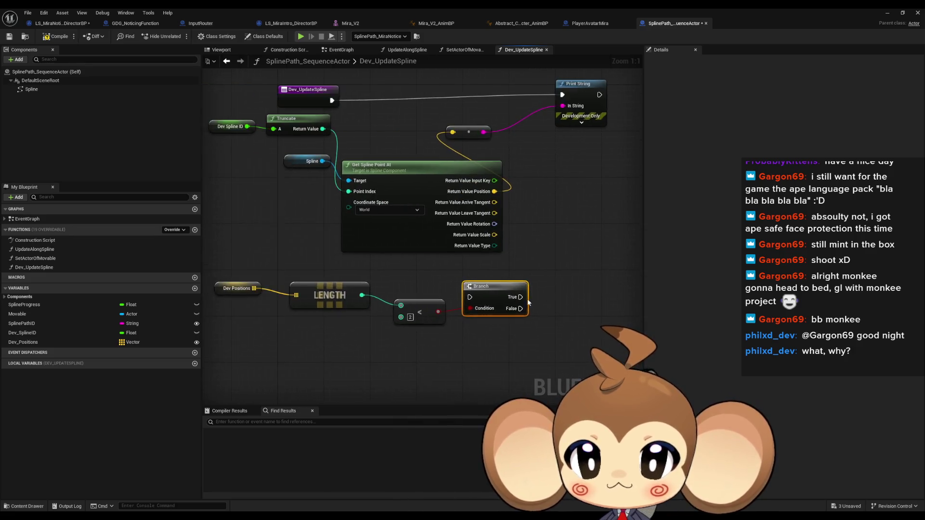
left_click_drag(532, 303, 483, 306)
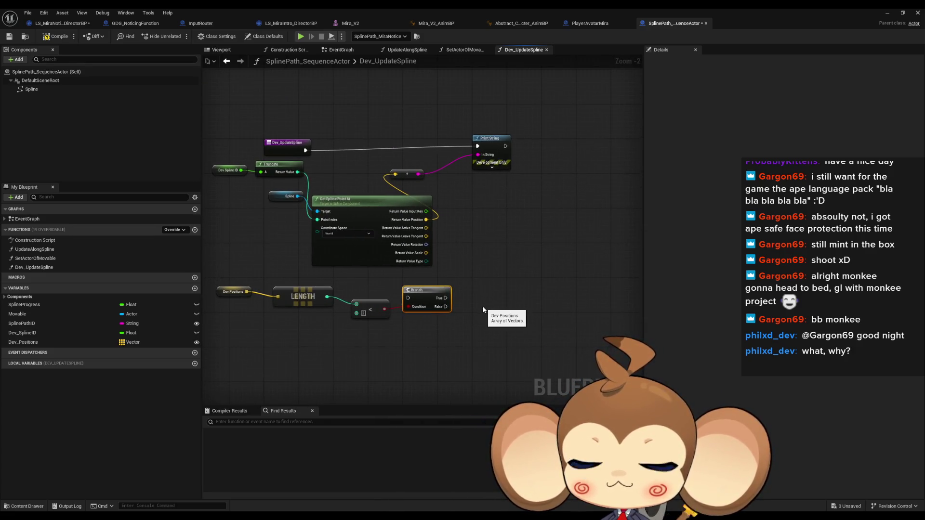
left_click(234, 291)
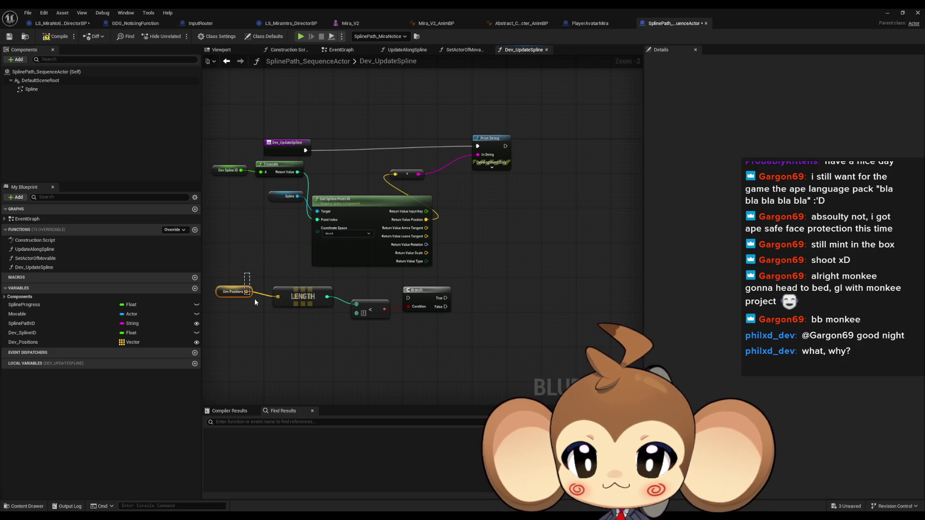
Step: Add a For Each Loop over a second Dev Positions getter
key("ctrl+c")
key("ctrl+v")
left_click_drag(408, 347, 446, 341)
type("for each")
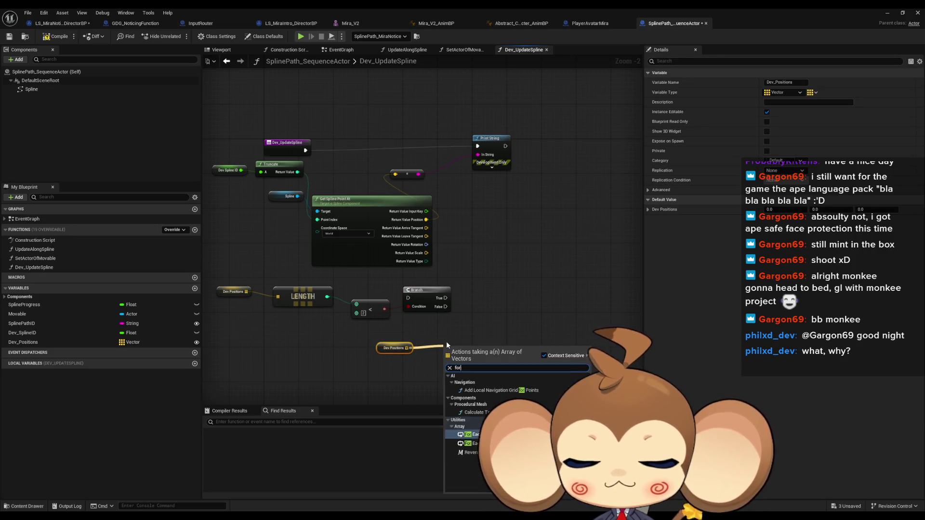
key("Return")
Step: Print 'points too small' when the Branch is True
mouse_move(446, 297)
left_mouse_down()
mouse_move(451, 347)
mouse_move(477, 304)
left_mouse_up()
type("print string")
key("Return")
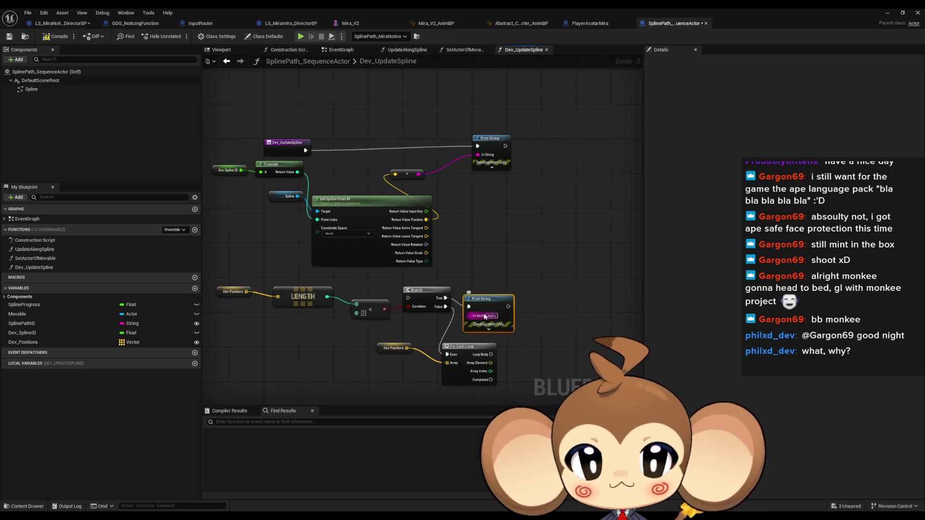
left_click(490, 316)
type("point")
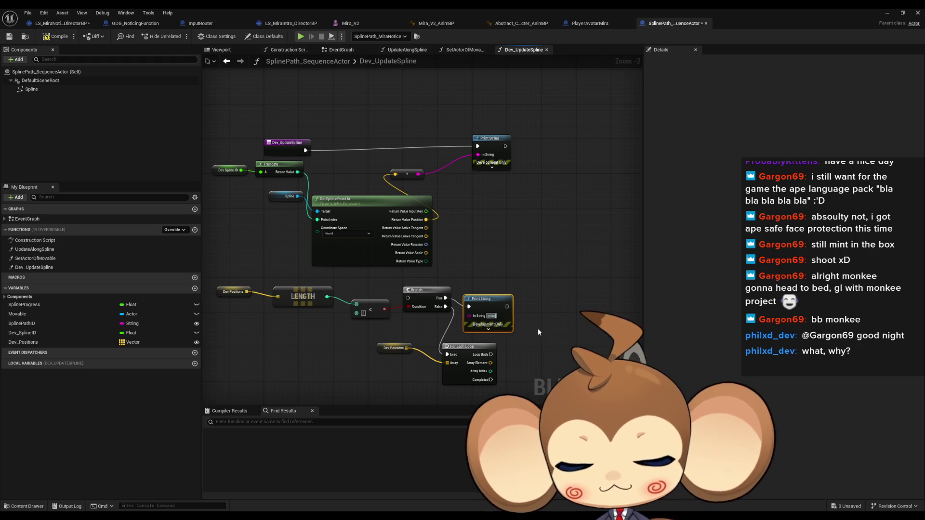
type("s too small")
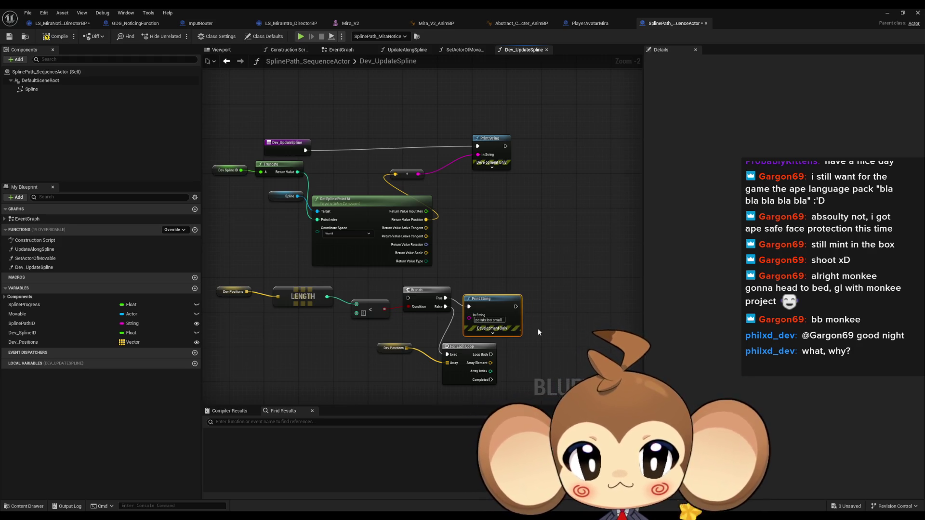
left_click_drag(469, 346, 520, 355)
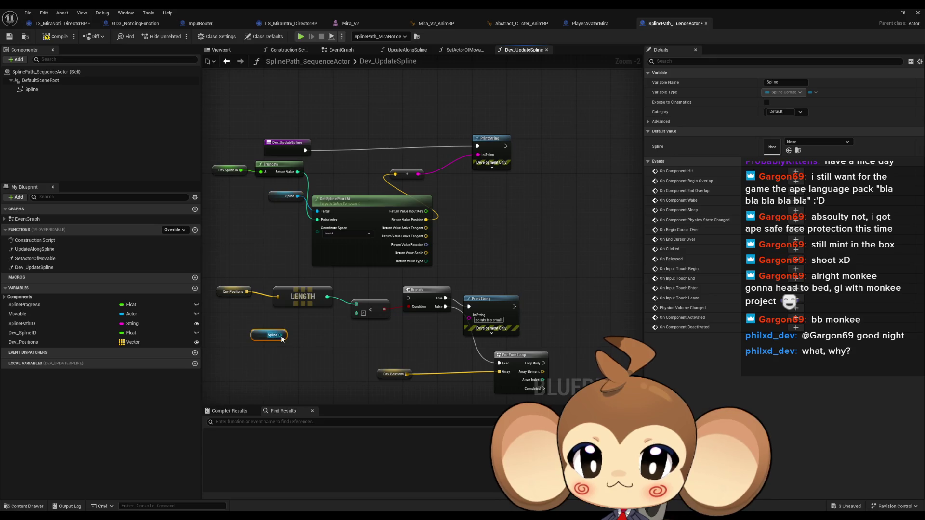
Step: On Branch False, Clear Spline Points with Update Spline off, then run the loop
left_click_drag(281, 336, 312, 331)
type("clear")
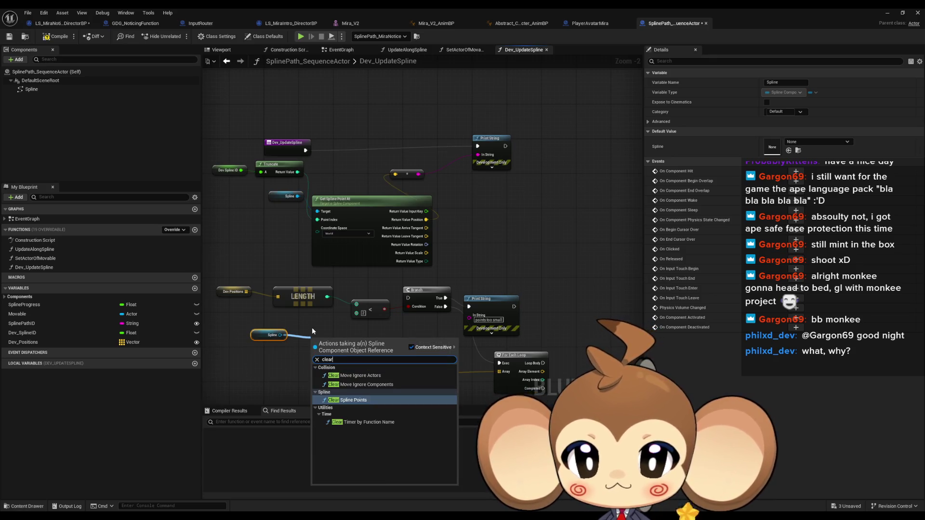
left_click(337, 400)
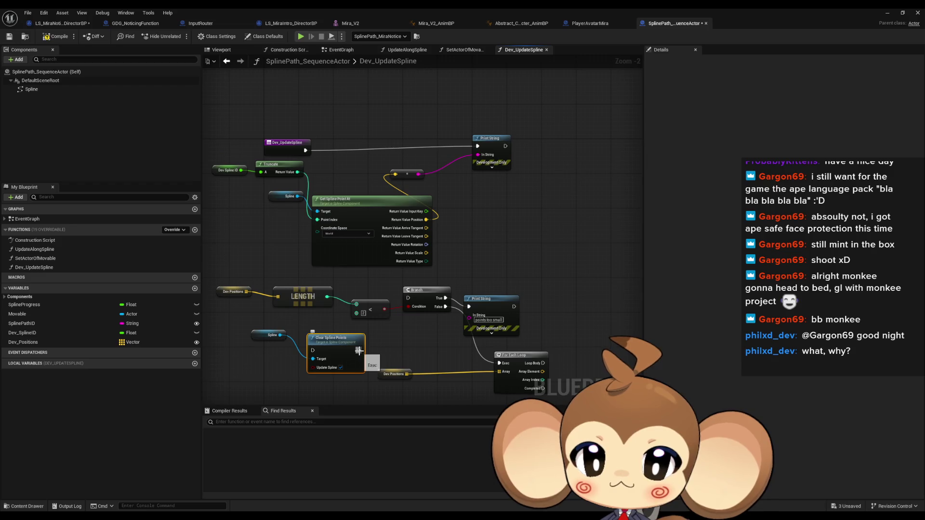
left_click_drag(359, 351, 502, 364)
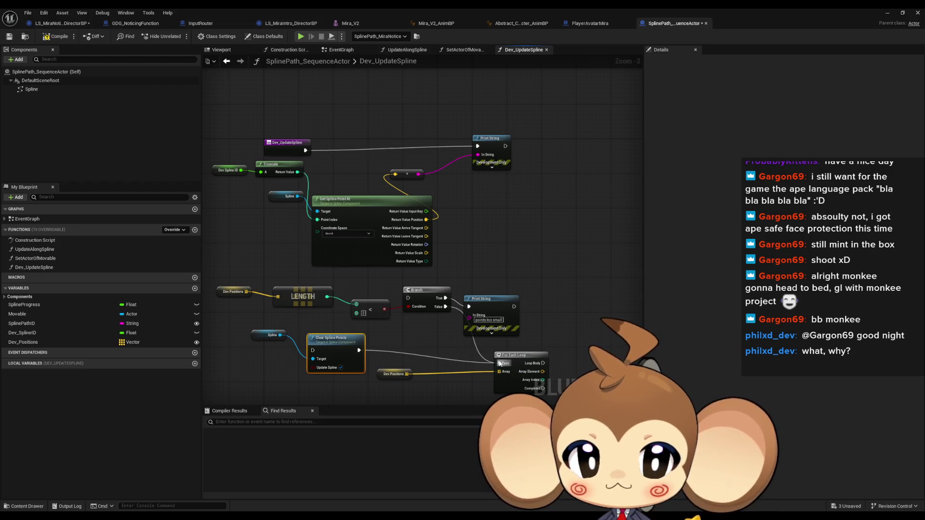
mouse_move(446, 307)
left_mouse_down()
mouse_move(332, 338)
mouse_move(313, 351)
mouse_move(300, 383)
left_mouse_up()
left_click(340, 368)
Step: Add an Update Spline node below the loop, targeting a copied Spline getter
left_click(272, 335)
key("ctrl+c")
key("ctrl+v")
type("upda")
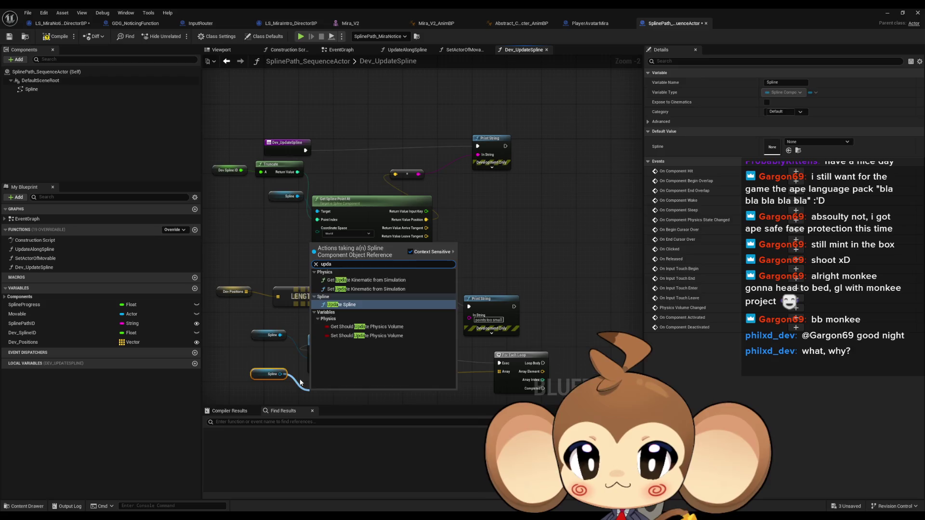
key("Return")
mouse_move(266, 334)
left_mouse_down()
mouse_move(331, 355)
mouse_move(520, 375)
mouse_move(515, 339)
left_mouse_up()
mouse_move(243, 327)
left_mouse_down()
mouse_move(324, 395)
mouse_move(483, 382)
left_mouse_up()
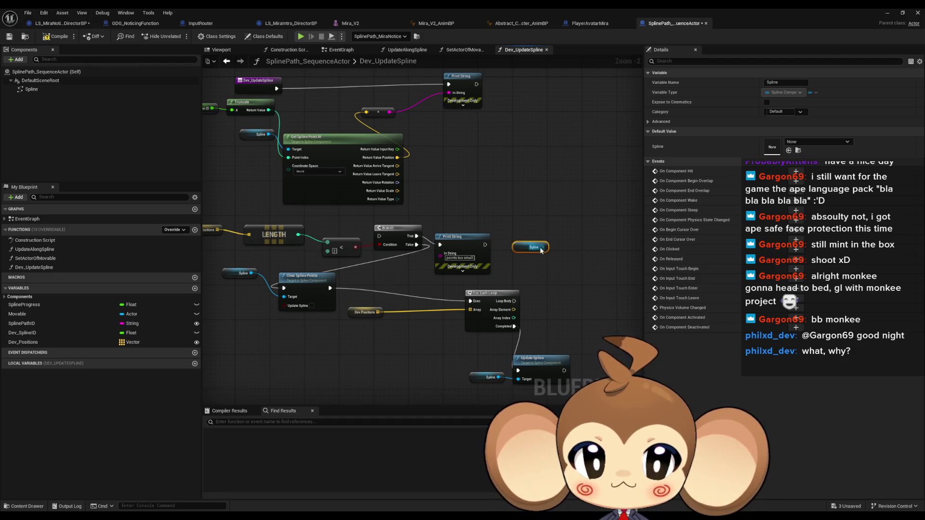
left_click_drag(542, 248, 572, 257)
type("add")
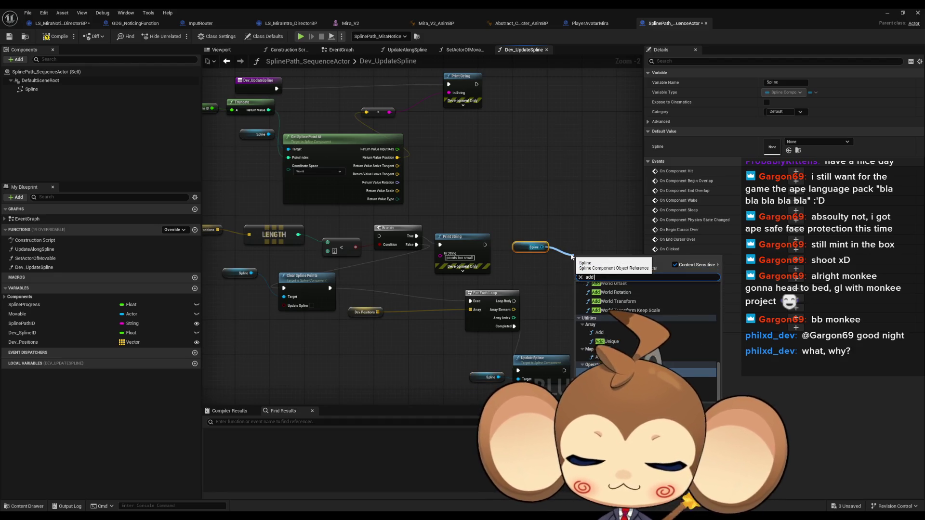
type(" spline")
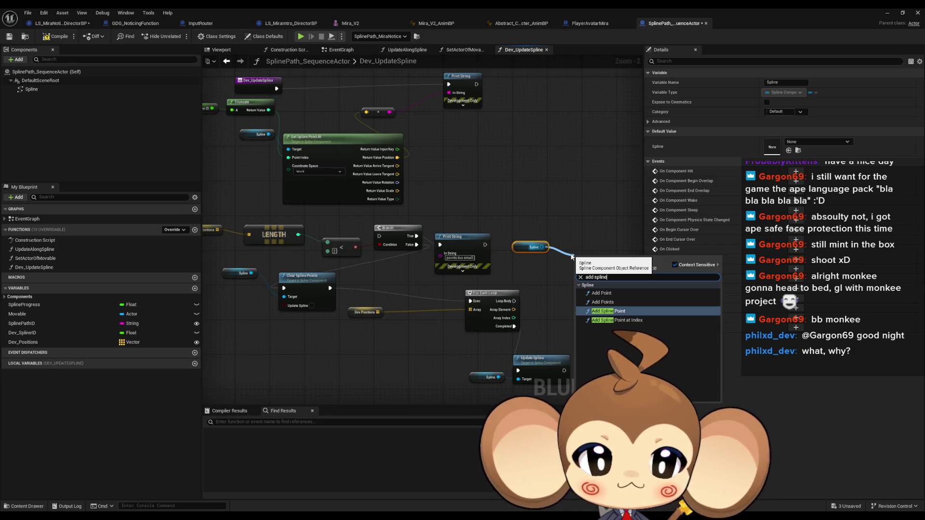
Step: Add Spline Point at Index on each loop pass using Array Element and Index, then save
key("Down")
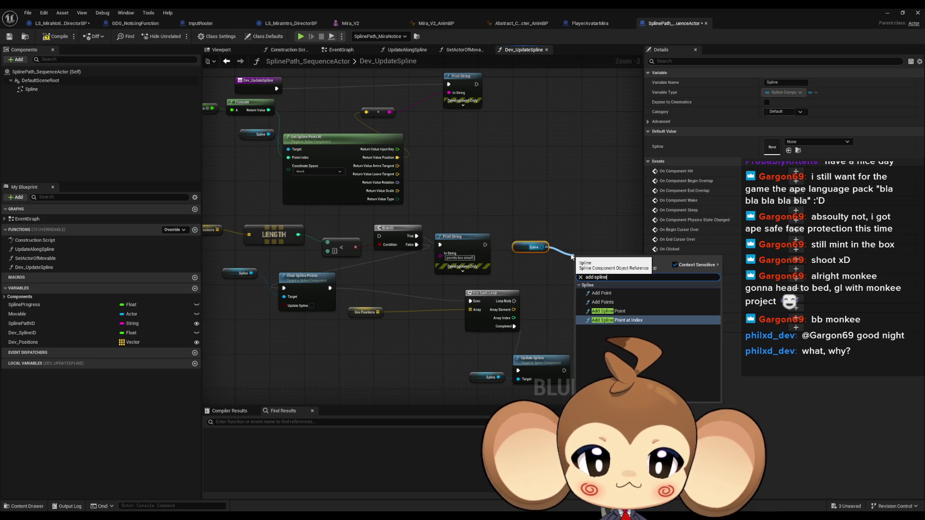
key("Return")
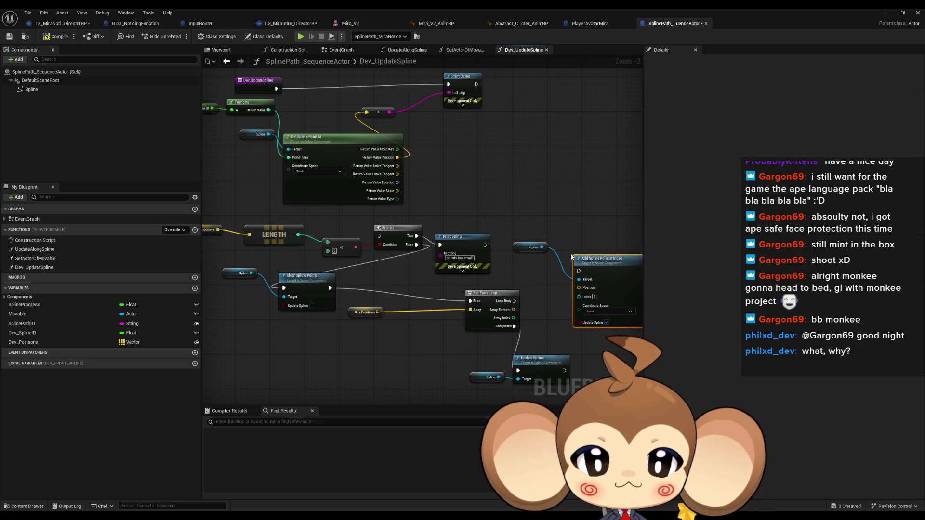
left_click_drag(580, 296, 514, 318)
left_click_drag(579, 287, 514, 310)
left_click_drag(444, 291, 503, 261)
left_click(463, 266)
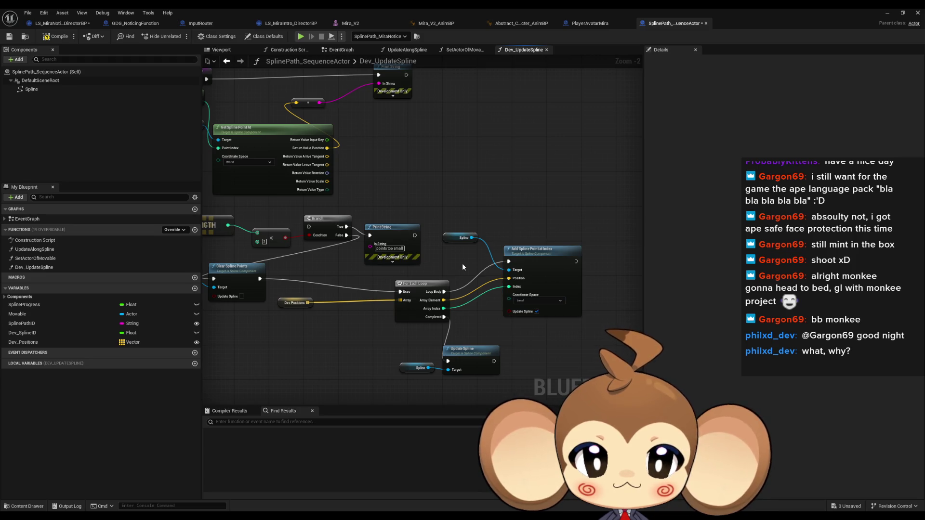
key("ctrl+s")
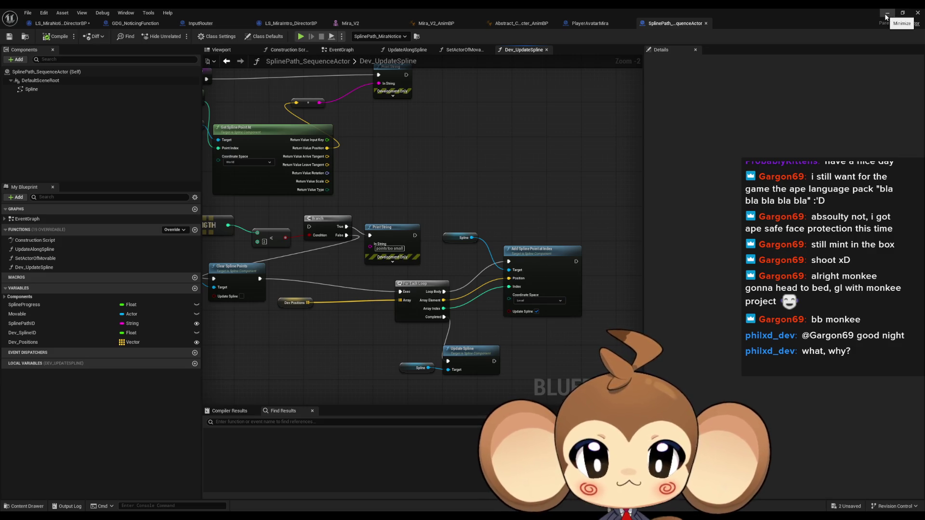
left_click(887, 14)
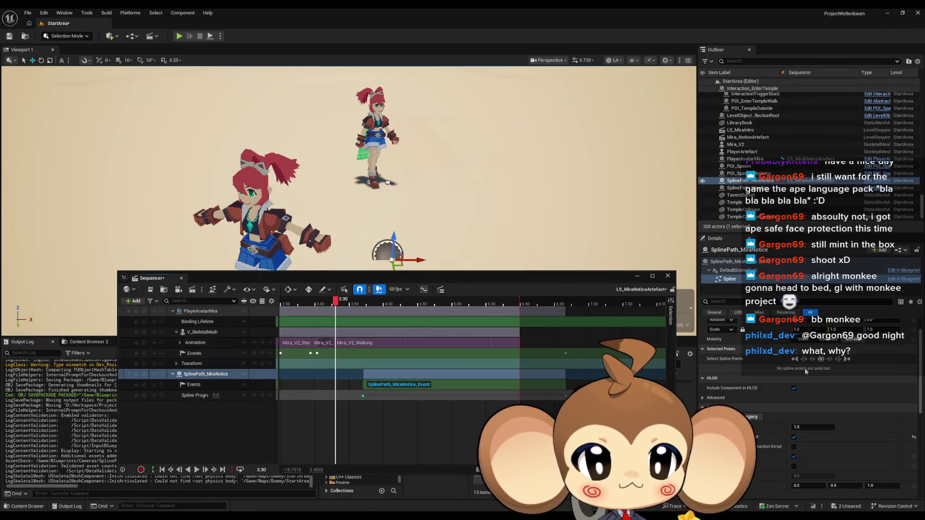
Step: Add two entries to SplinePath_MiraNotice's Dev Positions array
left_click(732, 263)
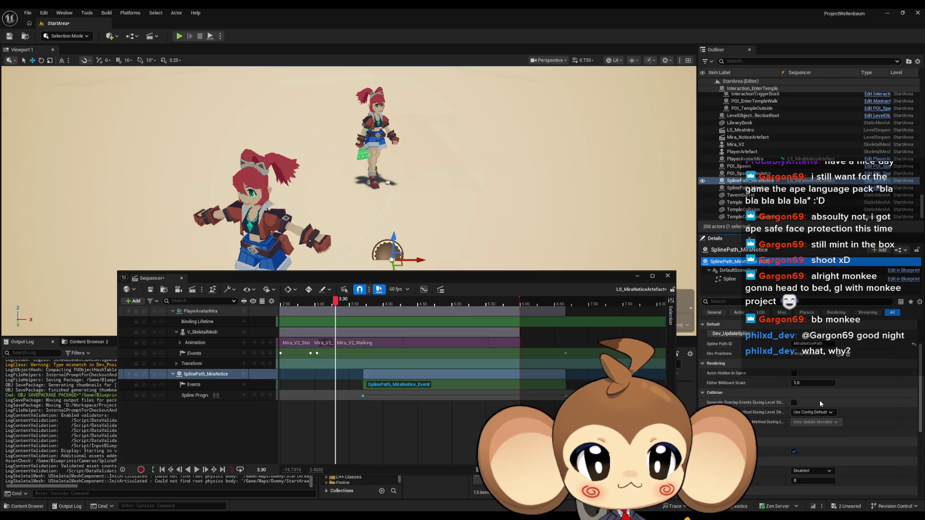
left_click(839, 356)
left_click(838, 357)
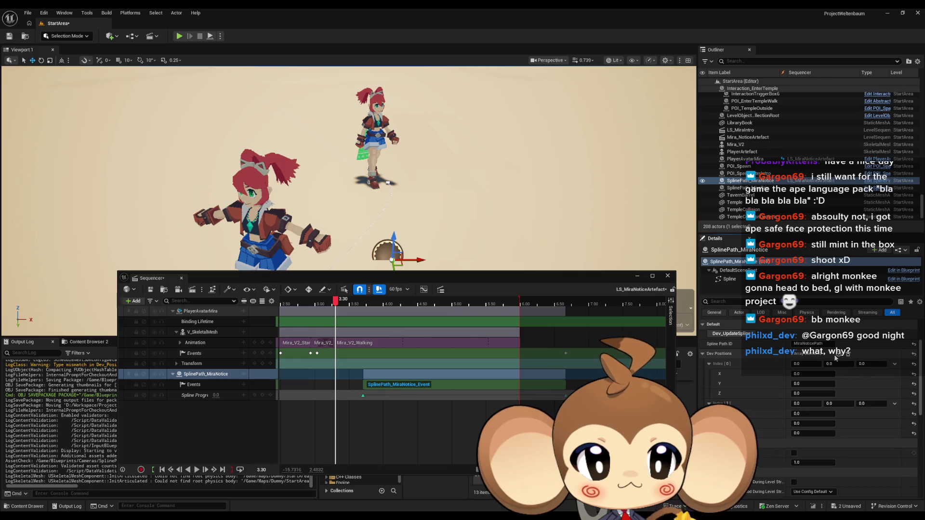
left_click(745, 159)
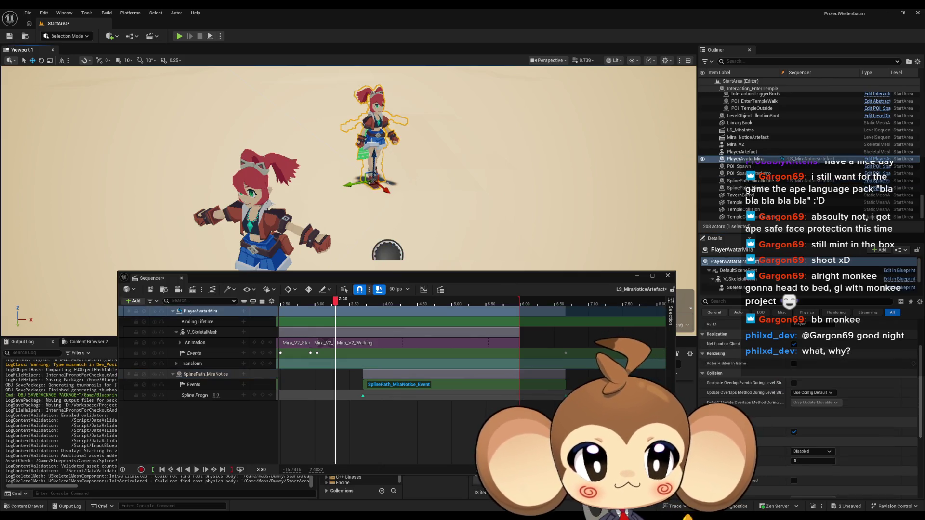
scroll(769, 344, "up", 3)
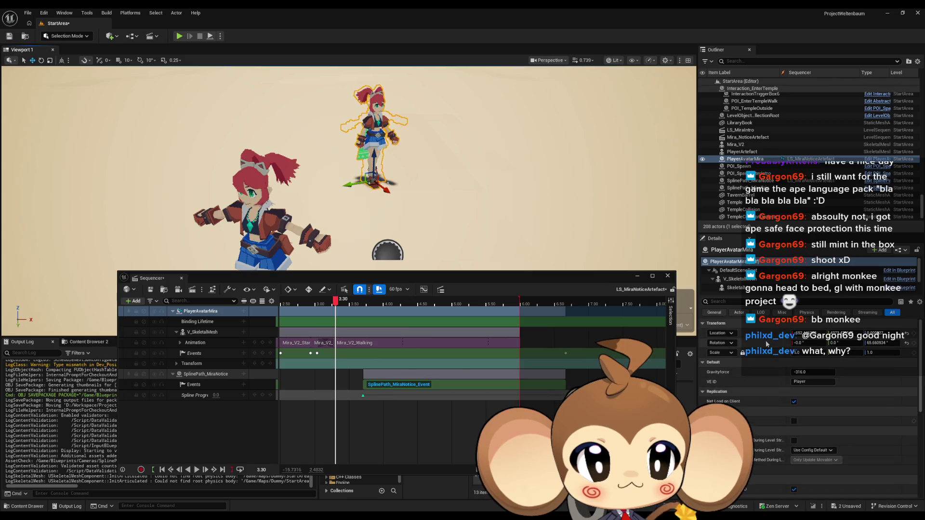
left_click(205, 374)
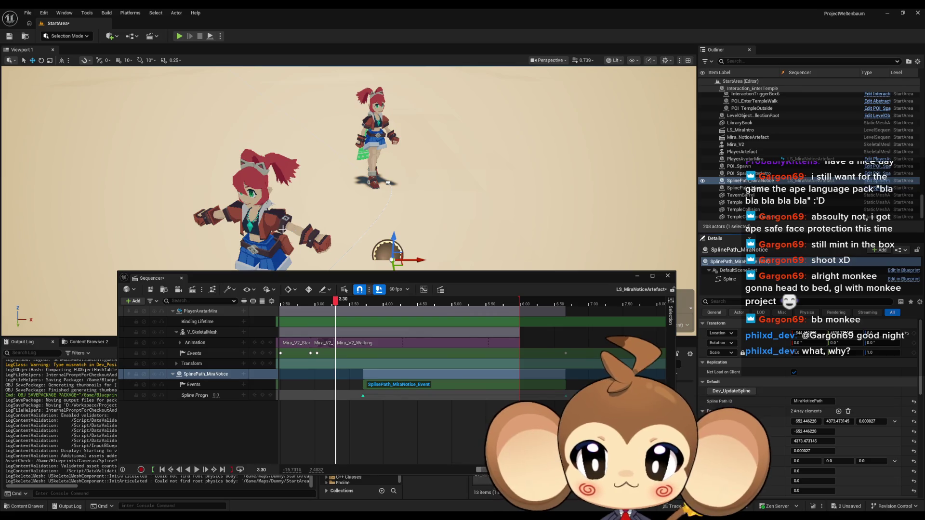
left_click(269, 231)
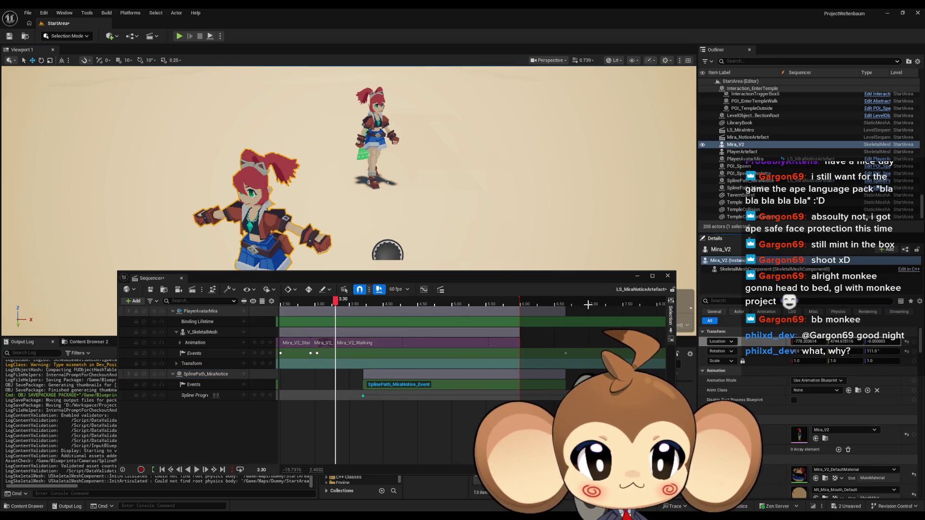
key("ctrl+z")
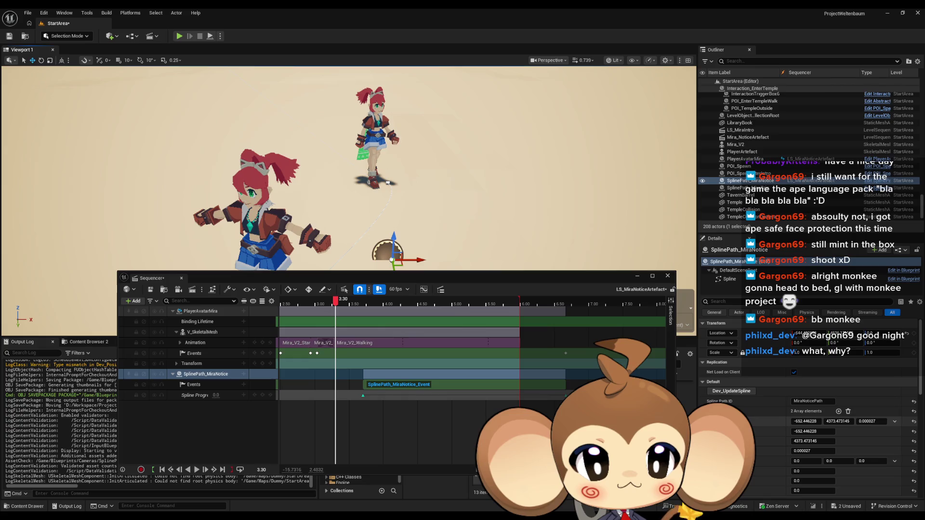
scroll(809, 409, "down", 2)
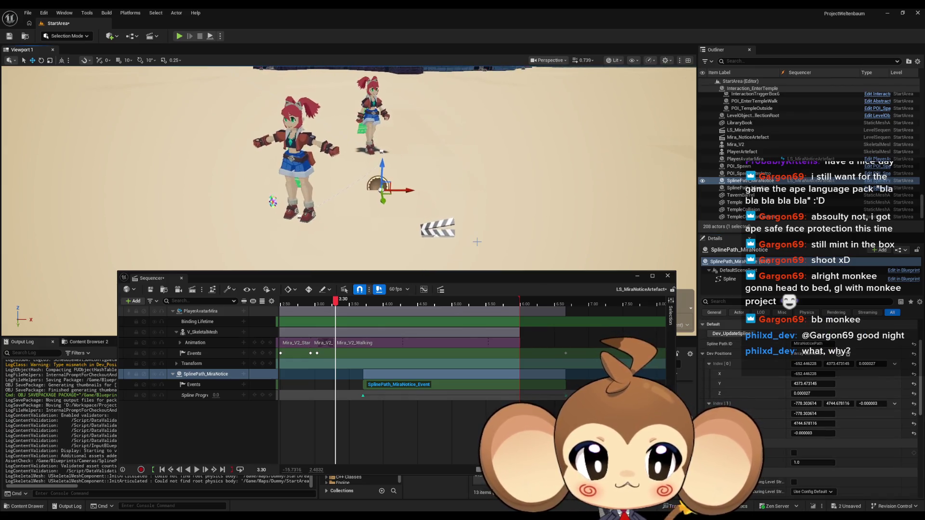
Step: Set Add Spline Point at Index's coordinate space to World and save the blueprint
mouse_move(341, 516)
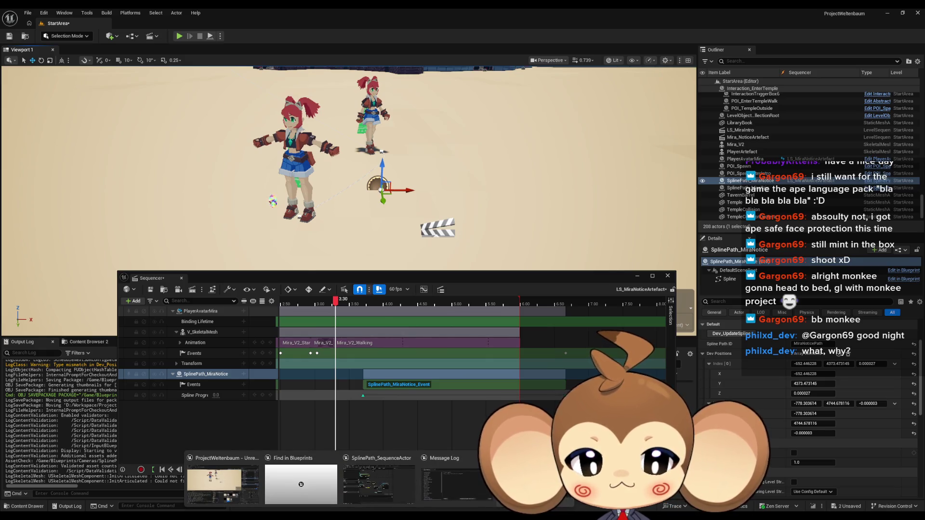
mouse_move(392, 486)
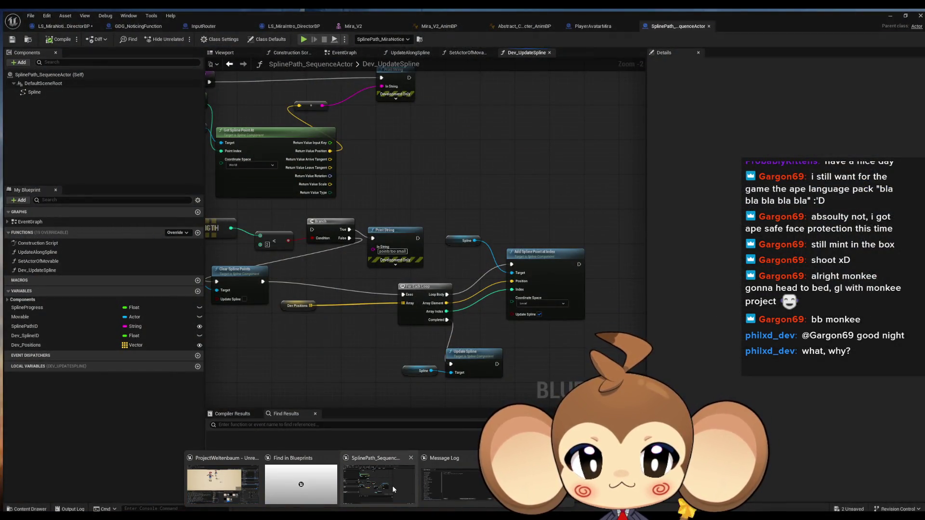
left_click(393, 485)
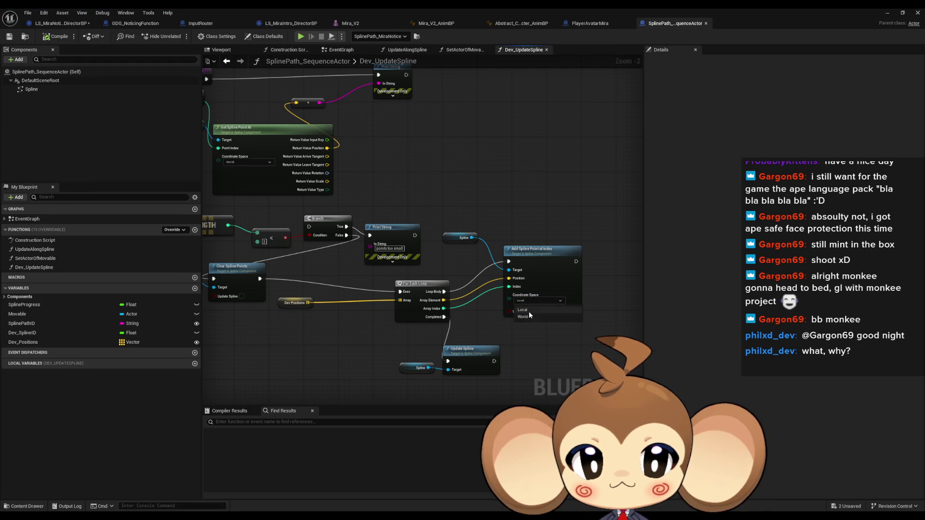
left_click(530, 316)
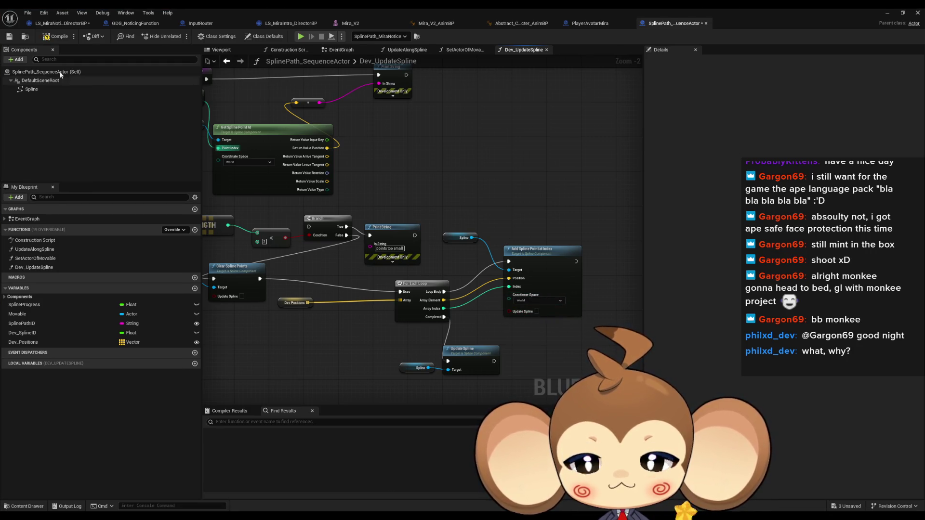
key("ctrl+s")
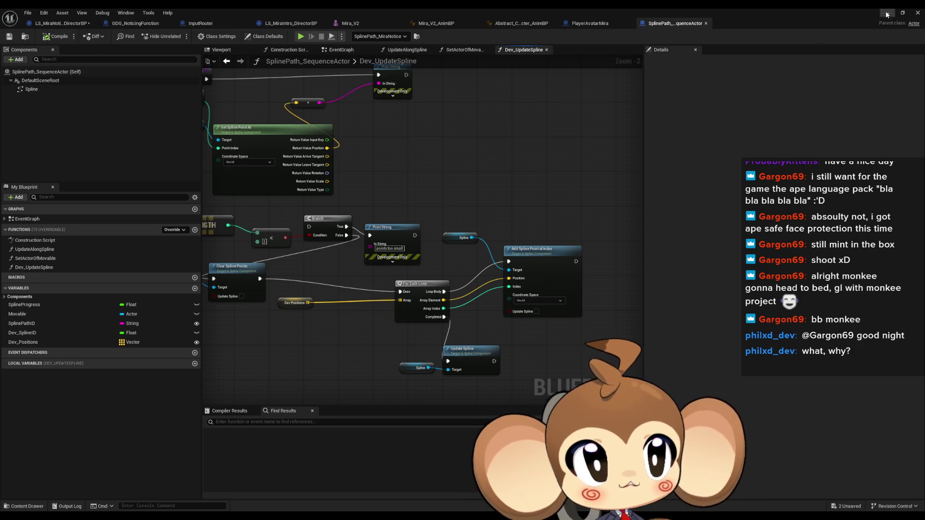
left_click(887, 14)
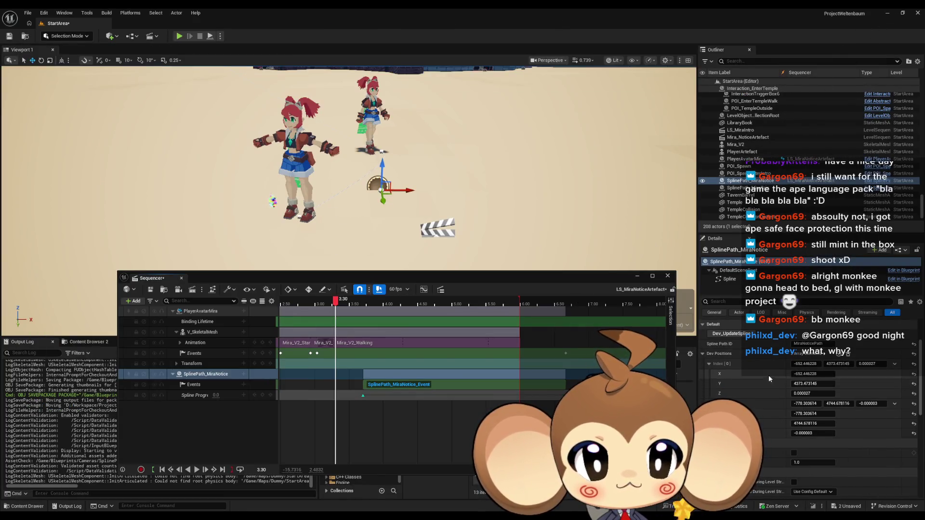
Step: Run Dev Update Spline three times and move the Sequencer window higher
left_click(741, 334)
left_click(741, 334)
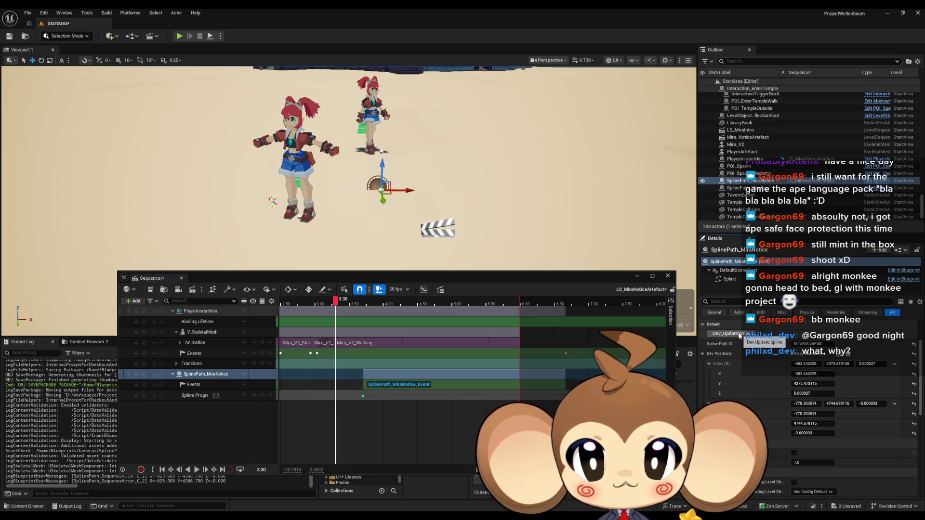
left_click(740, 334)
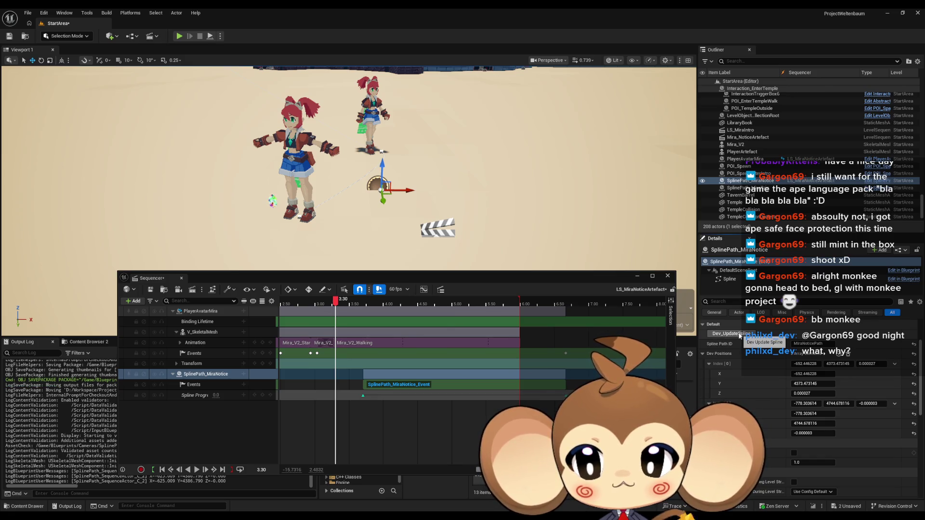
left_click_drag(267, 280, 249, 211)
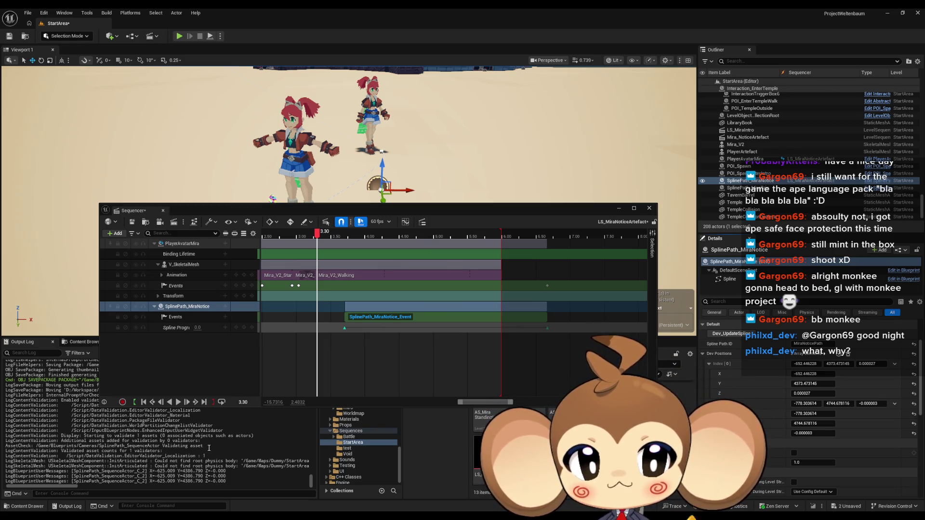
Step: Wire Dev_UpdateSpline's entry directly to the length-check Branch
mouse_move(337, 518)
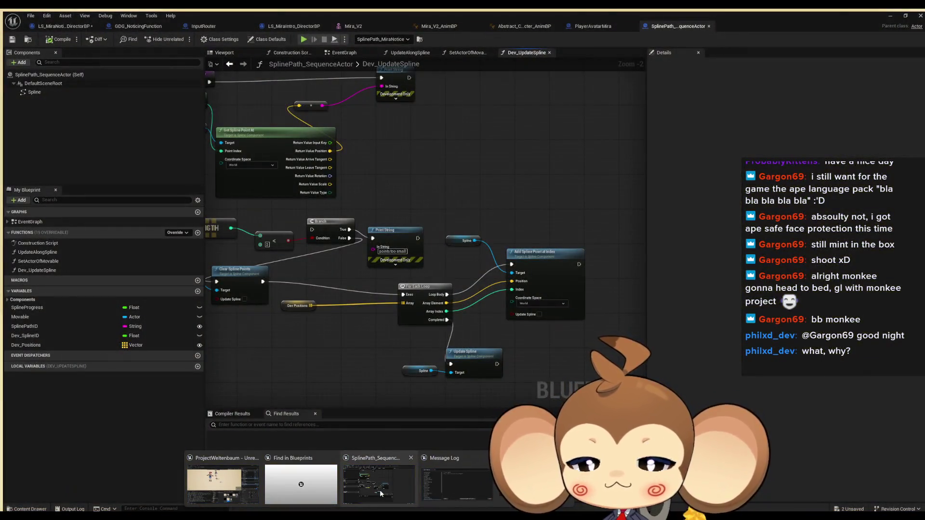
left_click(380, 490)
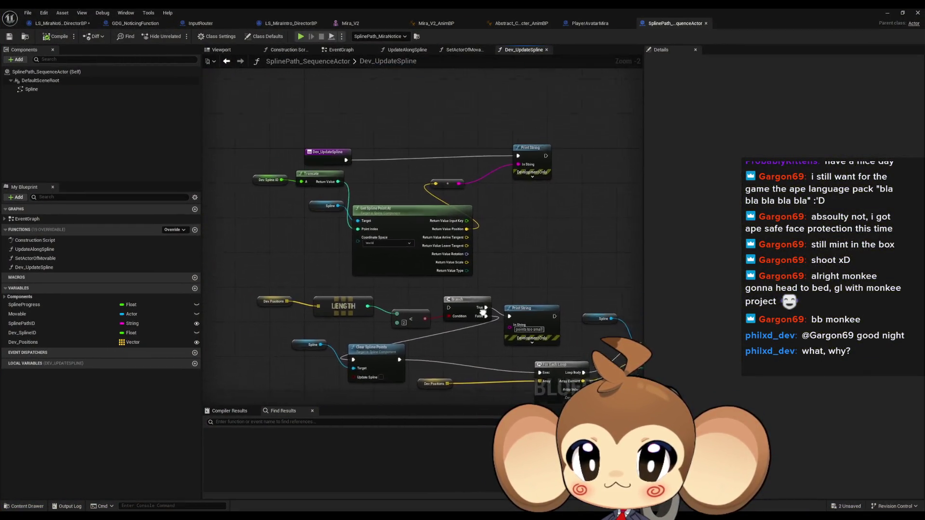
mouse_move(295, 138)
left_mouse_down()
mouse_move(311, 176)
mouse_move(398, 284)
left_mouse_up()
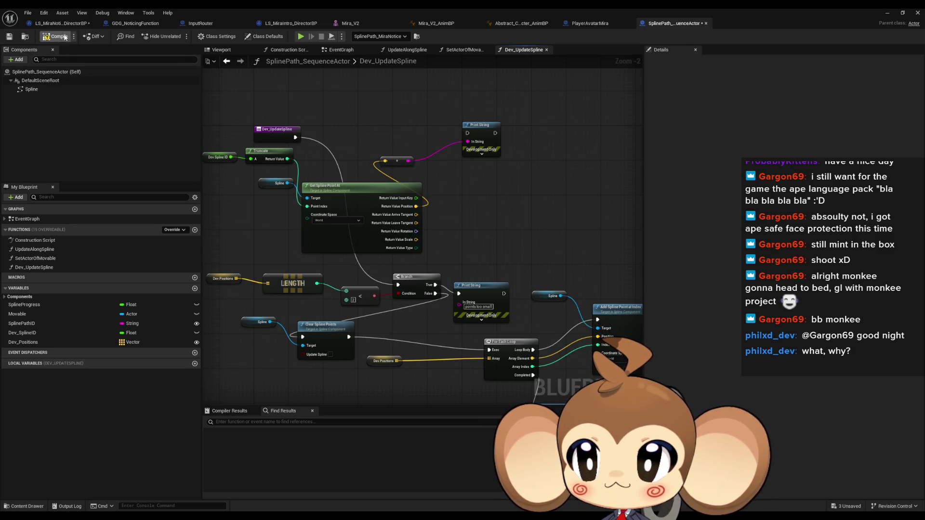
left_click(889, 13)
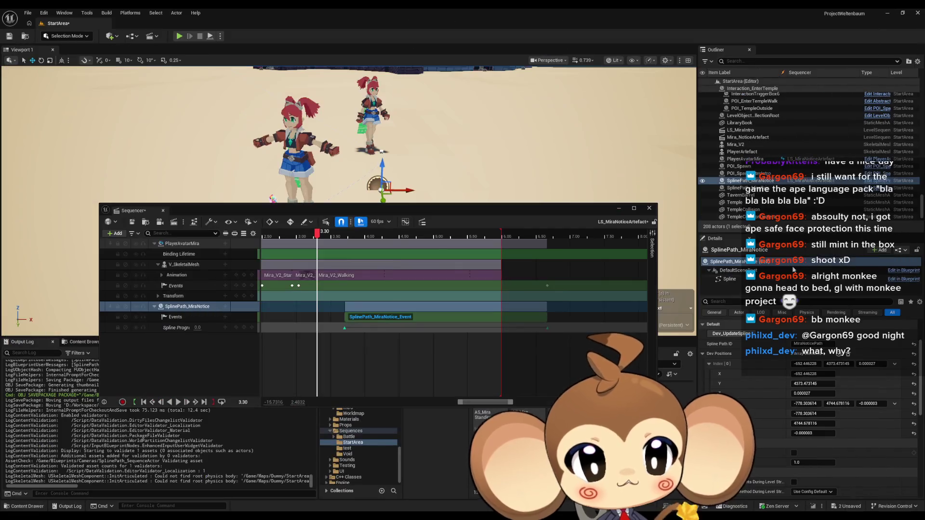
Step: Rebuild the spline from Dev Positions and move one point up and right
left_click(735, 334)
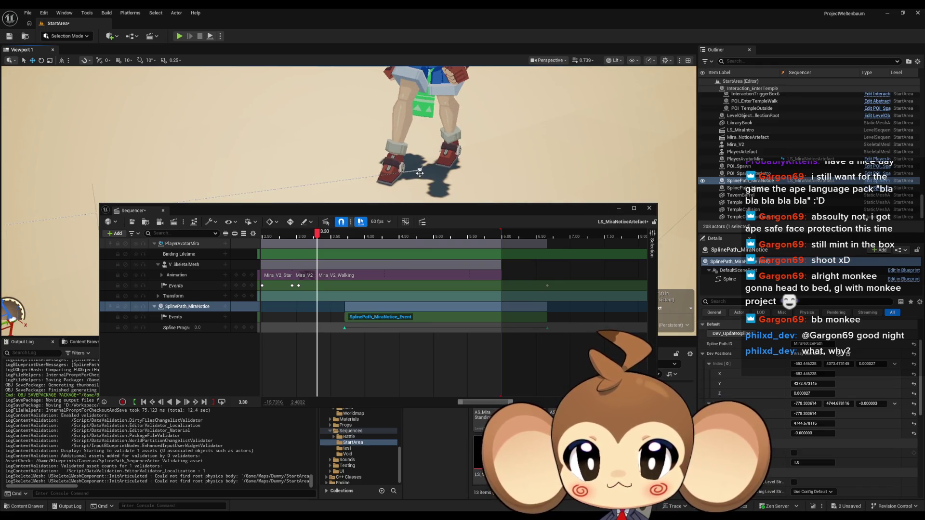
left_click(420, 172)
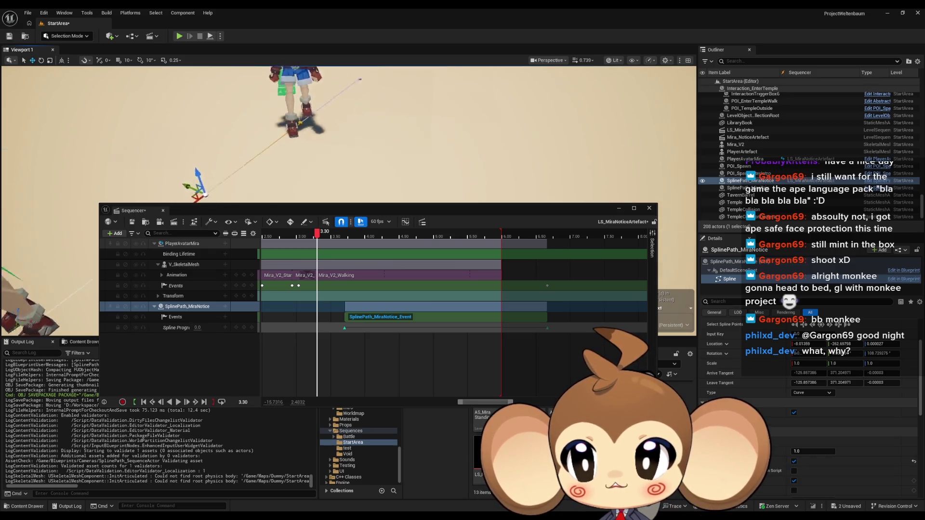
left_click_drag(259, 164, 271, 156)
Step: Adjust that spline point's tangent handles, then select the Spline Progress track
left_click(357, 127)
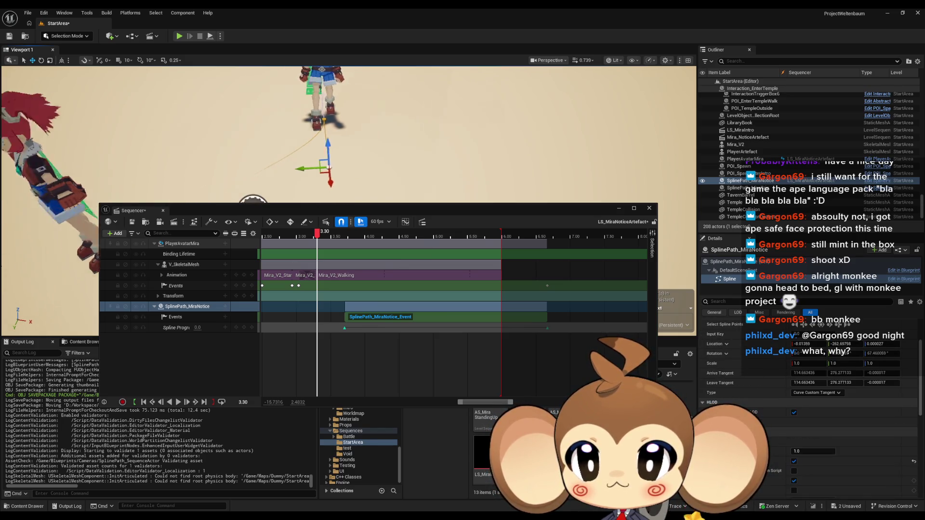
mouse_move(362, 154)
left_mouse_down()
mouse_move(389, 202)
mouse_move(384, 178)
left_mouse_up()
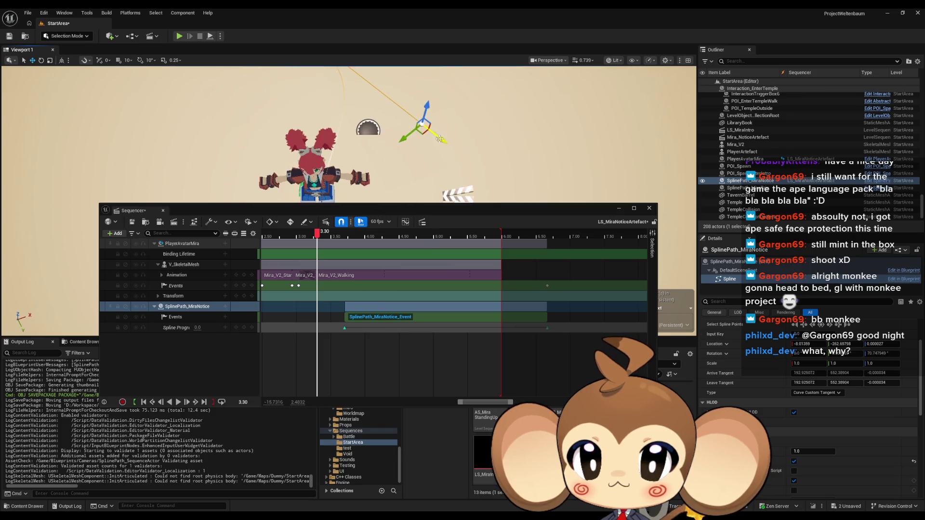
left_click_drag(442, 140, 379, 93)
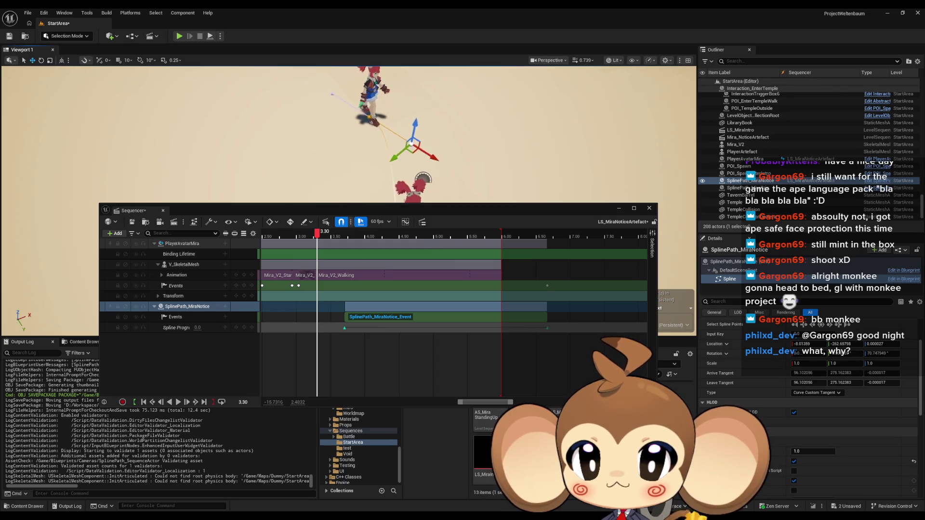
mouse_move(389, 114)
left_mouse_down()
mouse_move(404, 106)
mouse_move(377, 112)
left_mouse_up()
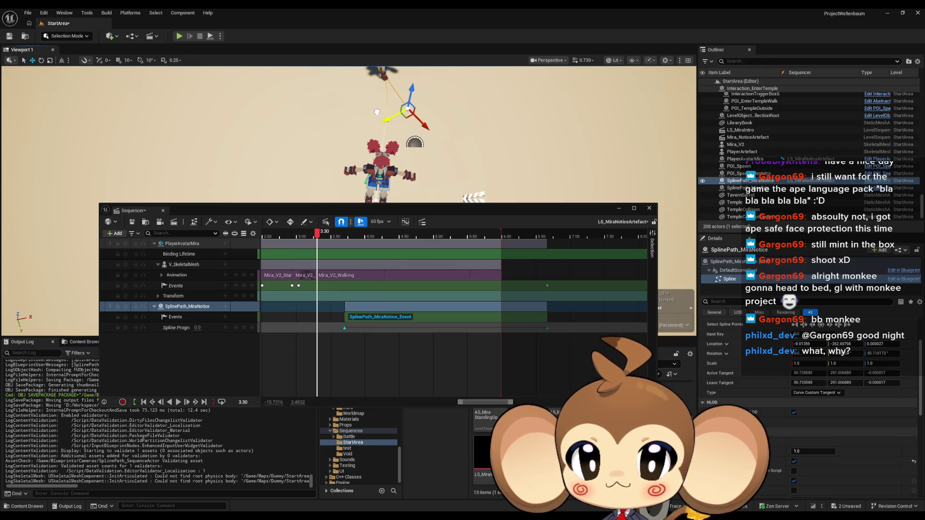
key("f")
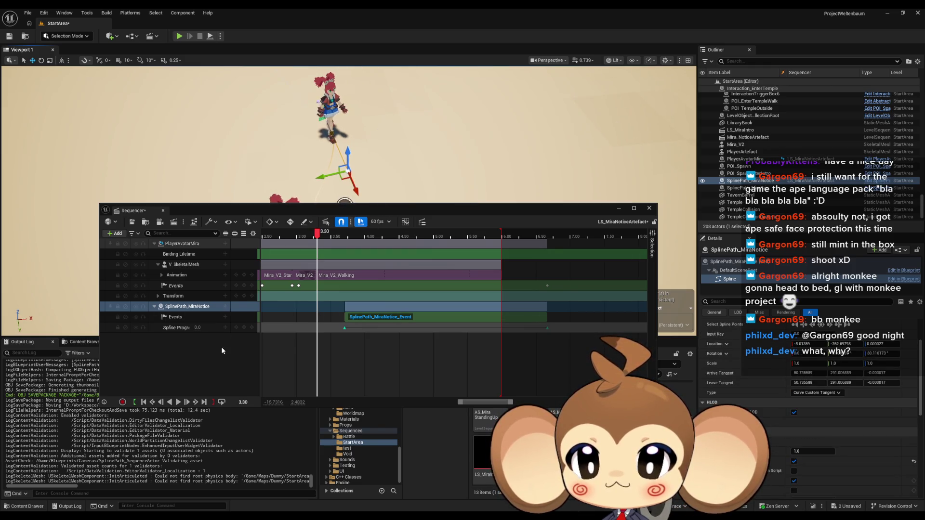
mouse_move(351, 346)
left_mouse_down()
mouse_move(420, 357)
mouse_move(383, 356)
mouse_move(414, 355)
left_mouse_up()
left_click(415, 332)
scroll(436, 343, "up", 6)
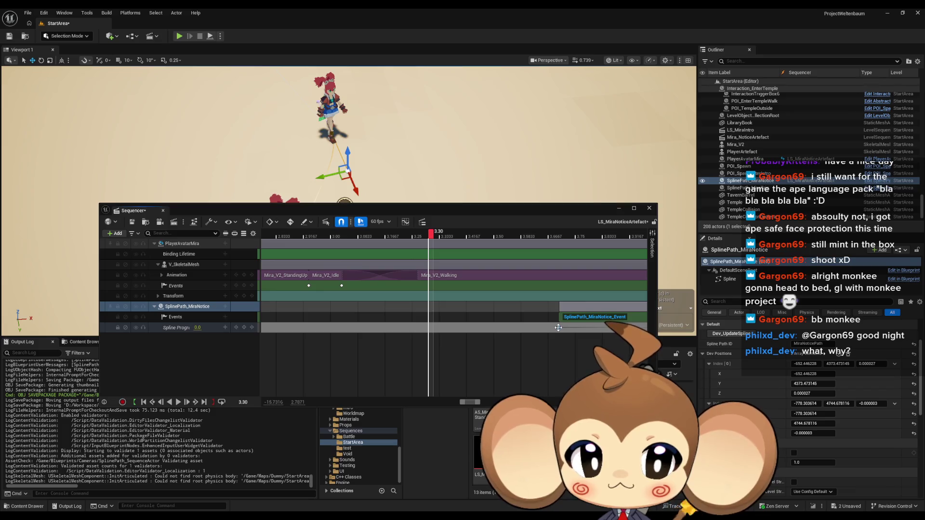
Step: Shift the Spline Progress key and the MiraNotice event section earlier to about 3.03 s
left_click_drag(558, 327, 342, 329)
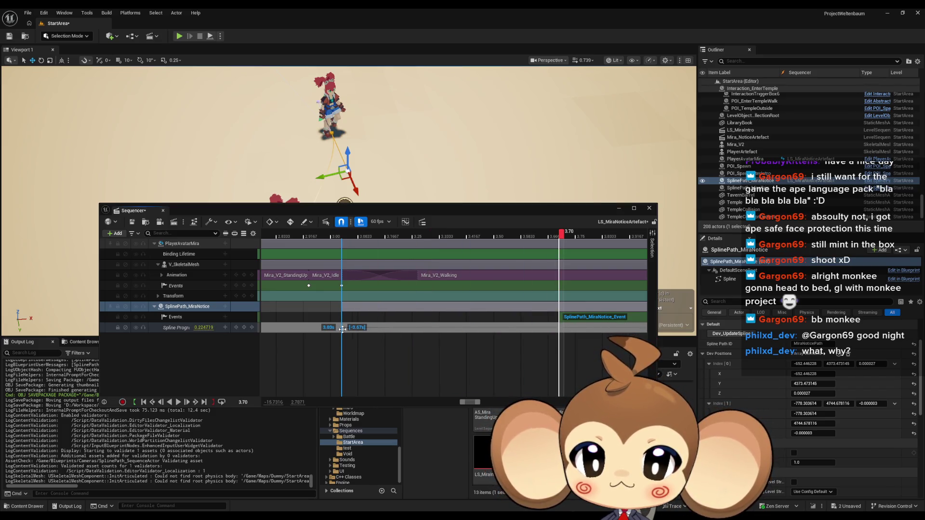
left_click_drag(584, 317, 371, 325)
scroll(369, 353, "down", 7)
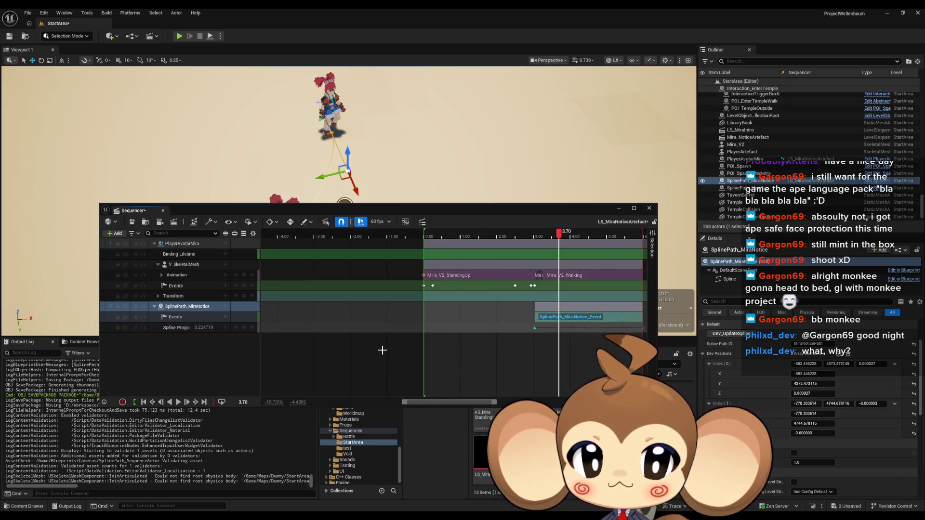
scroll(482, 313, "right", 5)
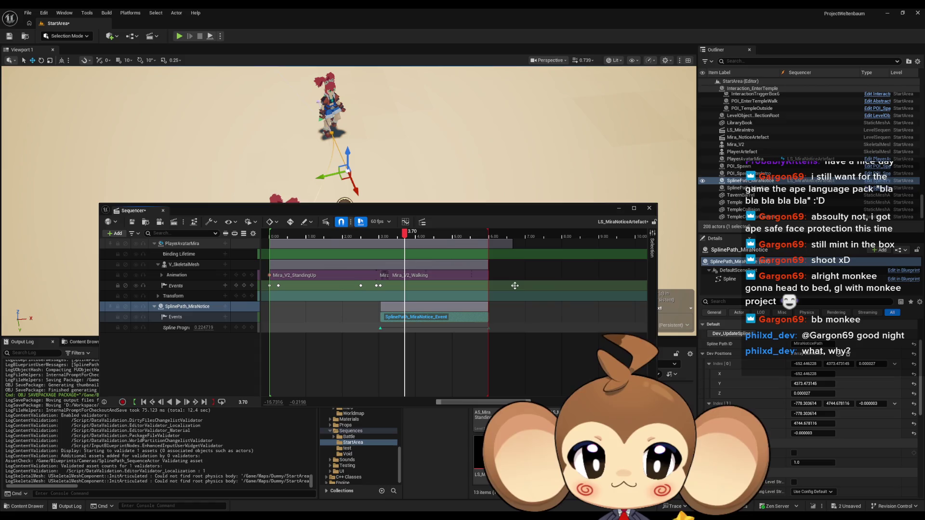
Step: Nudge the Events key to 6.00 s, then save and close the sequence
left_click(491, 285)
scroll(490, 282, "up", 10)
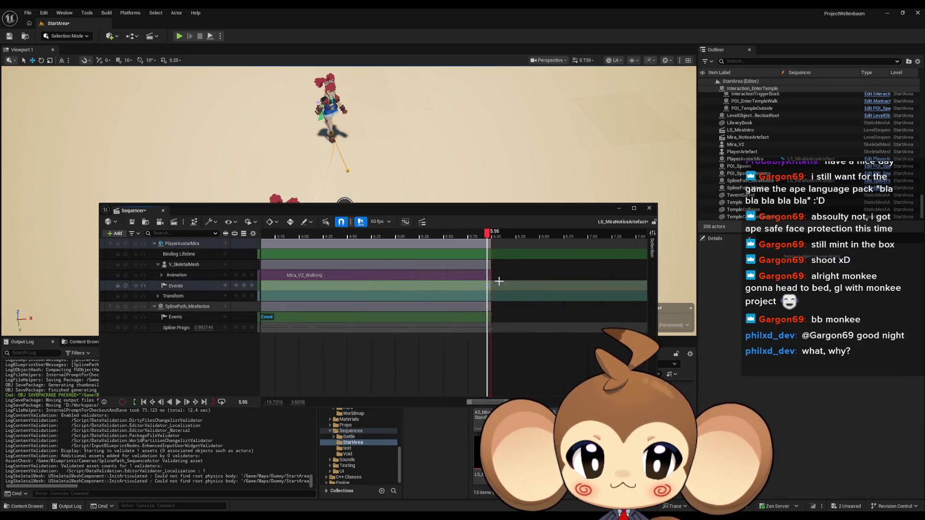
scroll(510, 285, "up", 3)
mouse_move(487, 284)
left_mouse_down()
mouse_move(556, 287)
mouse_move(532, 287)
left_mouse_up()
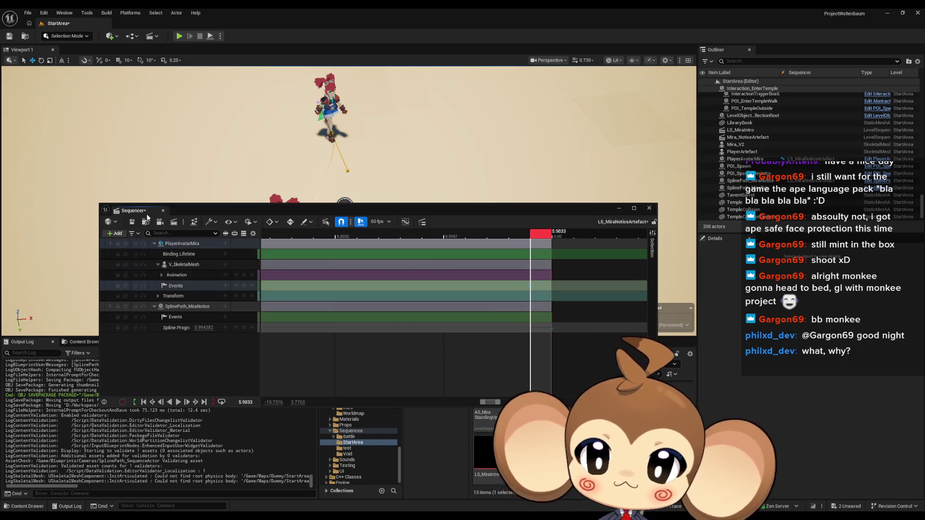
left_click(132, 221)
left_click(649, 208)
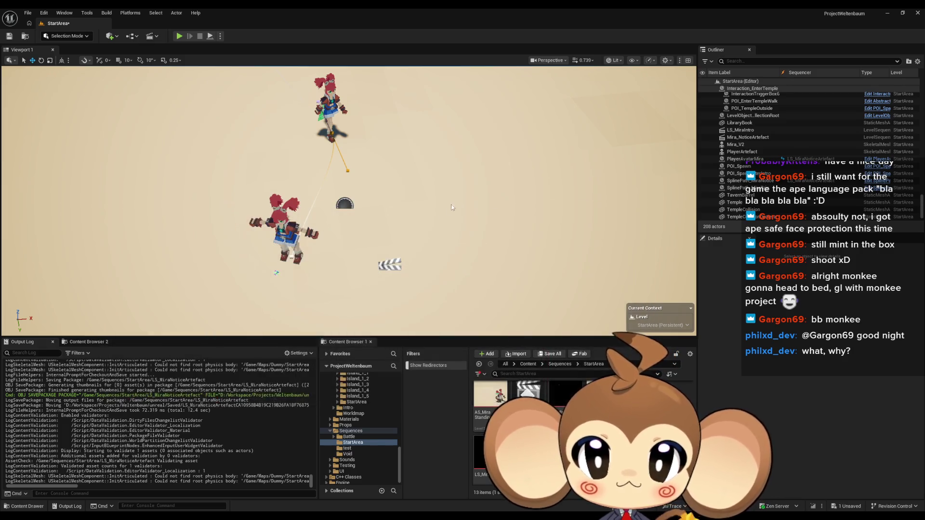
Step: Save all unsaved content, confirming the StartArea level save
left_click(528, 365)
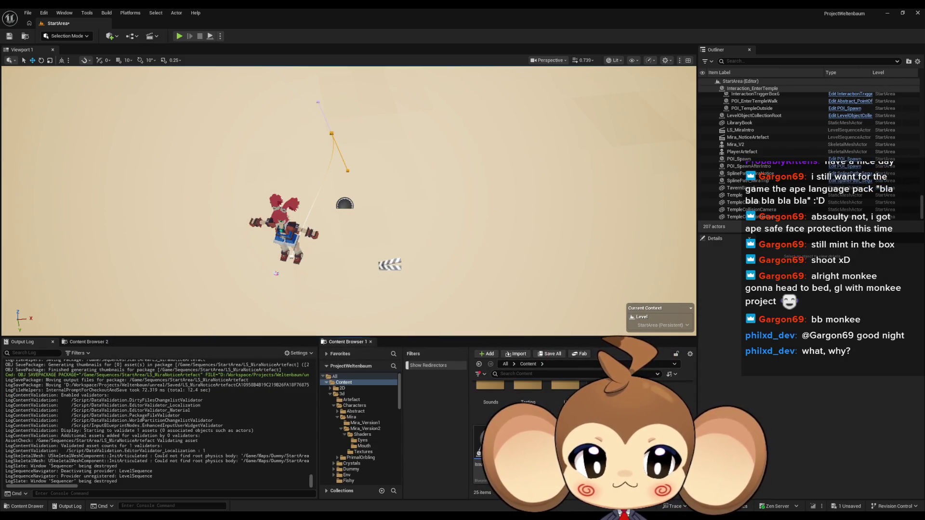
key("ctrl+shift+s")
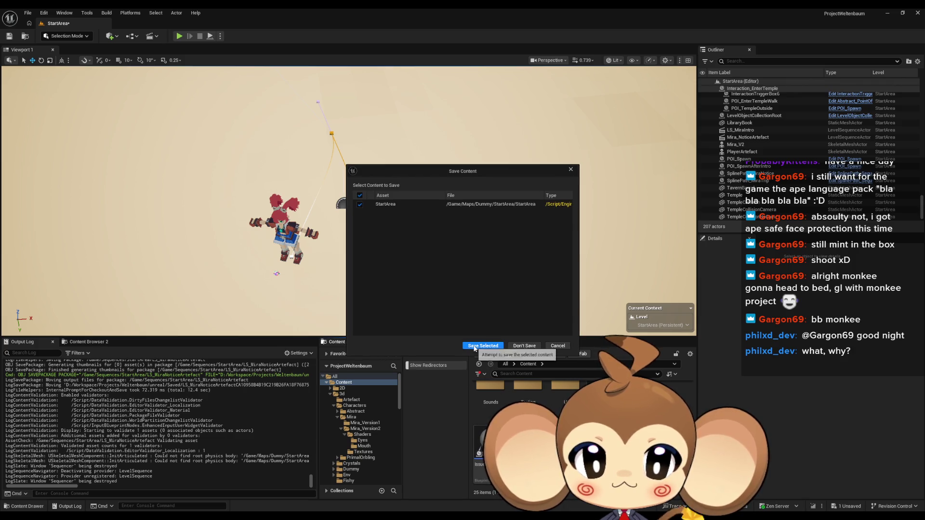
left_click(474, 346)
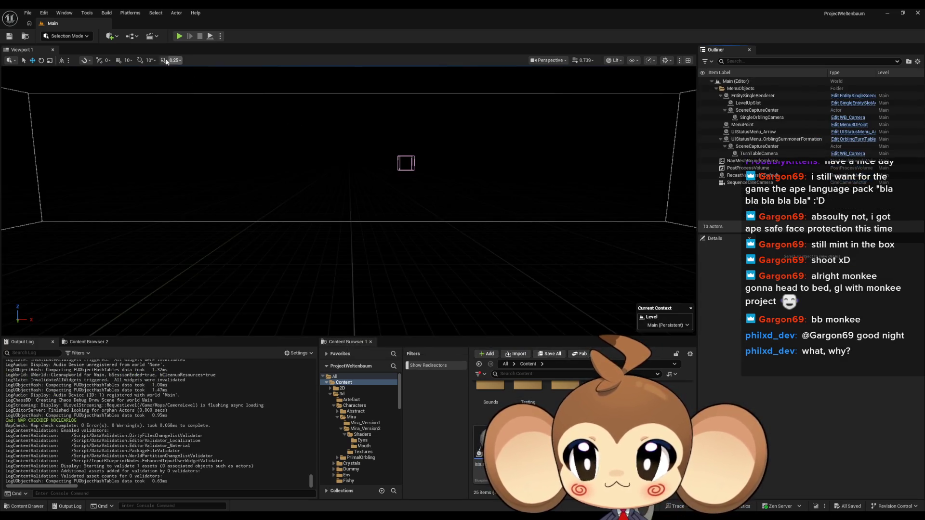
Step: Play the game in the editor fullscreen, swing the camera to the character, then stop the session
left_click(179, 36)
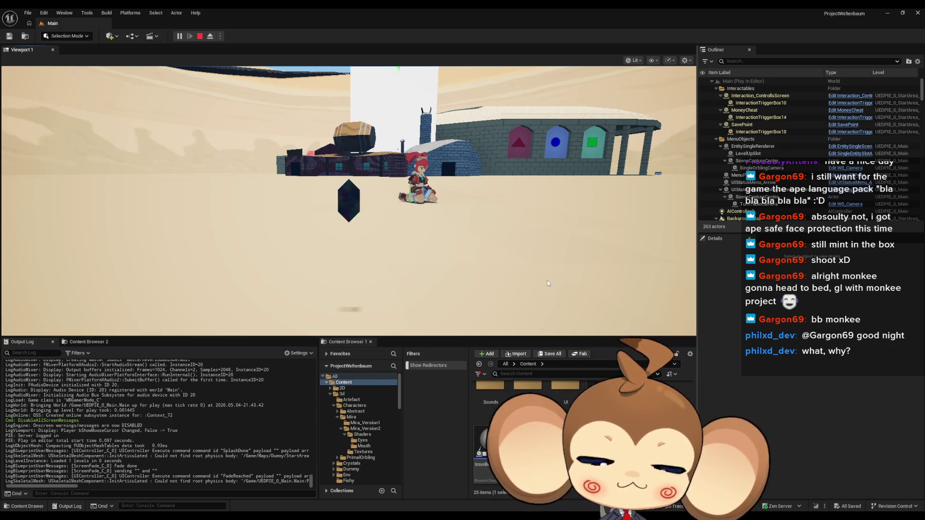
key("F11")
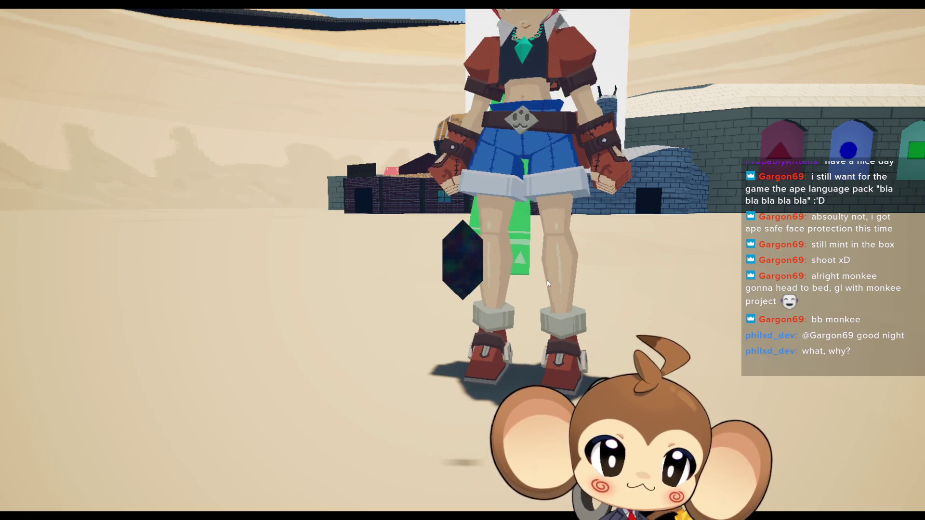
mouse_move(547, 279)
left_mouse_down()
mouse_move(789, 103)
mouse_move(762, 151)
mouse_move(675, 149)
mouse_move(875, 139)
left_mouse_up()
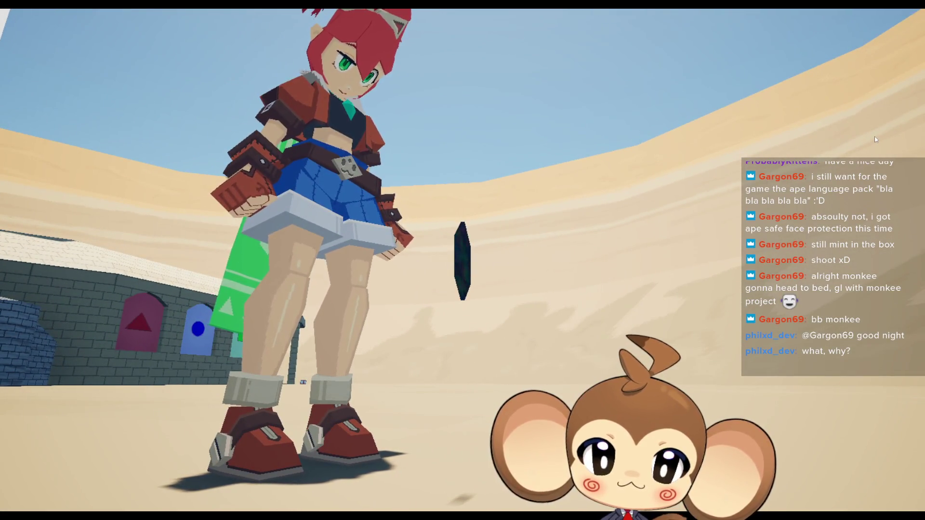
mouse_move(871, 136)
left_mouse_down()
mouse_move(10, 180)
mouse_move(71, 173)
mouse_move(354, 293)
left_mouse_up()
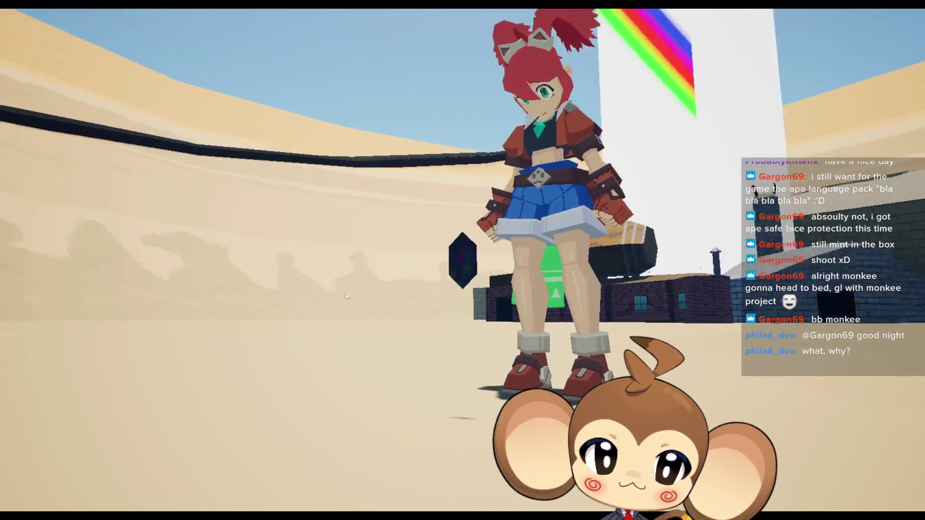
key("F11")
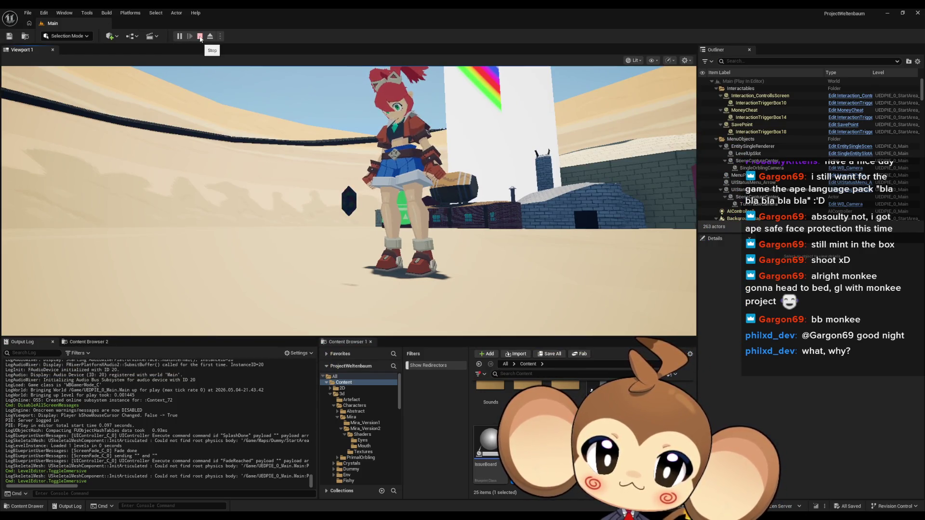
left_click(200, 37)
scroll(531, 410, "up", 5)
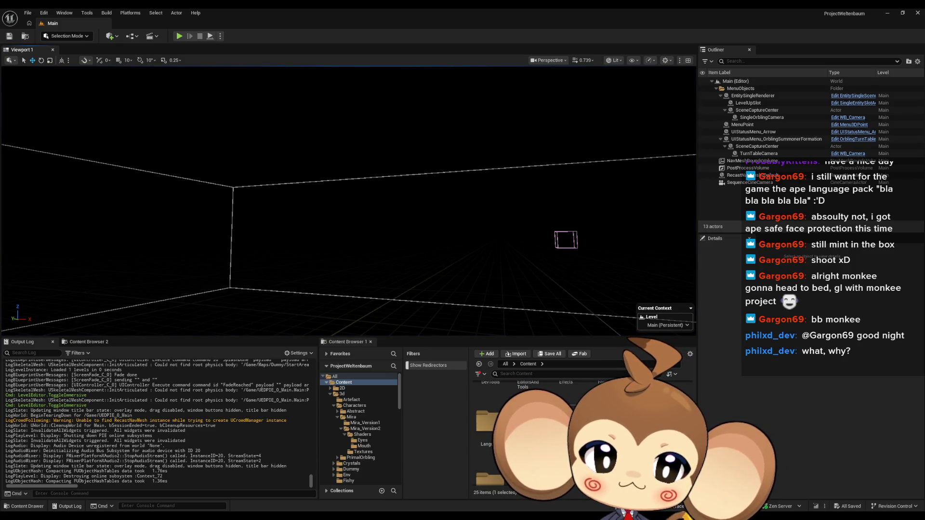
Step: Load the StartArea map from Maps > Dummy > StartArea
double_click(570, 399)
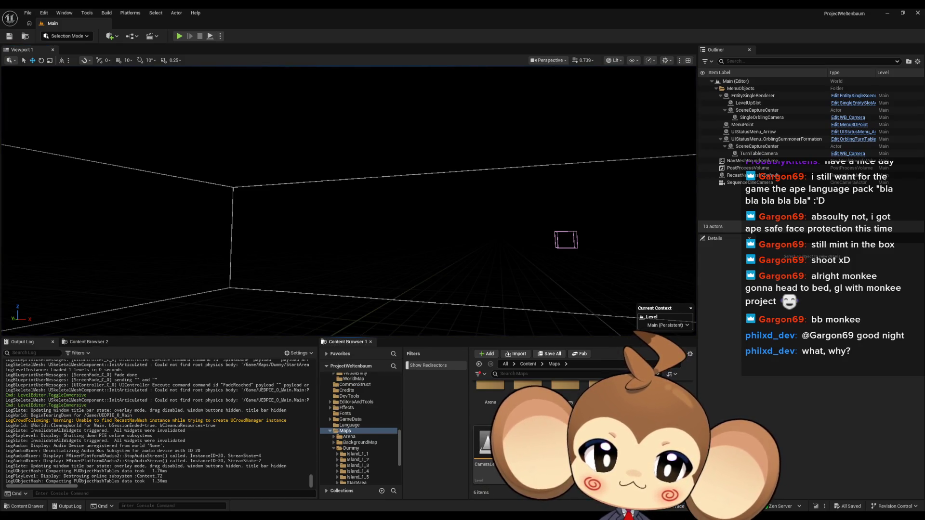
double_click(569, 399)
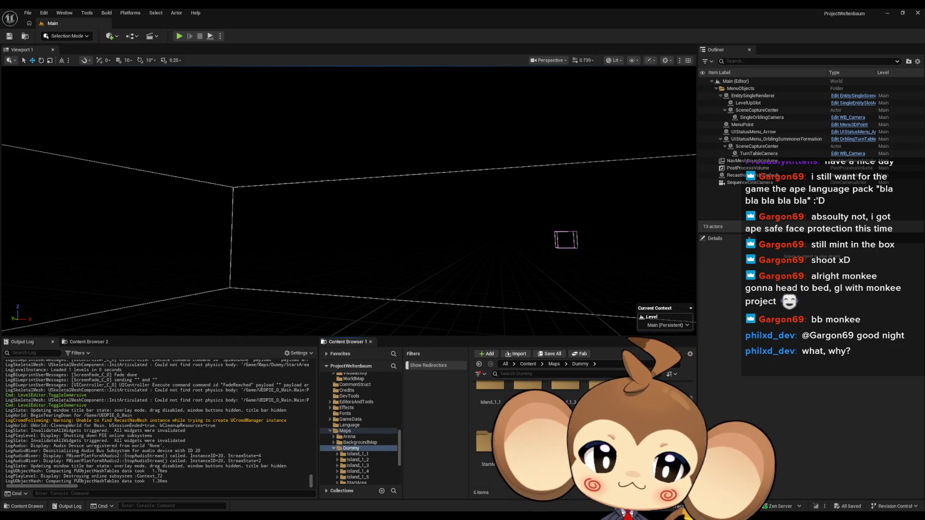
double_click(488, 446)
double_click(487, 445)
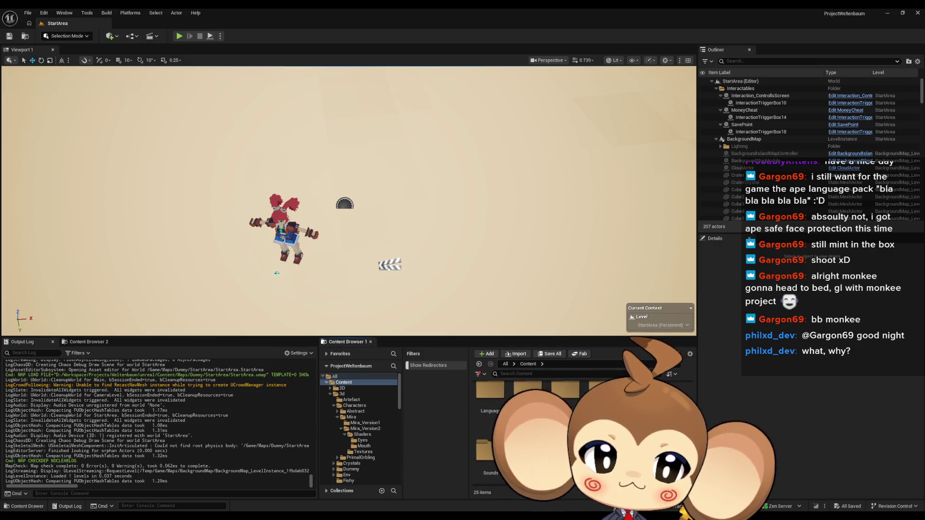
Step: Open the LS_MiraNoticeArtefact sequence from the Sequences > StartArea folder
double_click(490, 395)
double_click(528, 398)
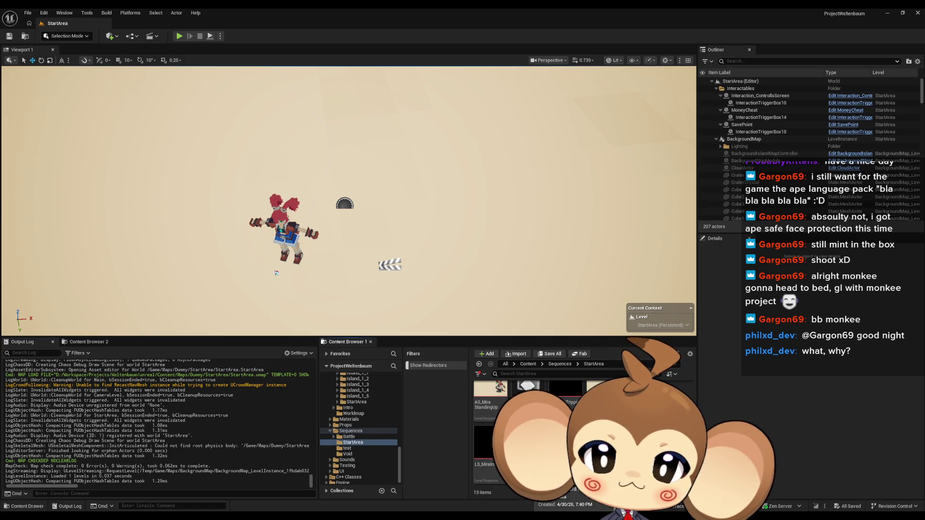
key("Return")
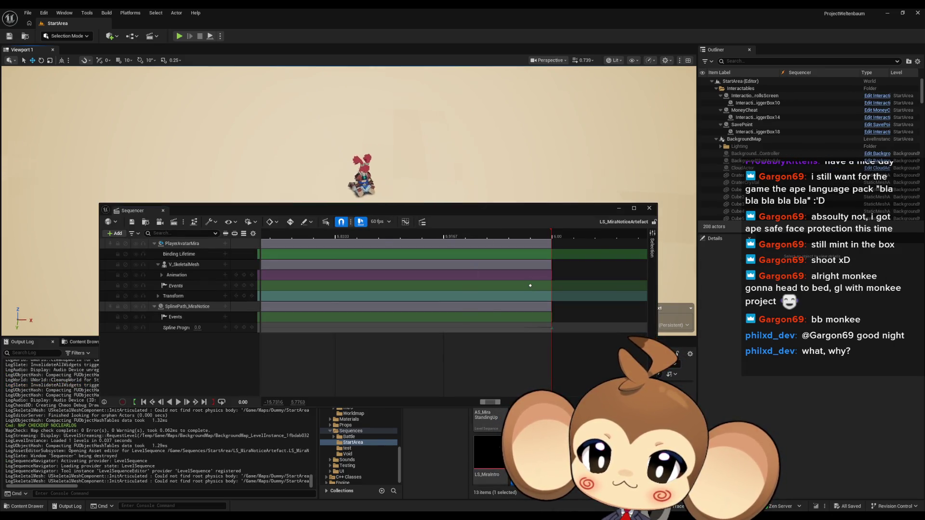
Step: Preview LS_MiraNoticeArtefact with Play and Pause, rewind it to the start, and lower the Sequencer window
scroll(431, 319, "down", 3)
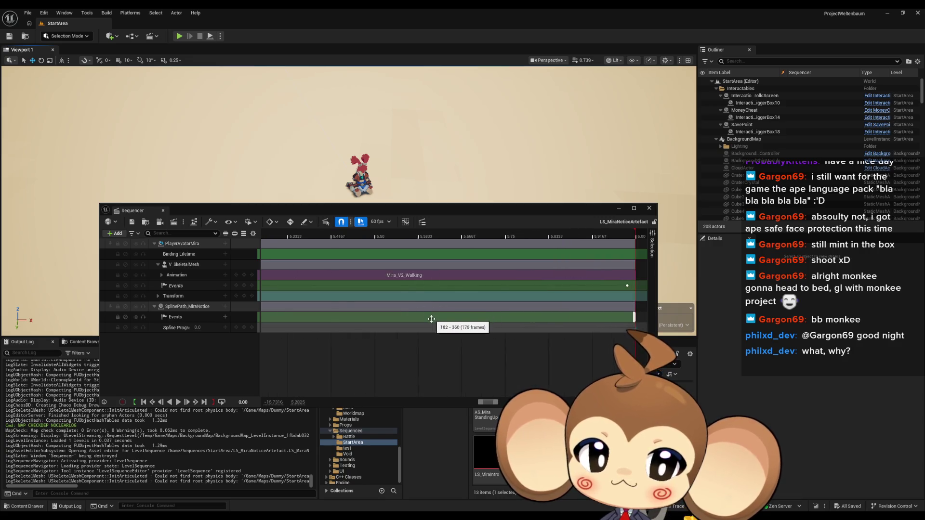
scroll(430, 321, "down", 5)
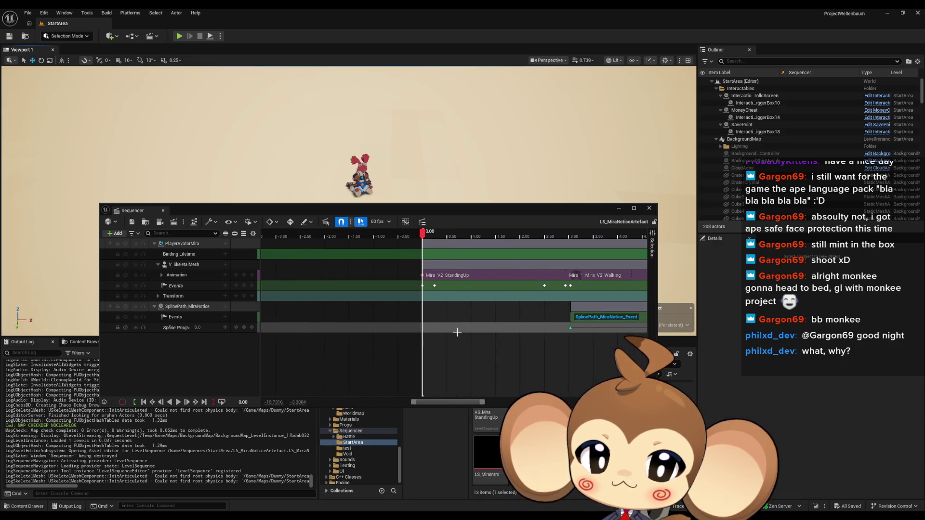
scroll(458, 332, "right", 4)
scroll(452, 332, "right", 1)
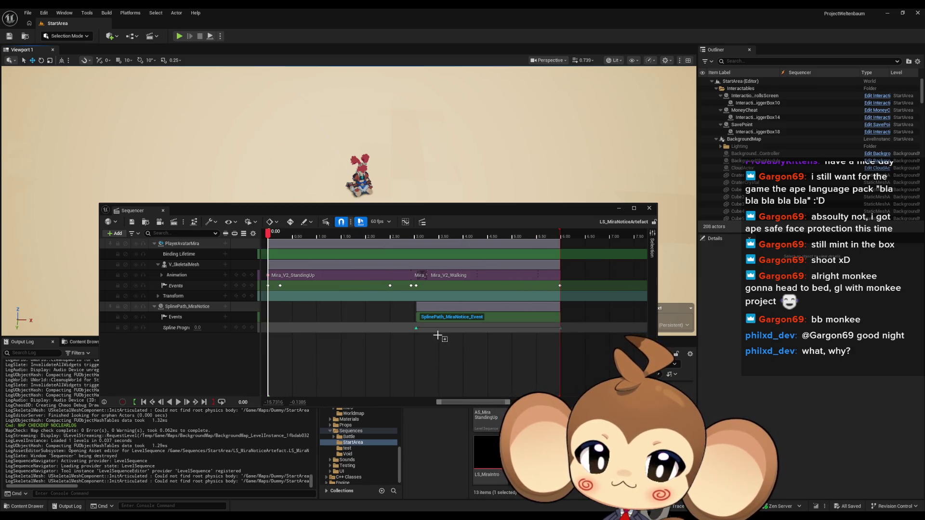
scroll(378, 310, "up", 4)
scroll(436, 293, "up", 2)
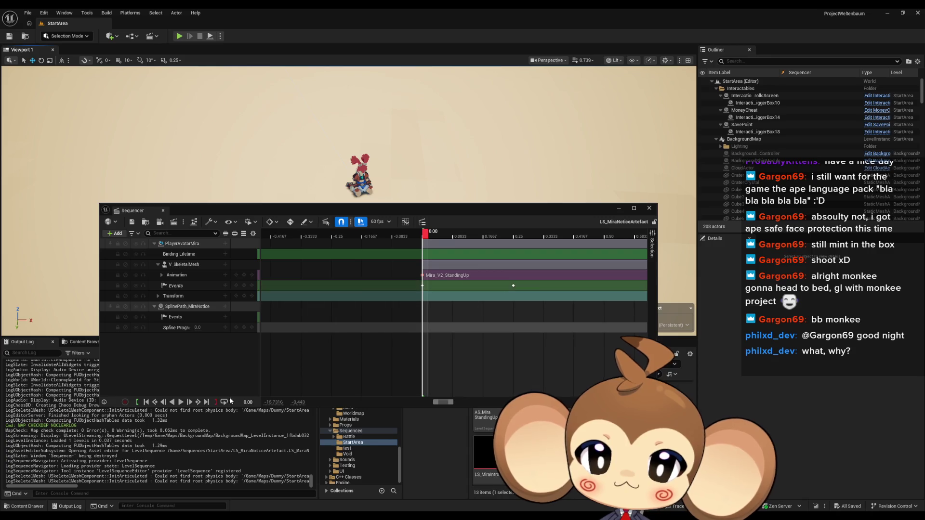
left_click(181, 401)
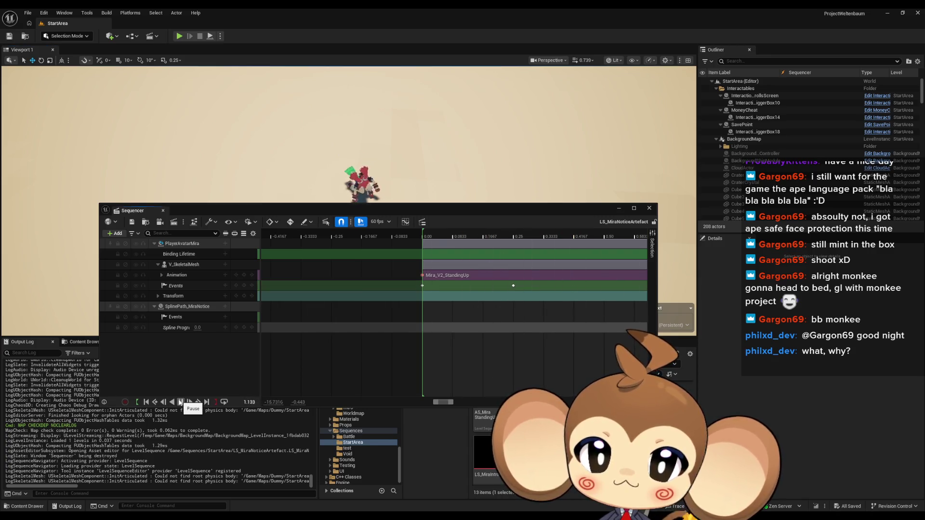
left_click(180, 402)
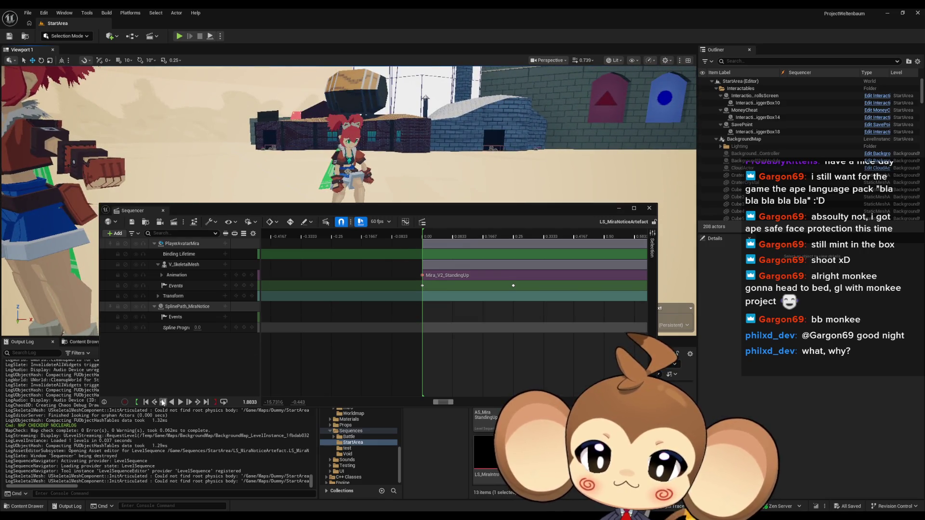
left_click(146, 402)
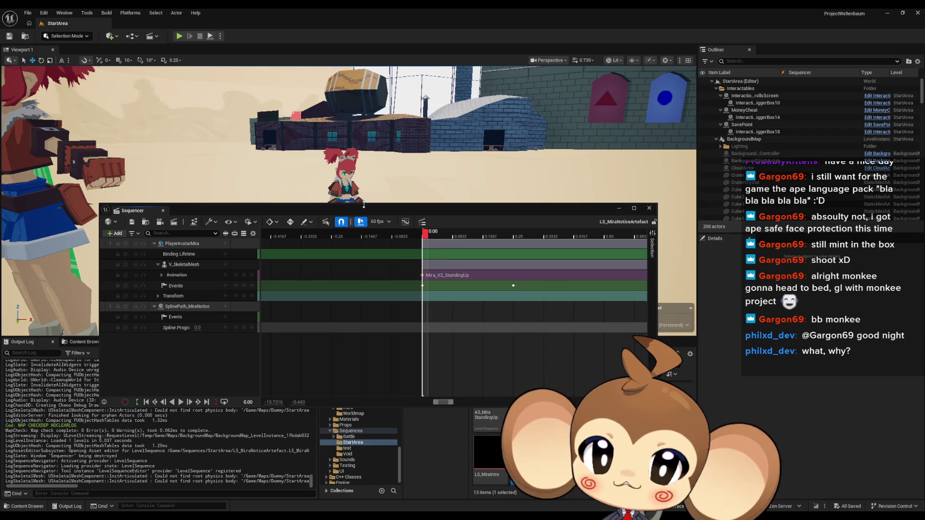
left_click_drag(363, 207, 349, 235)
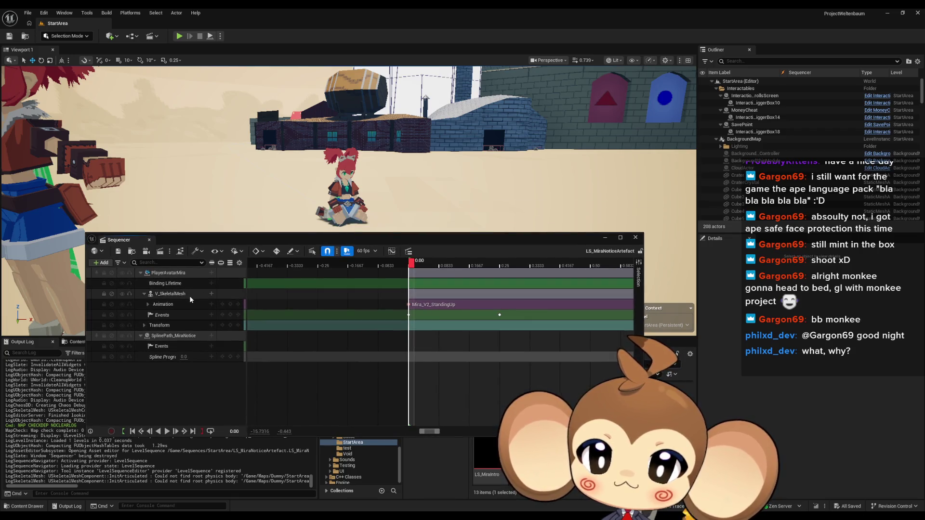
Step: Add MouthMat, LeftEye and RightEye Material Slot tracks to V_SkeletalMesh
left_click(212, 294)
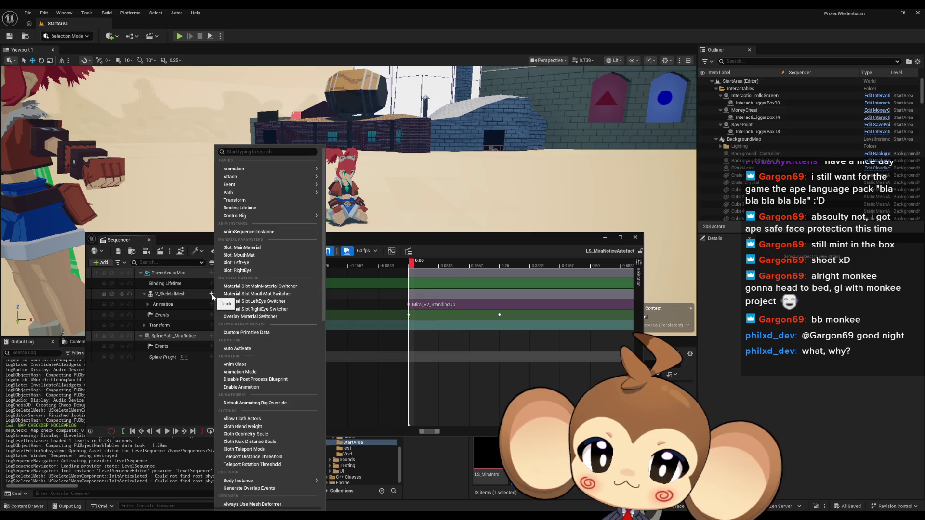
left_click(265, 255)
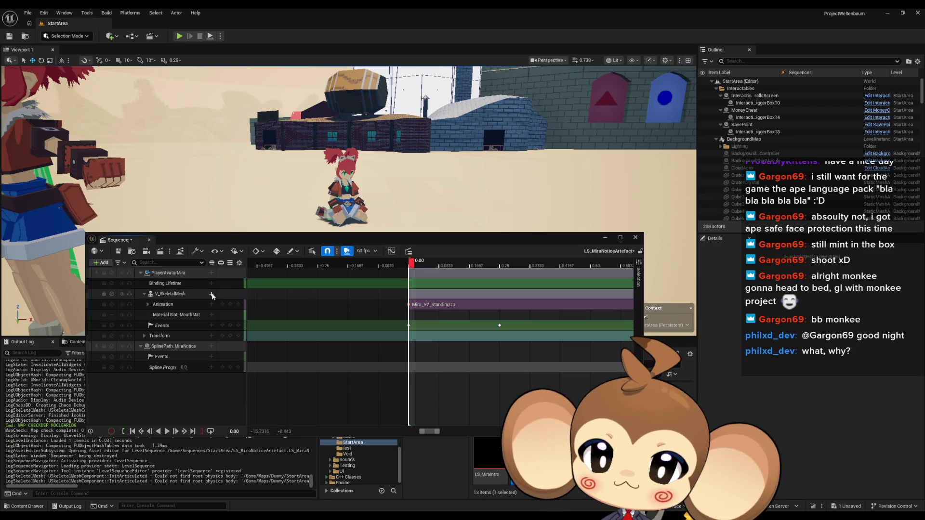
left_click(212, 294)
left_click(231, 255)
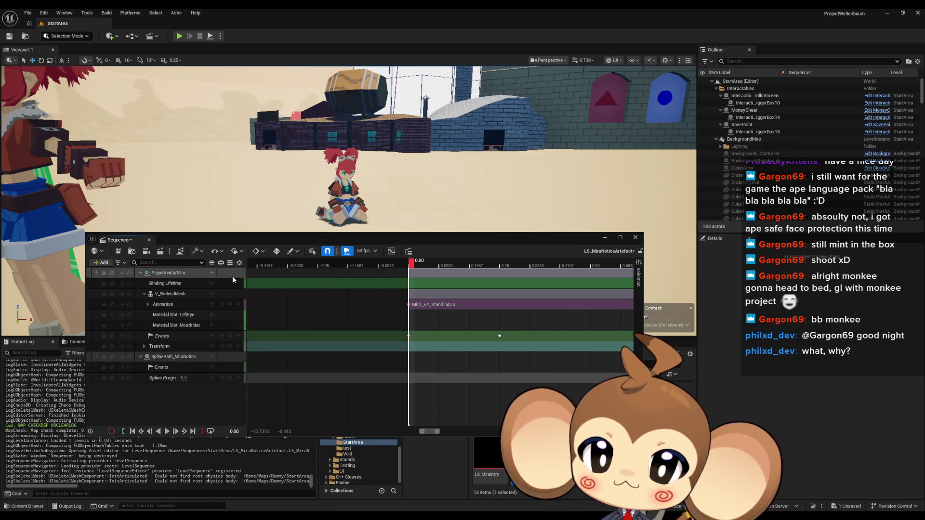
left_click(211, 294)
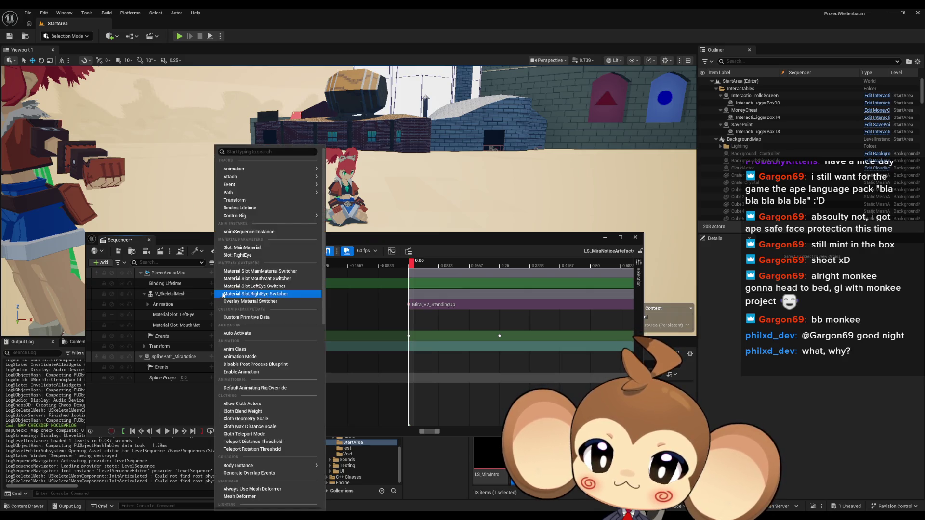
left_click(236, 255)
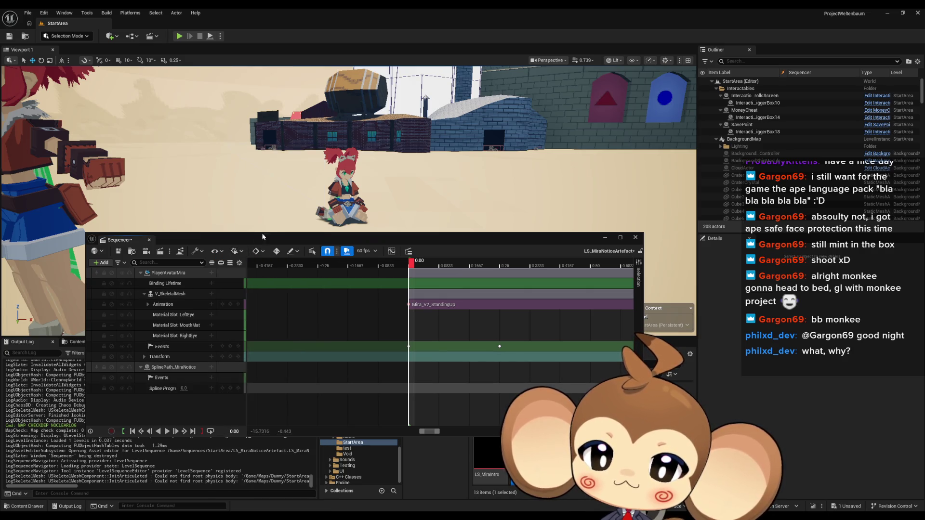
left_click_drag(268, 238, 230, 134)
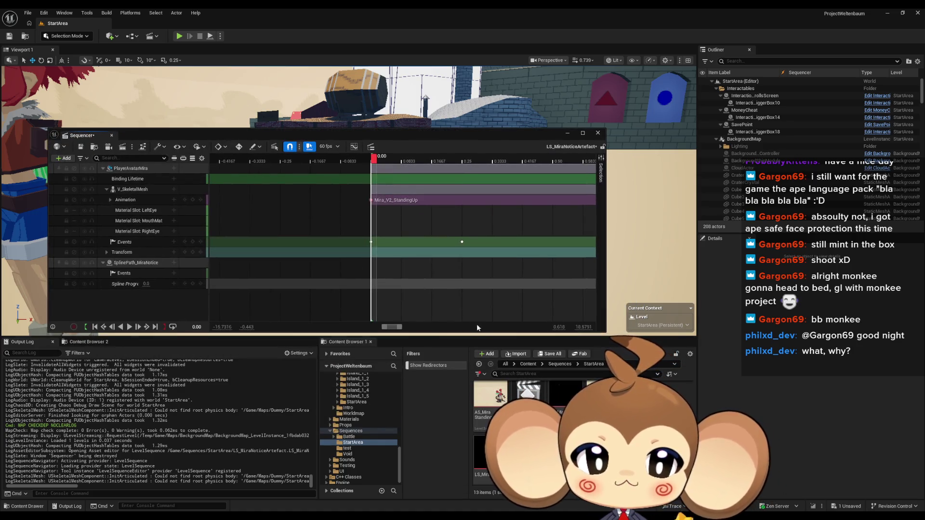
left_click(528, 365)
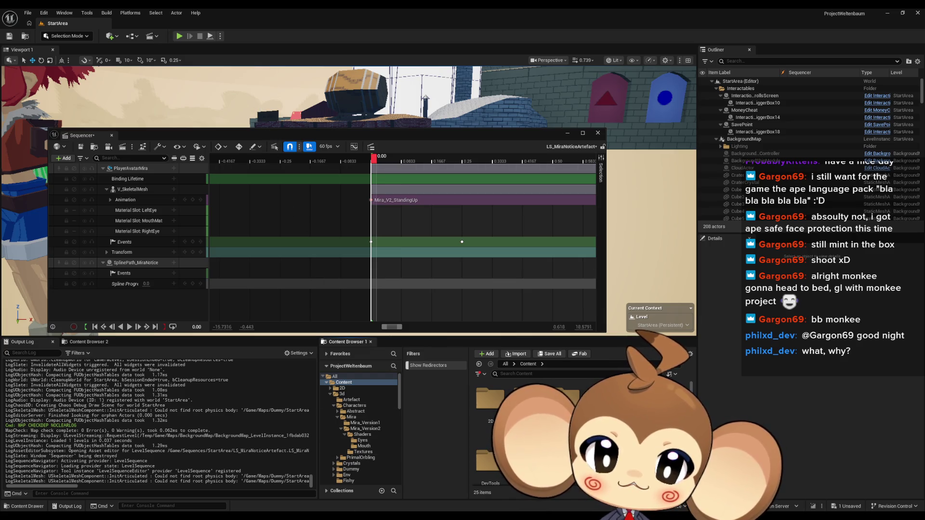
Step: Open the GDG_NoticingFunction Blueprint's EventGraph and zoom to its Set Material nodes
mouse_move(379, 516)
left_click(360, 486)
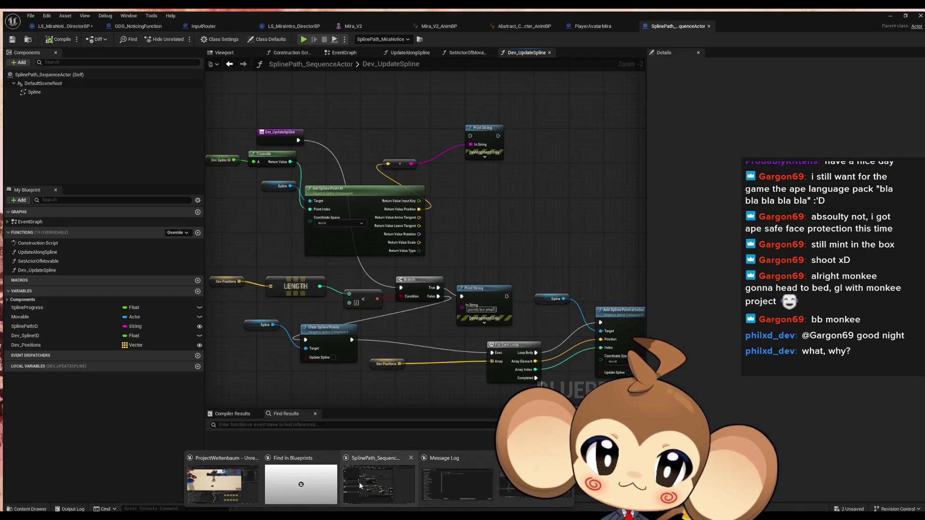
left_click(111, 25)
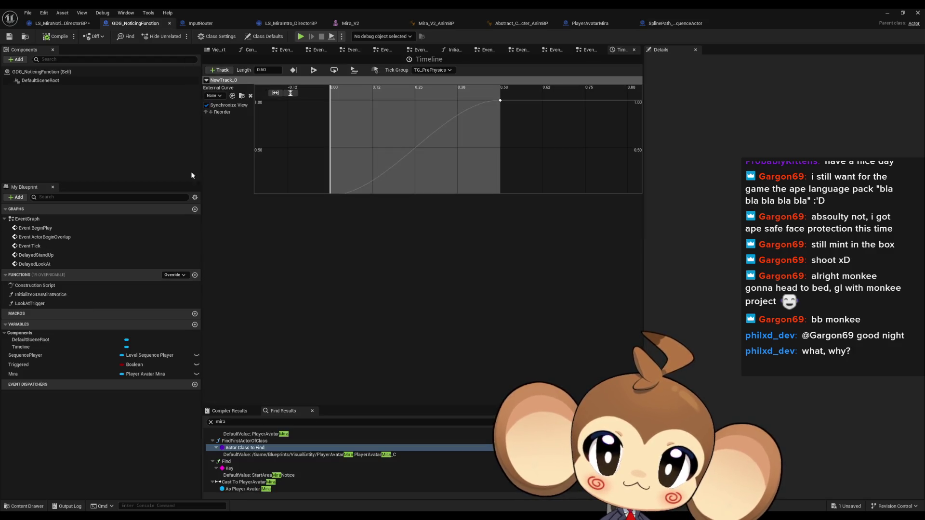
double_click(27, 219)
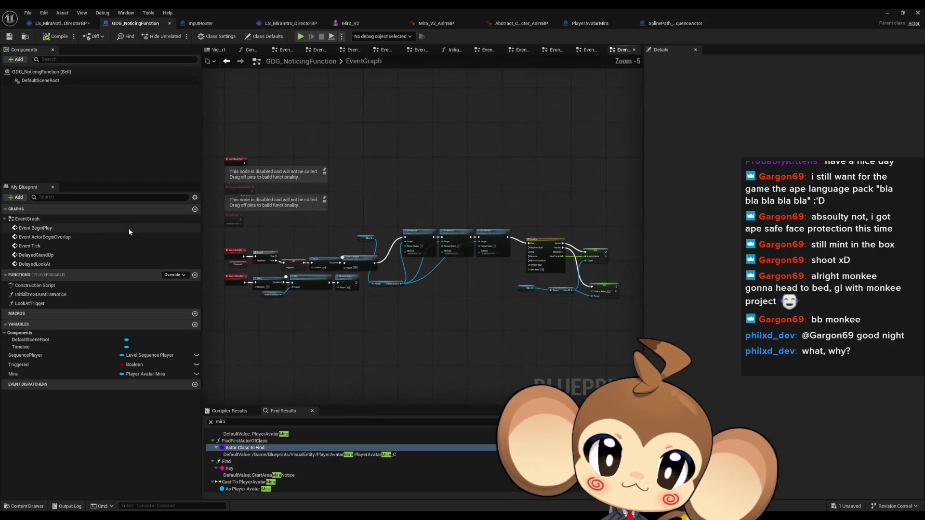
scroll(465, 267, "up", 5)
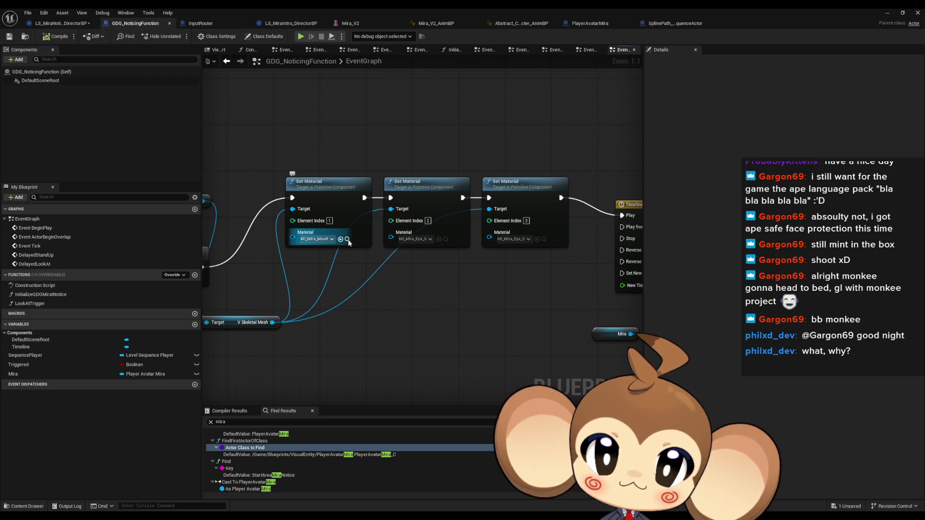
Step: Restore the Blueprint editor to a smaller window and raise Sequencer above it
double_click(464, 8)
left_click(350, 108)
left_click_drag(351, 108, 339, 75)
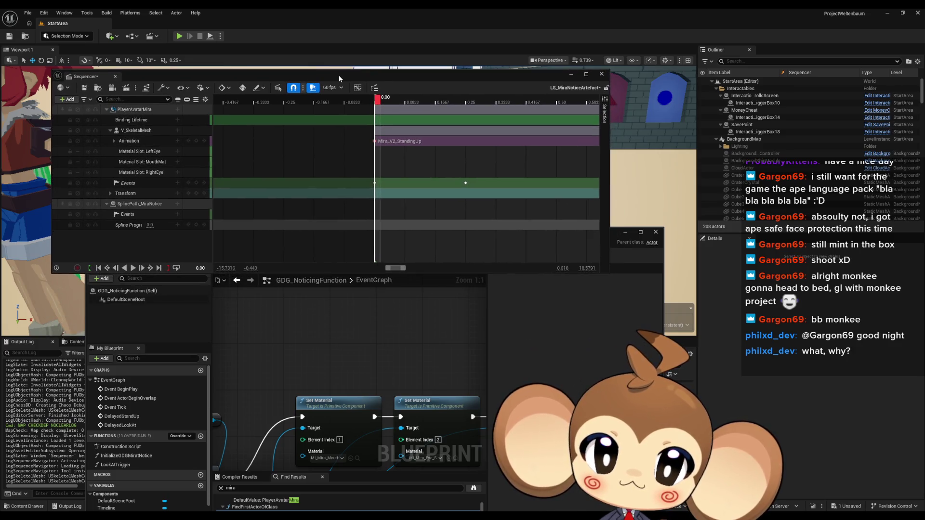
Step: Open the Mira_V2 skeletal mesh asset and toggle its editor between full screen and windowed
double_click(166, 159)
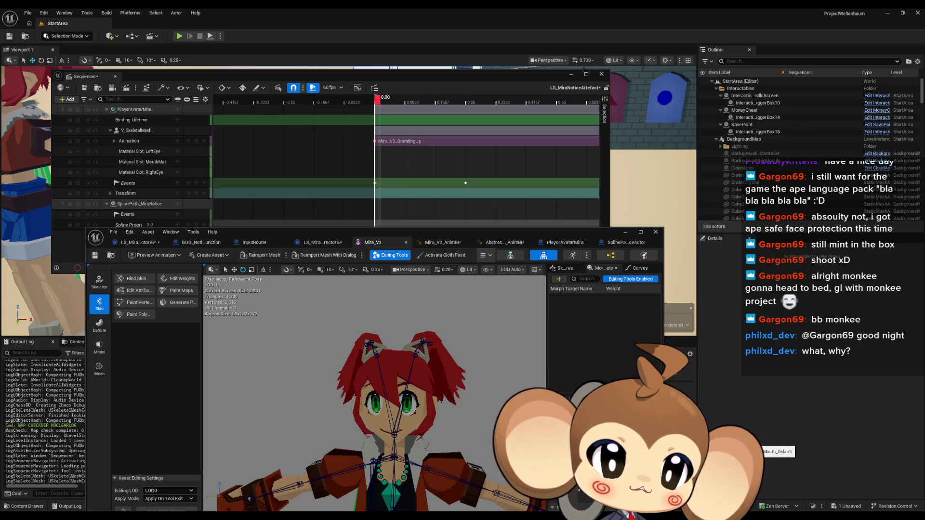
double_click(532, 237)
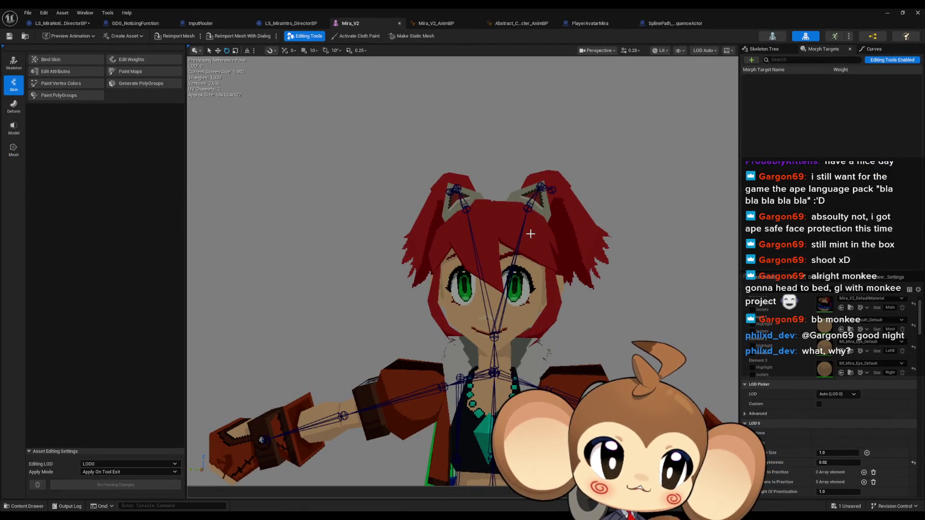
double_click(448, 10)
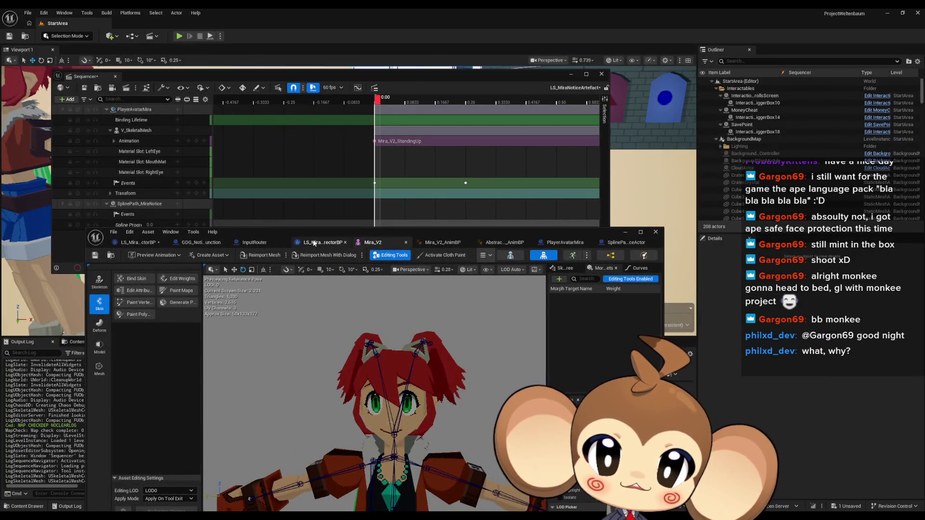
Step: Return to the GDG_NoticingFunction event graph and drag the Blueprint editor down off the sequence tracks
left_click(244, 244)
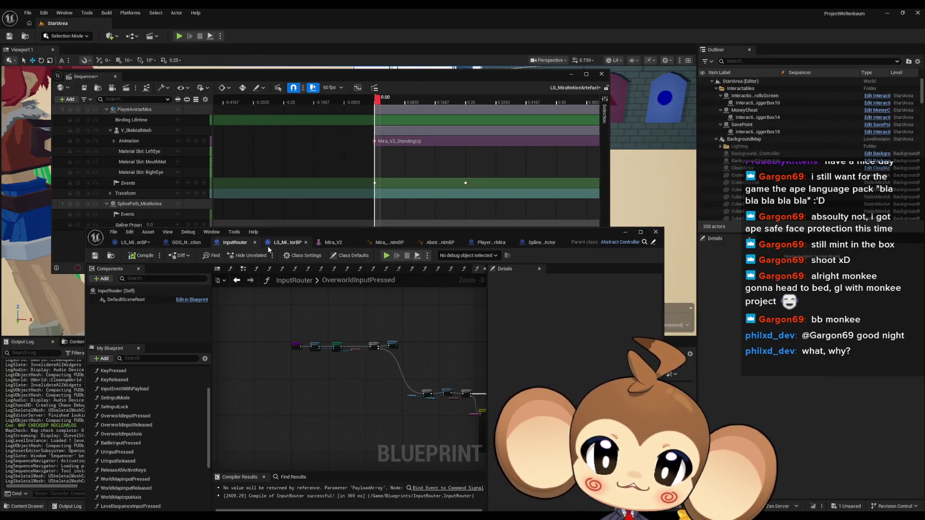
left_click(184, 243)
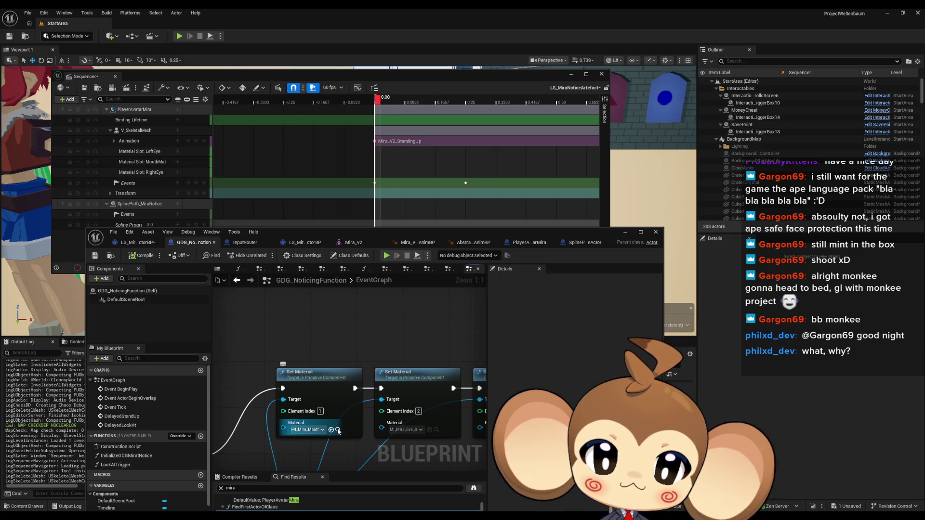
mouse_move(451, 233)
left_mouse_down()
mouse_move(277, 403)
mouse_move(230, 407)
left_mouse_up()
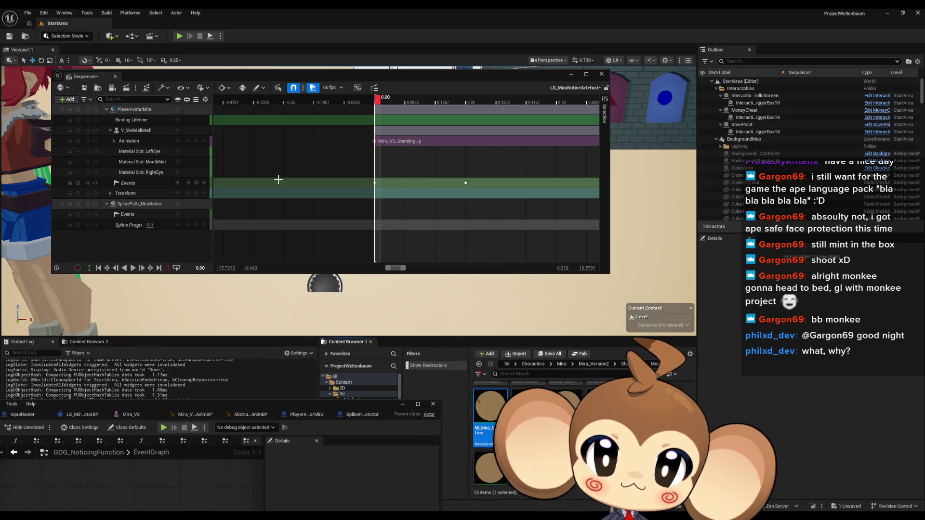
Step: Delete the LeftEye, MouthMat and RightEye Material Slot tracks from V_SkeletalMesh
left_click(178, 162)
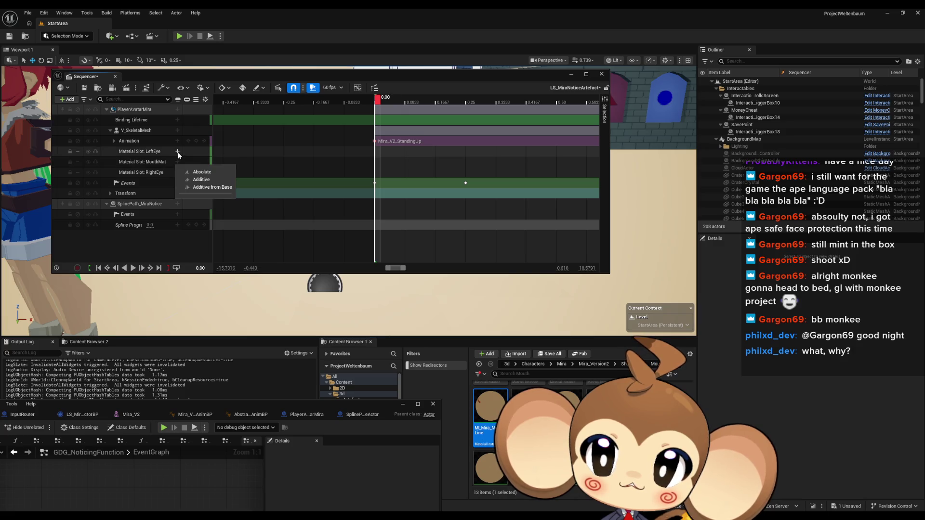
left_click(140, 152)
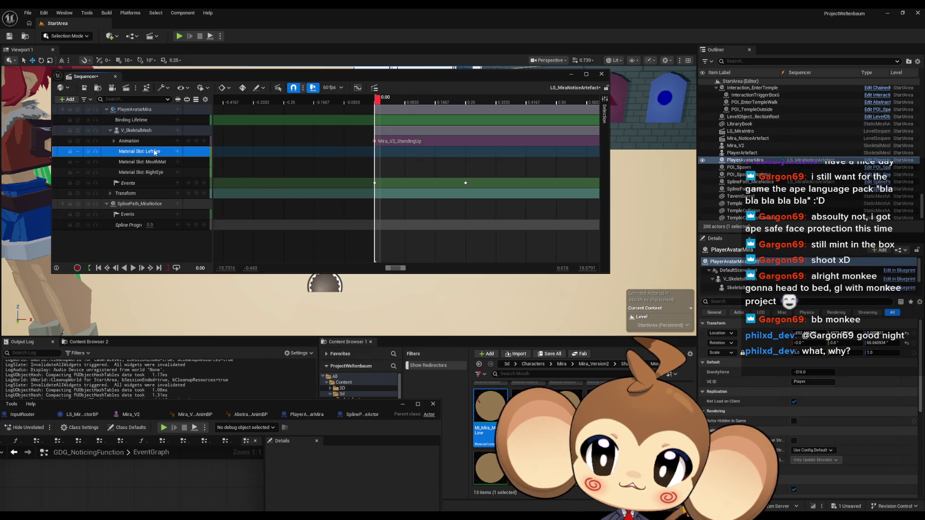
key("Delete")
left_click(138, 152)
key("Delete")
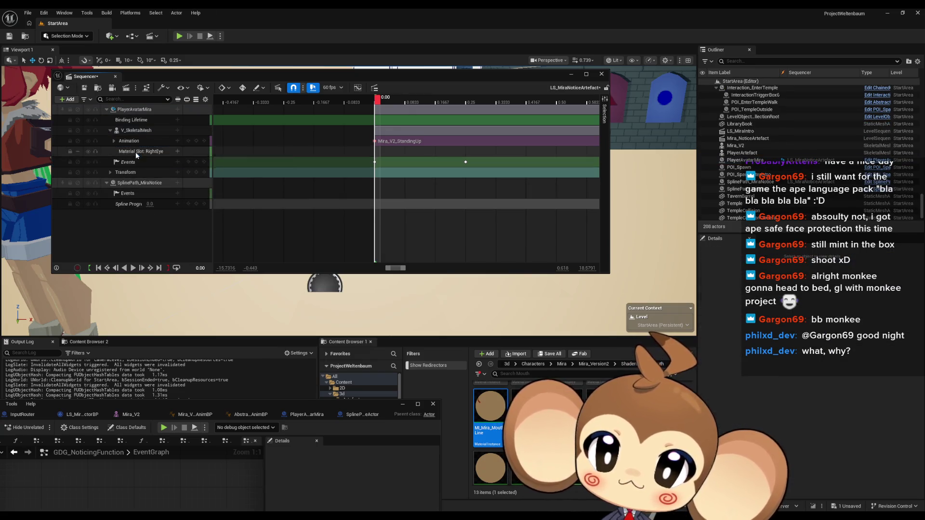
left_click(138, 152)
key("Delete")
Step: Add MouthMat, LeftEye and RightEye Material Slot Switcher tracks to V_SkeletalMesh
left_click(178, 130)
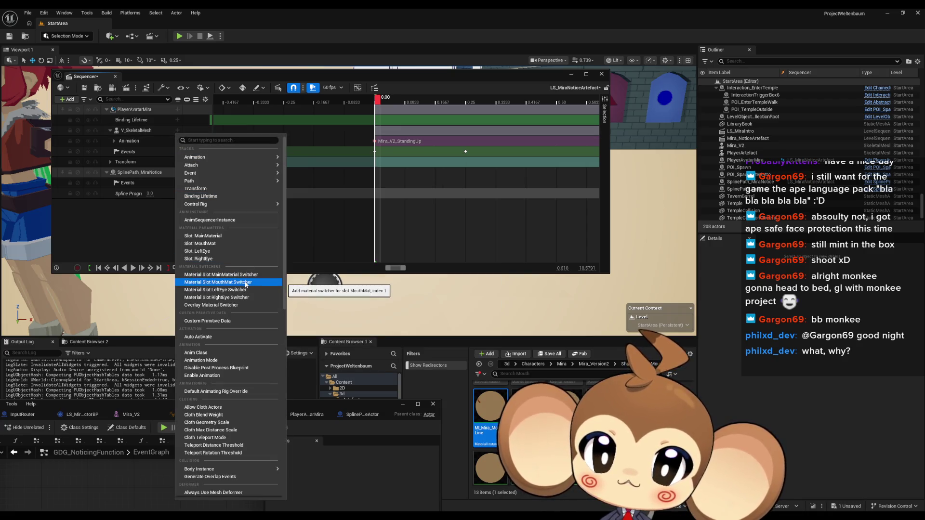
left_click(241, 283)
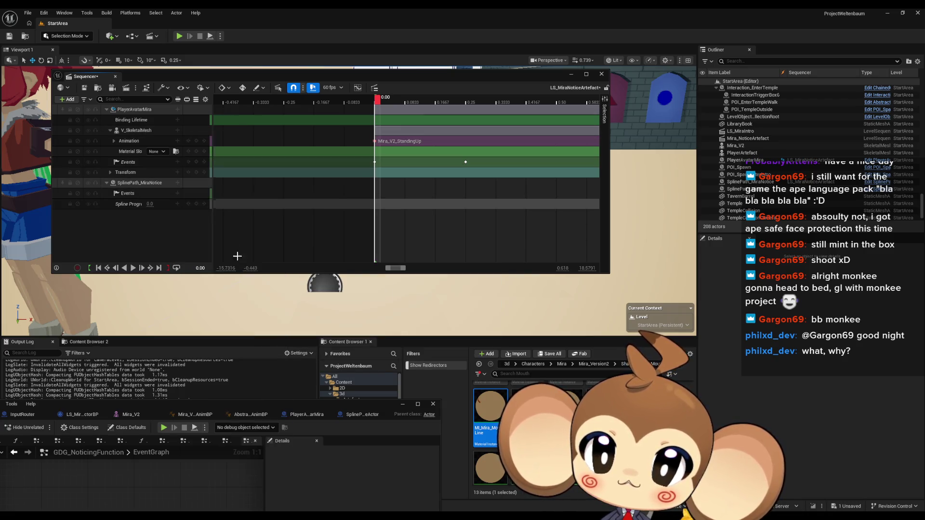
left_click(177, 131)
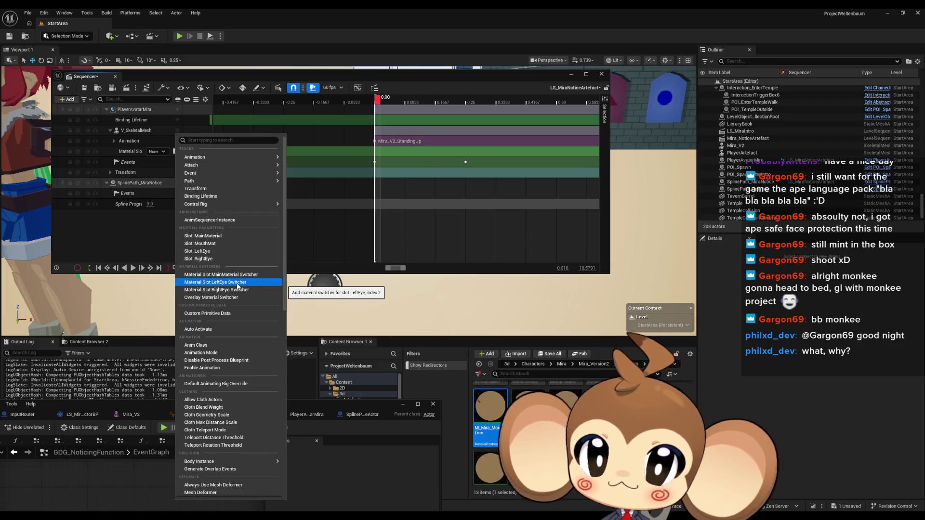
left_click(237, 284)
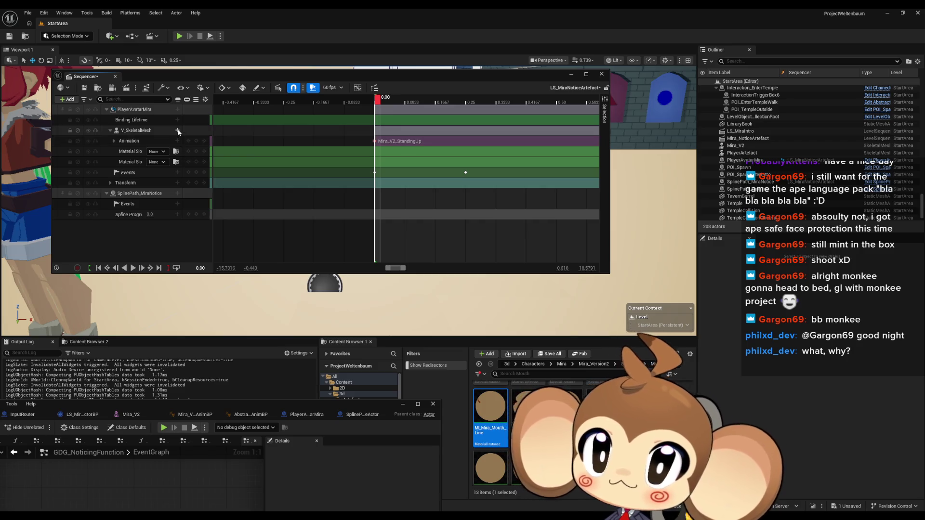
left_click(178, 131)
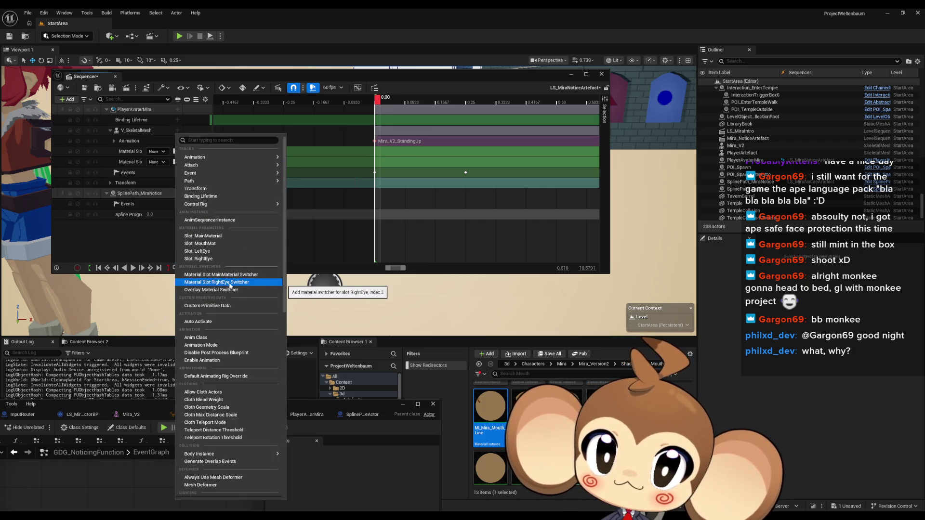
left_click(230, 284)
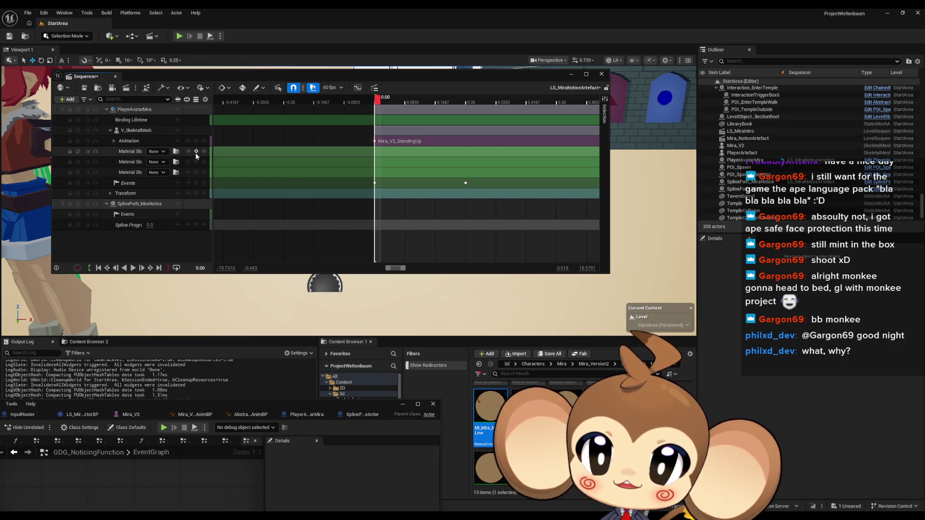
Step: Key the second and third material switcher tracks at 0.00
left_click(196, 162)
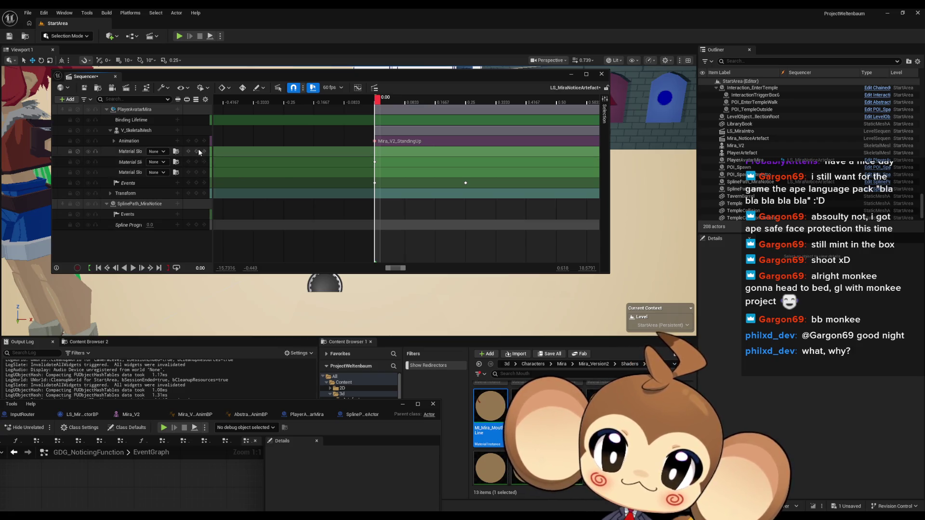
left_click(196, 172)
left_click(155, 163)
left_click(154, 164)
Step: Assign MI_Mira_Mouth_Line and the eye materials to the switcher tracks, then scrub to 0.15
left_click_drag(491, 407, 166, 172)
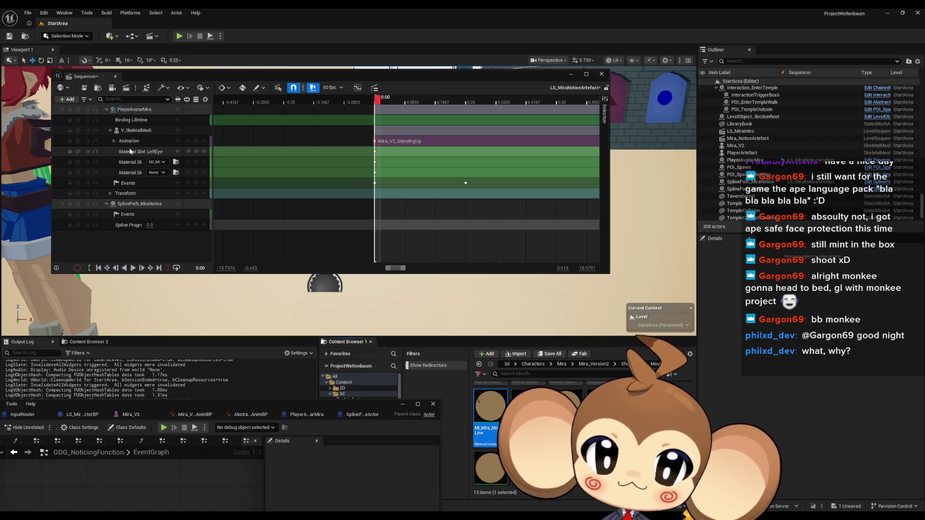
left_click_drag(234, 405, 342, 223)
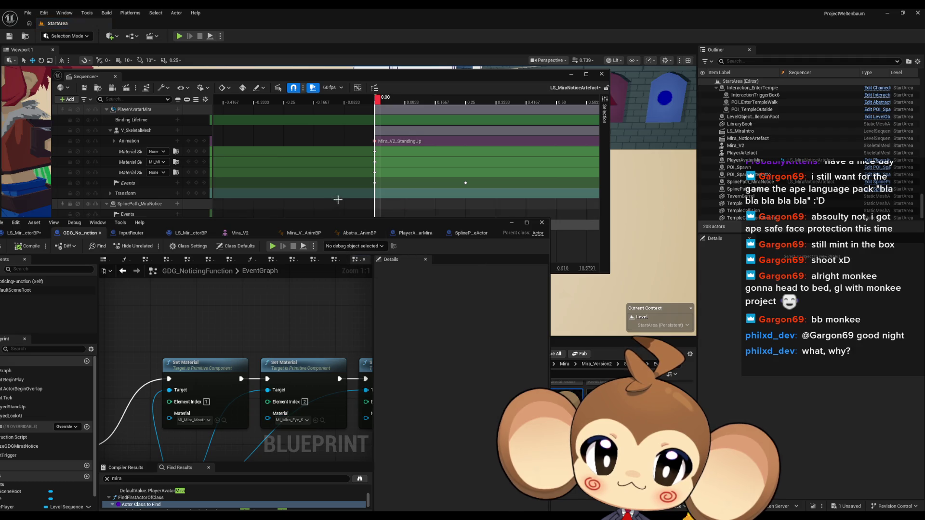
left_click_drag(332, 228, 239, 401)
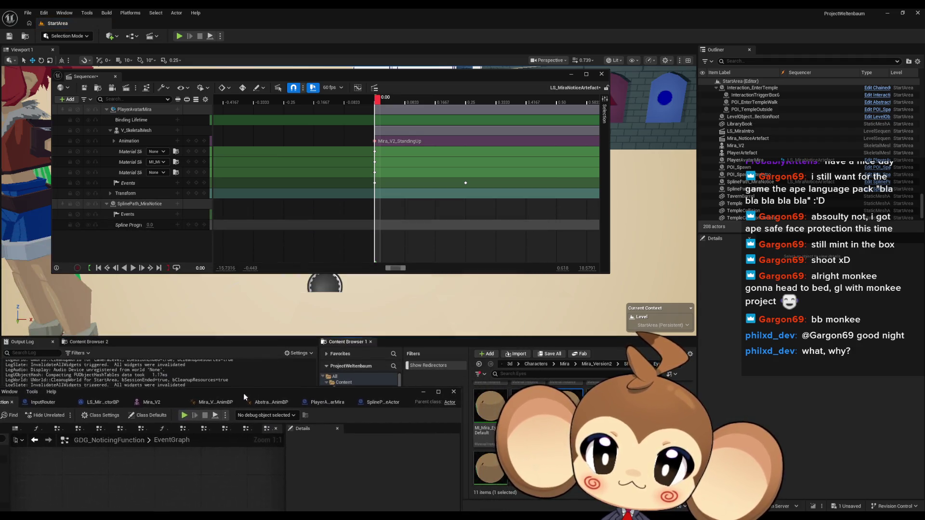
left_click_drag(547, 410, 162, 151)
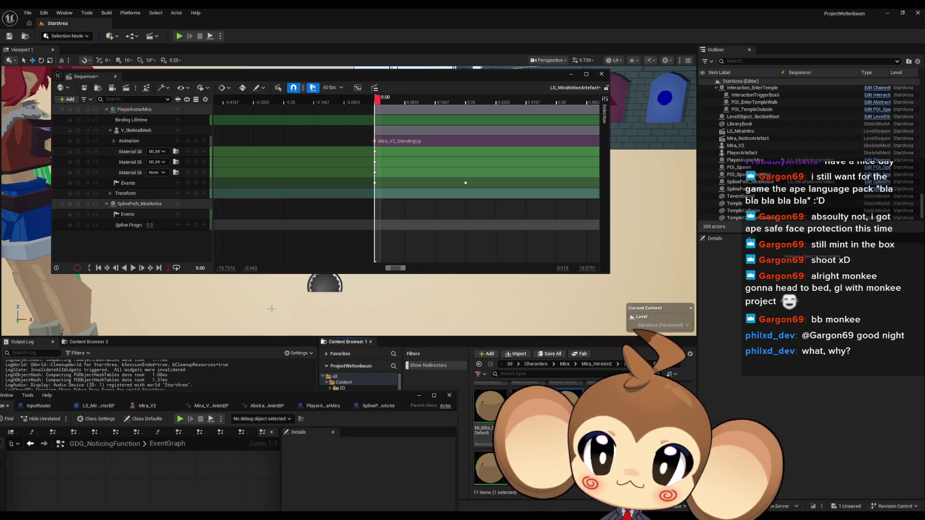
left_click_drag(260, 396, 337, 209)
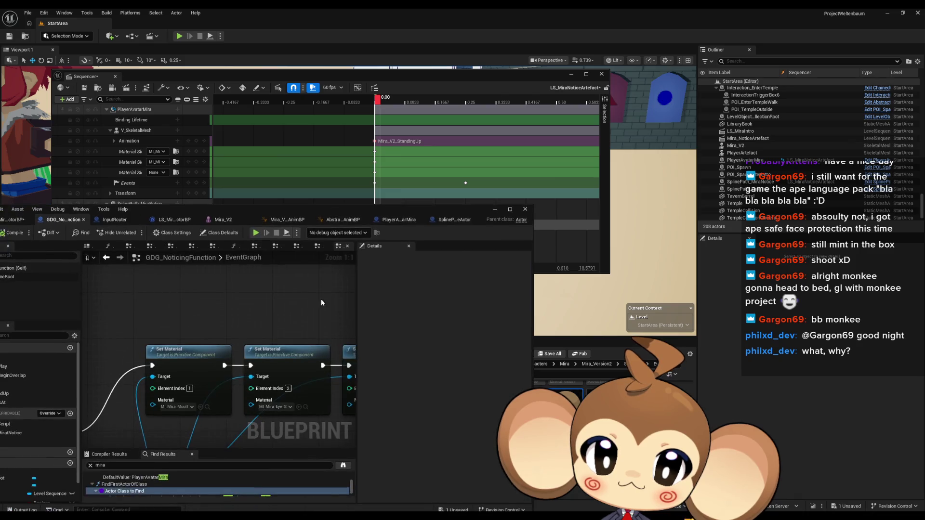
left_click_drag(324, 300, 275, 295)
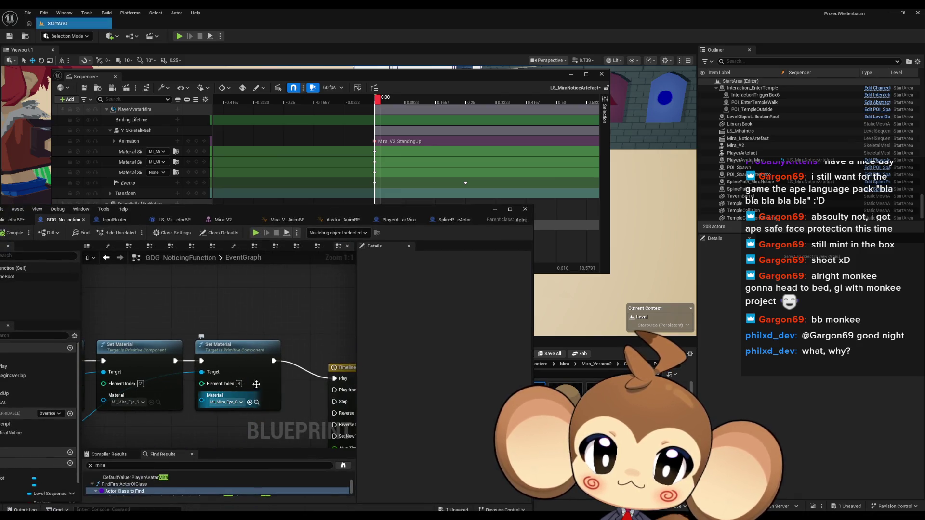
mouse_move(264, 208)
left_mouse_down()
mouse_move(259, 258)
mouse_move(199, 398)
mouse_move(193, 379)
left_mouse_up()
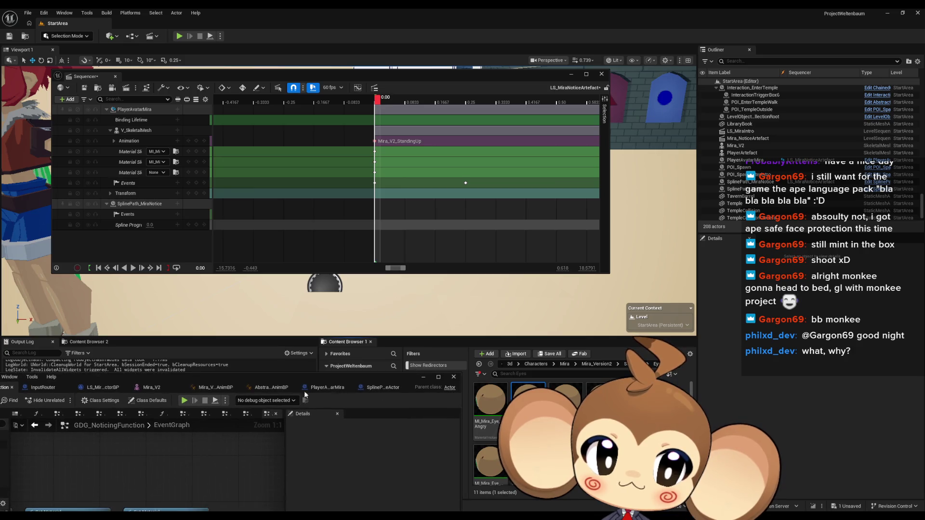
left_click(176, 173)
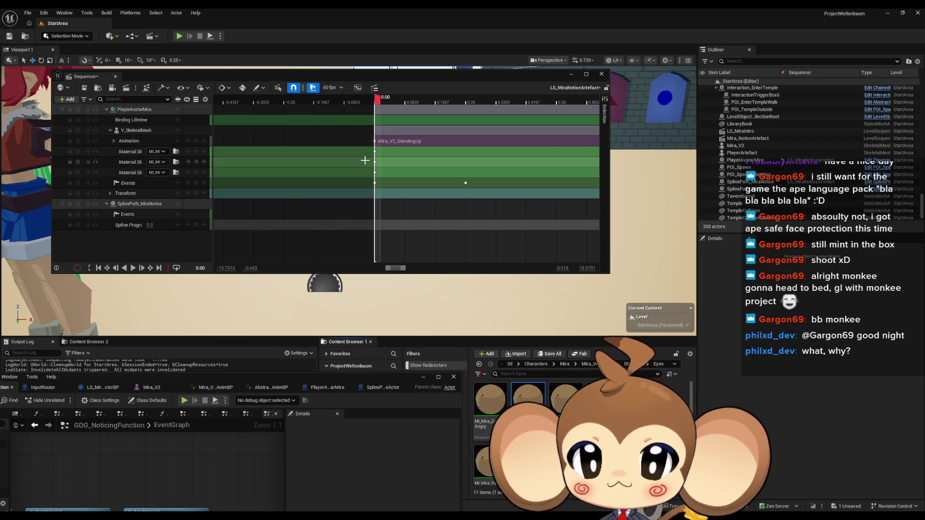
left_click_drag(378, 101, 487, 105)
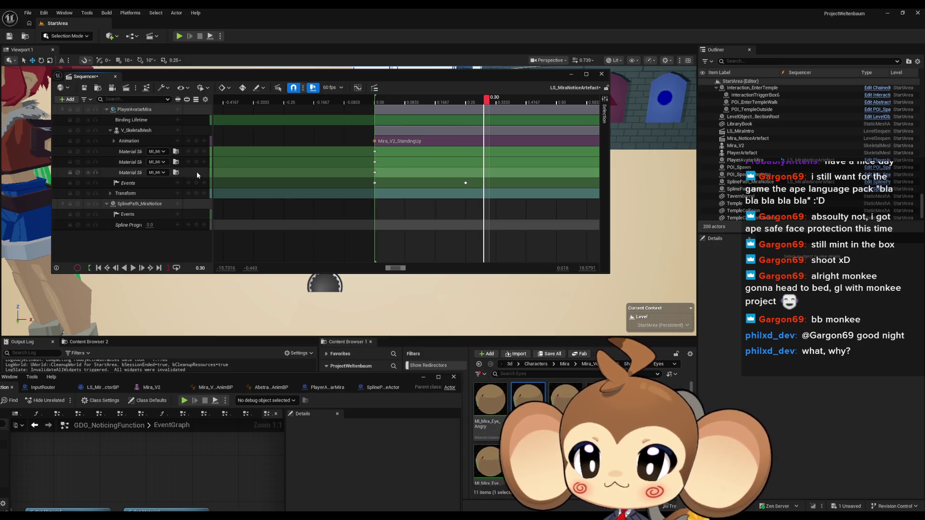
Step: Key the first and third switcher tracks at 0.30 and assign MI_Mira_Mouth_Default
left_click(196, 152)
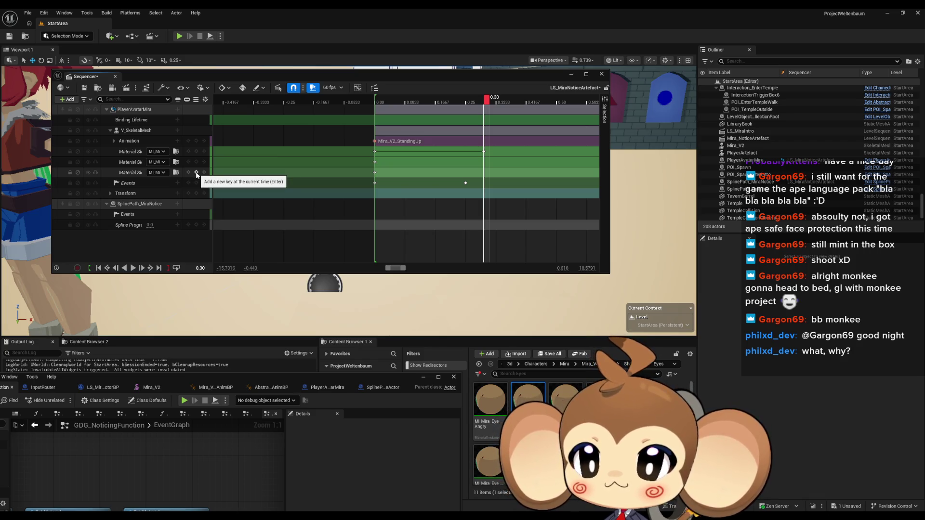
left_click(196, 173)
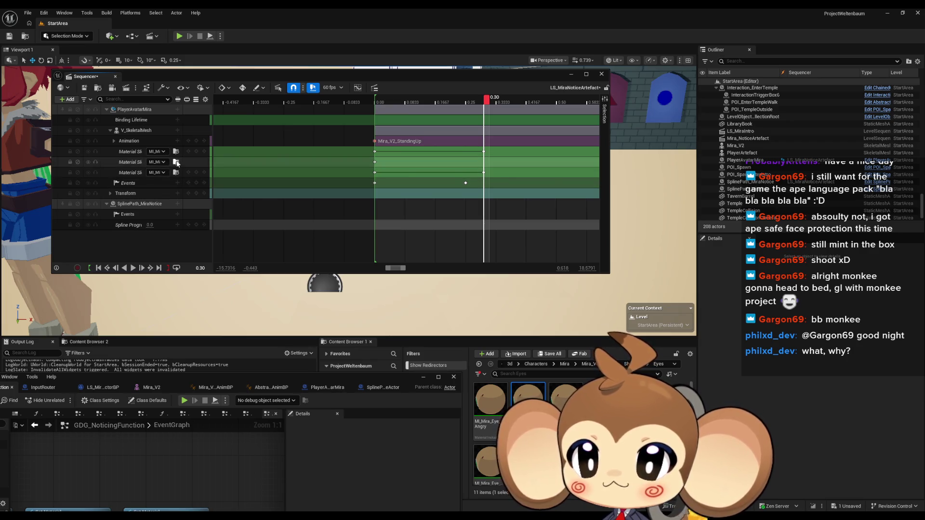
left_click(175, 162)
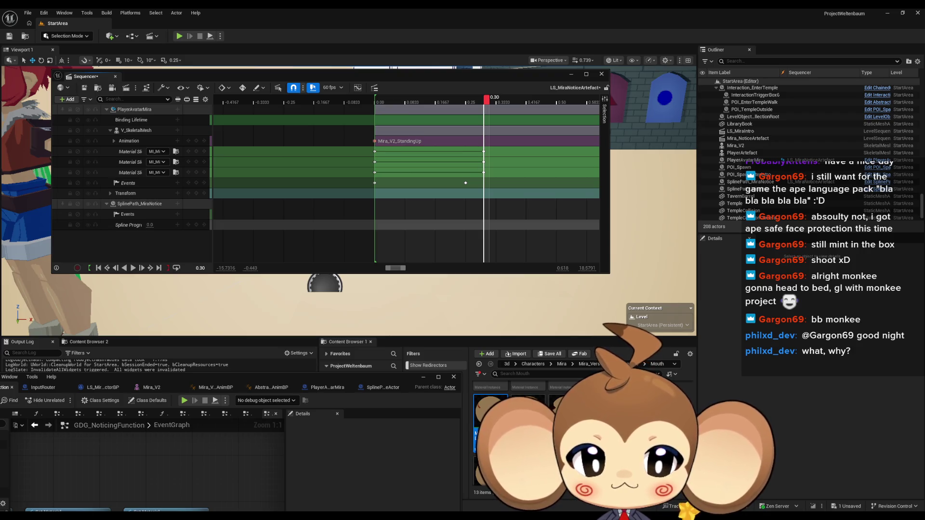
scroll(530, 433, "down", 1)
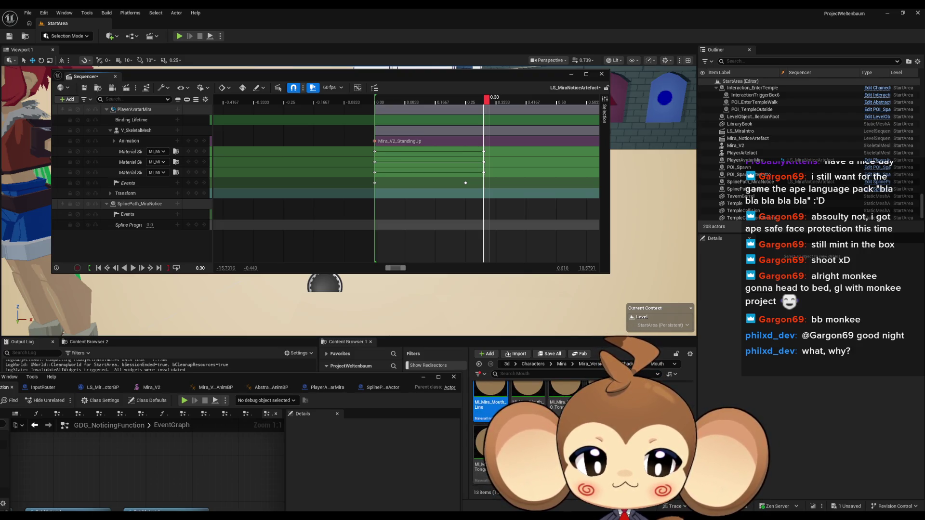
scroll(530, 434, "up", 1)
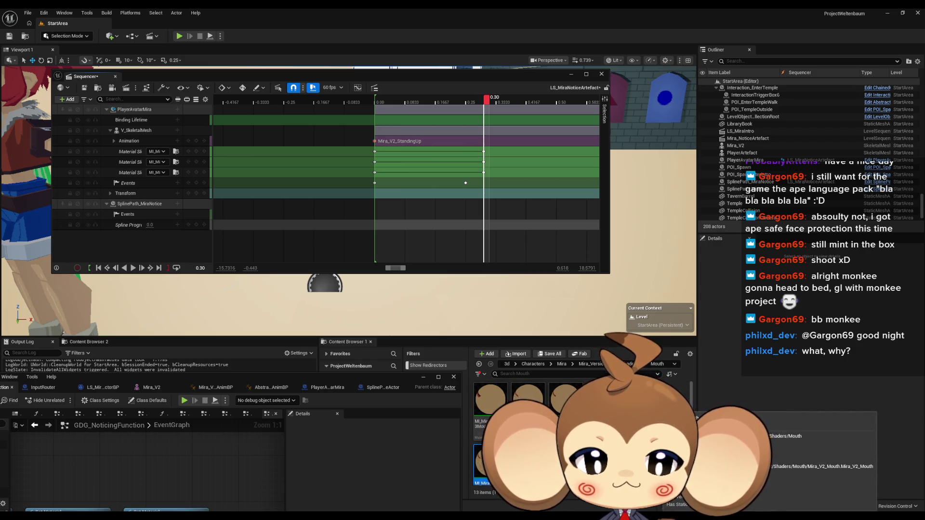
left_click_drag(566, 398, 156, 161)
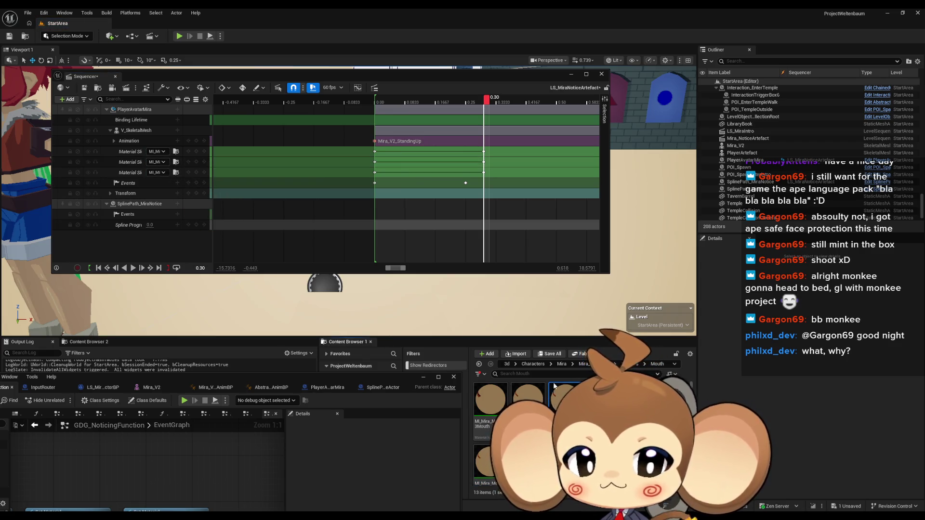
Step: Assign MI_Mira_Eye_HalfClosed from the Eyes folder, then key the third track at 0.3333
left_click(627, 364)
double_click(528, 398)
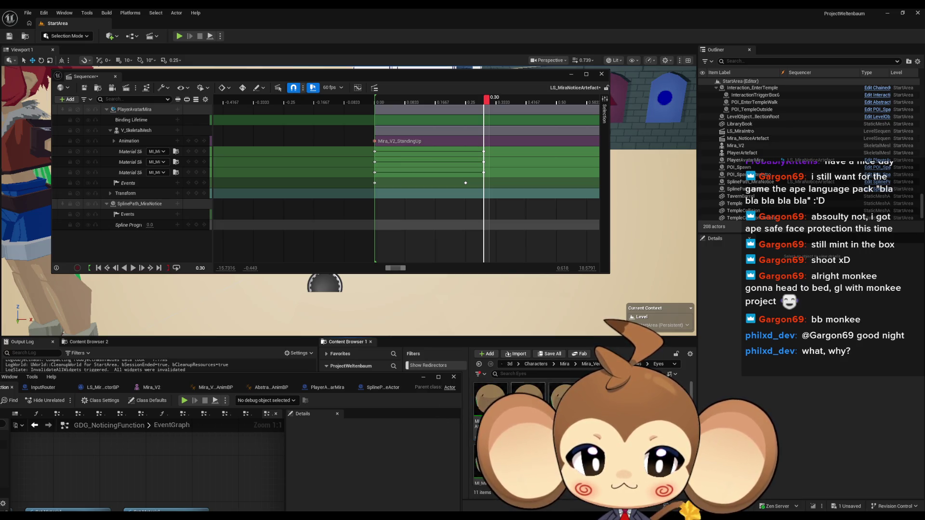
scroll(530, 424, "down", 2)
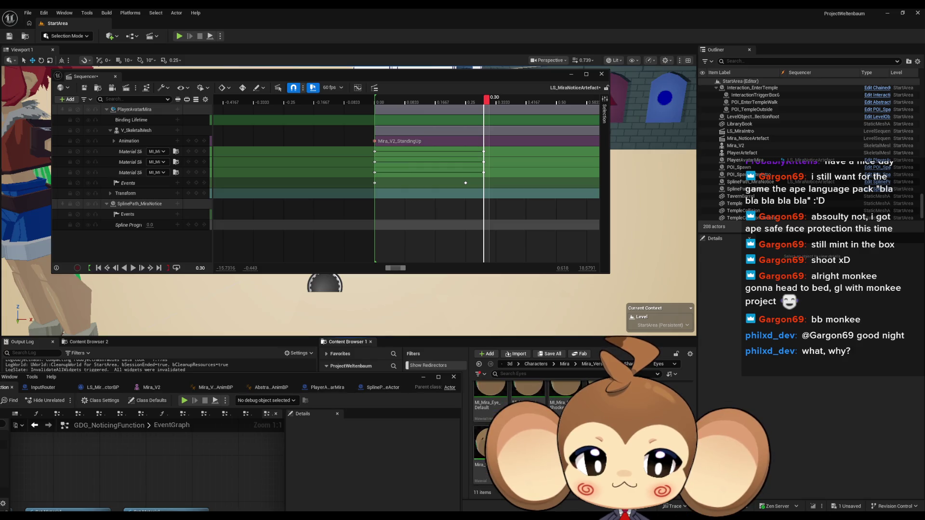
scroll(531, 424, "up", 1)
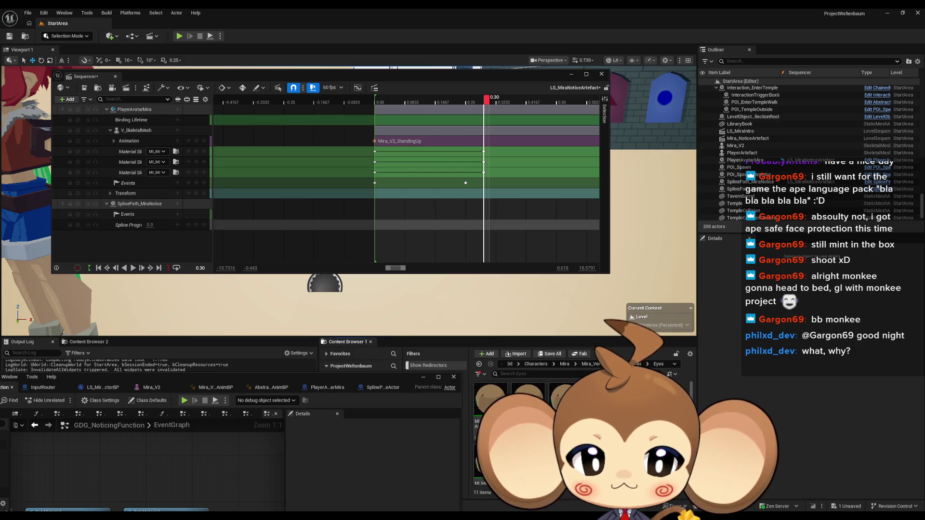
scroll(530, 424, "down", 1)
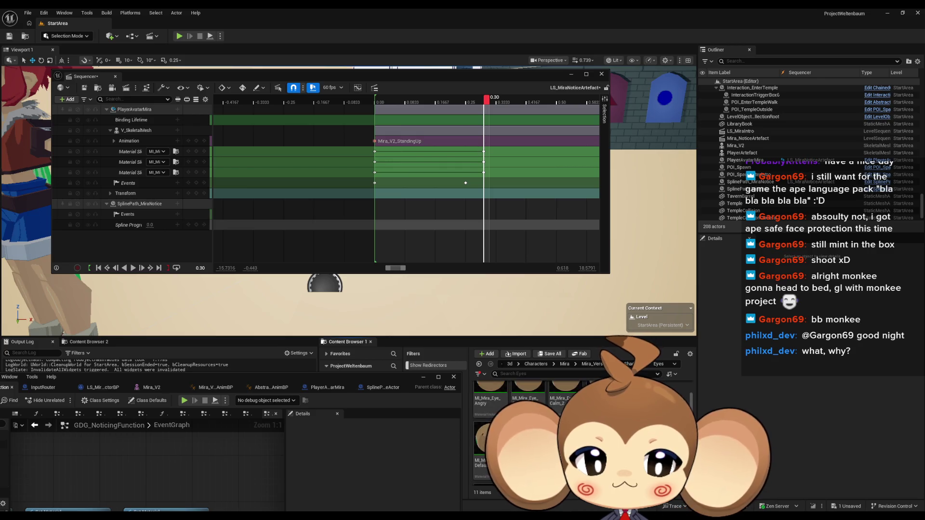
scroll(531, 424, "down", 2)
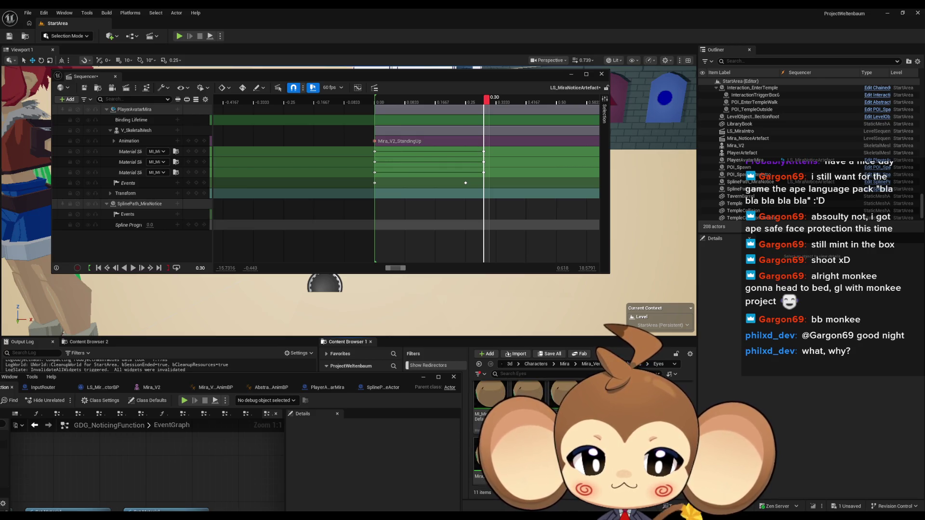
mouse_move(528, 393)
left_mouse_down()
mouse_move(405, 356)
mouse_move(153, 172)
mouse_move(189, 174)
mouse_move(157, 152)
left_mouse_up()
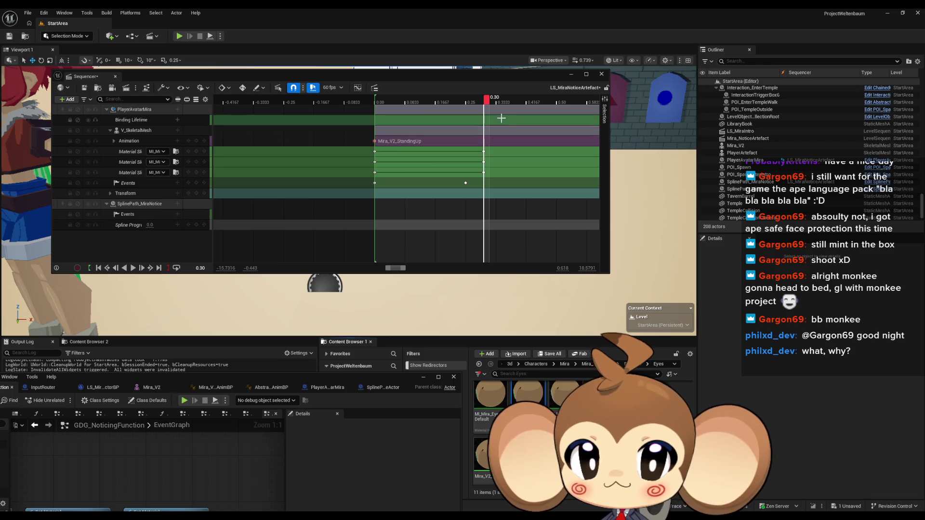
left_click_drag(489, 101, 501, 101)
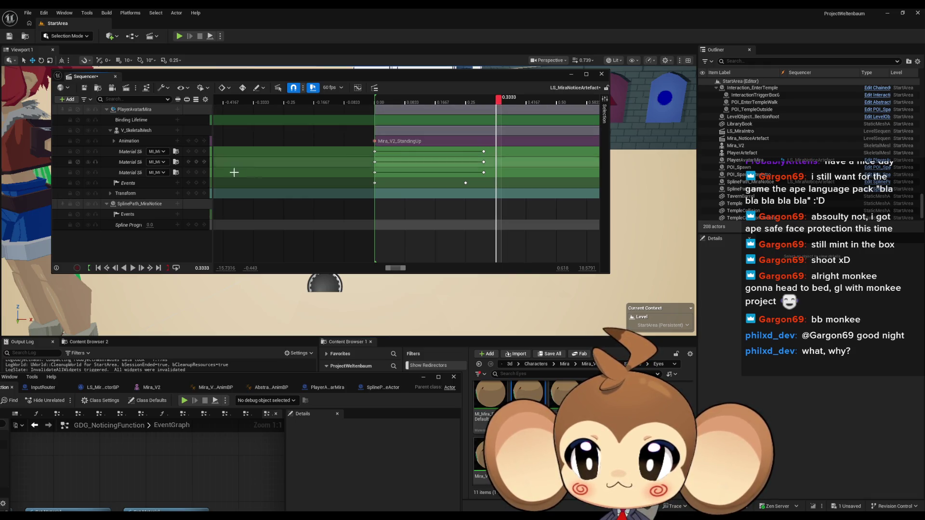
left_click(196, 173)
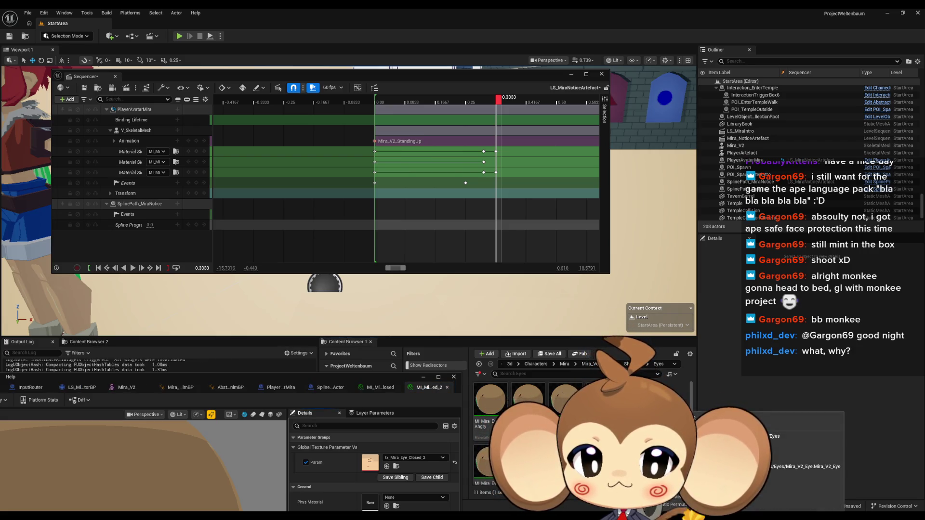
Step: Drag the closed-eye material instance onto the eye slot tracks at the 0.30 key
left_click(380, 388)
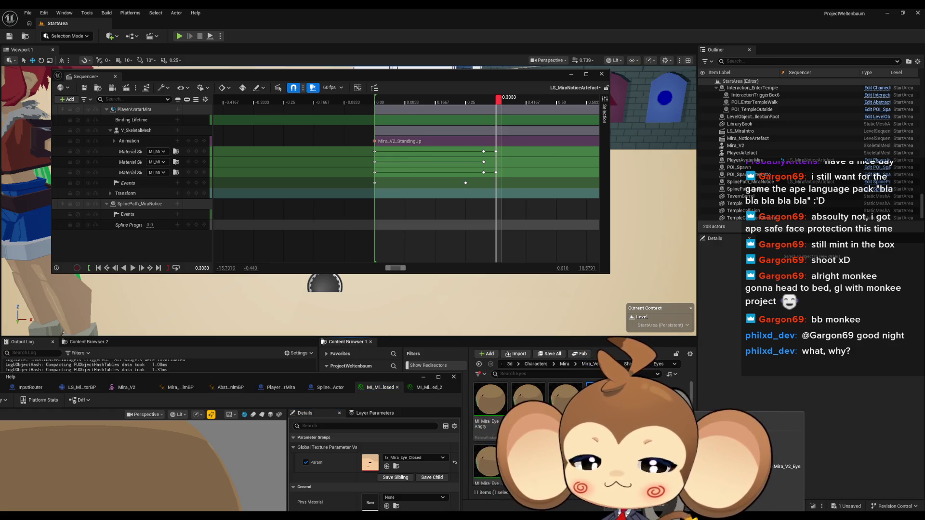
mouse_move(475, 367)
left_mouse_down()
mouse_move(145, 170)
mouse_move(167, 170)
mouse_move(154, 154)
mouse_move(497, 175)
left_mouse_up()
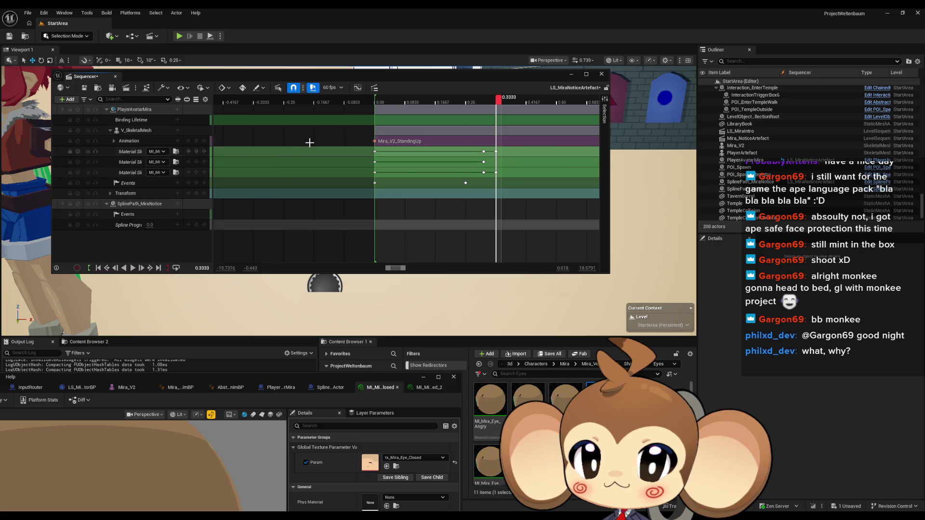
left_click(484, 172)
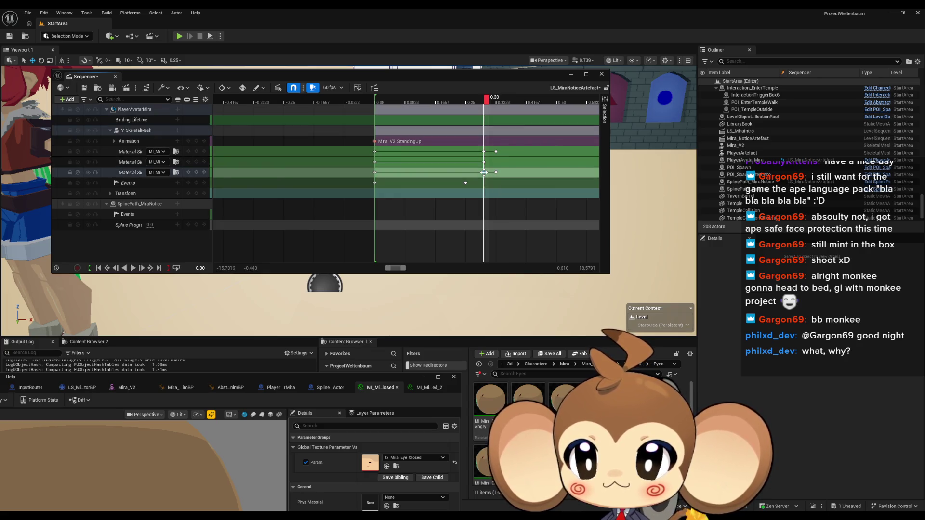
Step: Check the closed-eye switch by scrubbing the maximised sequencer between 0.30 and 0.3667
double_click(232, 75)
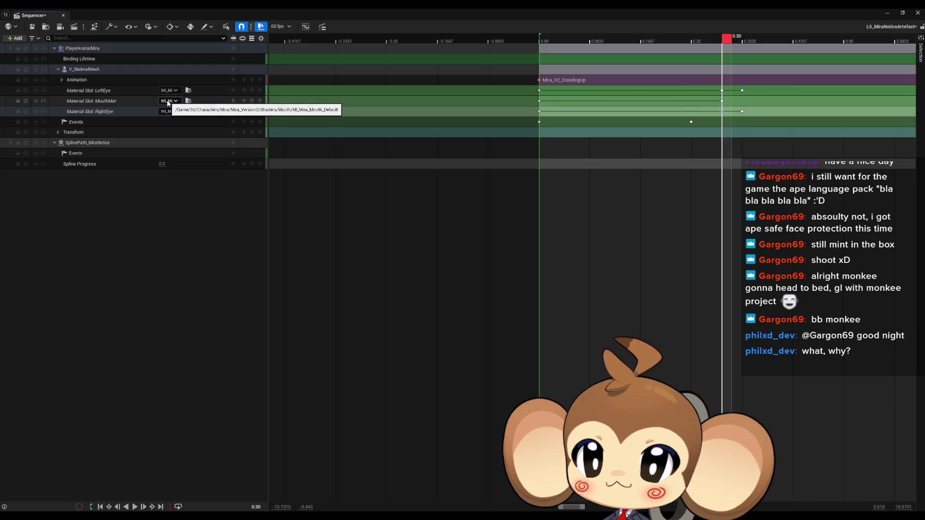
left_click_drag(726, 43, 750, 43)
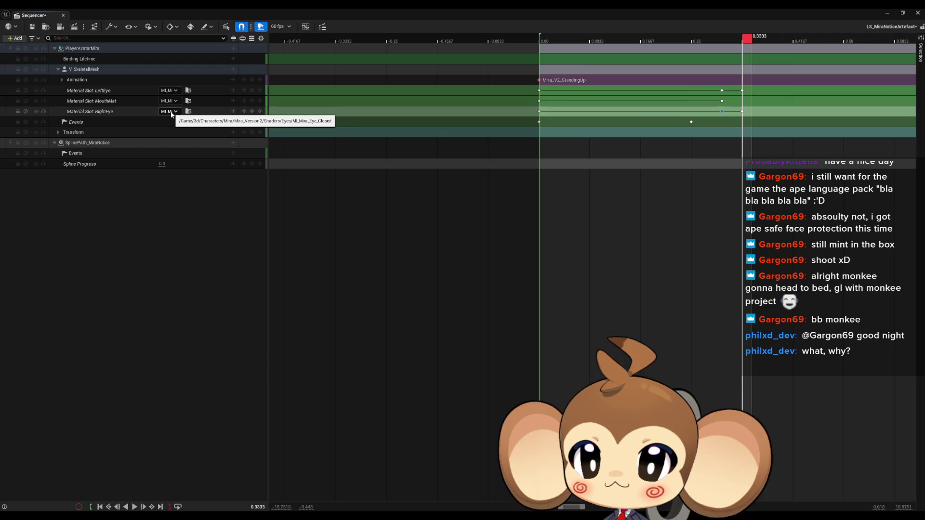
left_click_drag(747, 42, 768, 40)
left_click(727, 39)
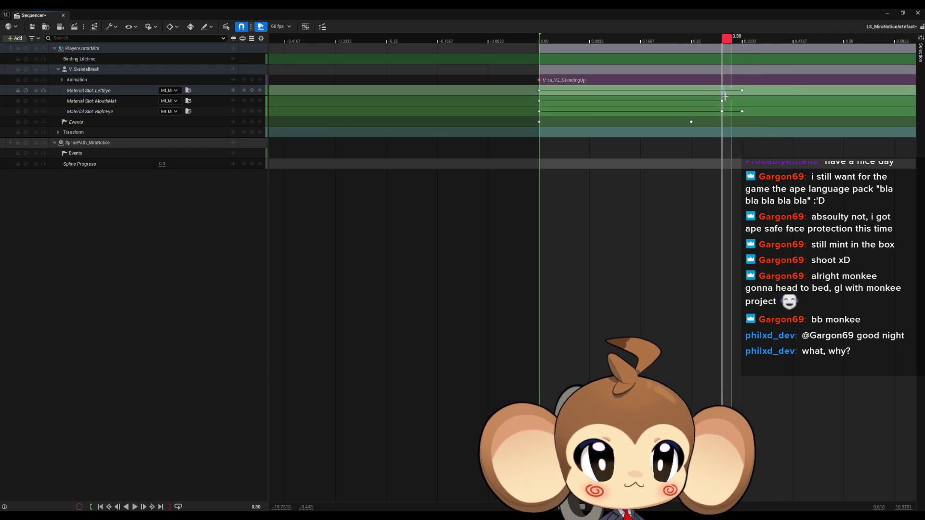
left_click_drag(746, 40, 791, 38)
double_click(512, 10)
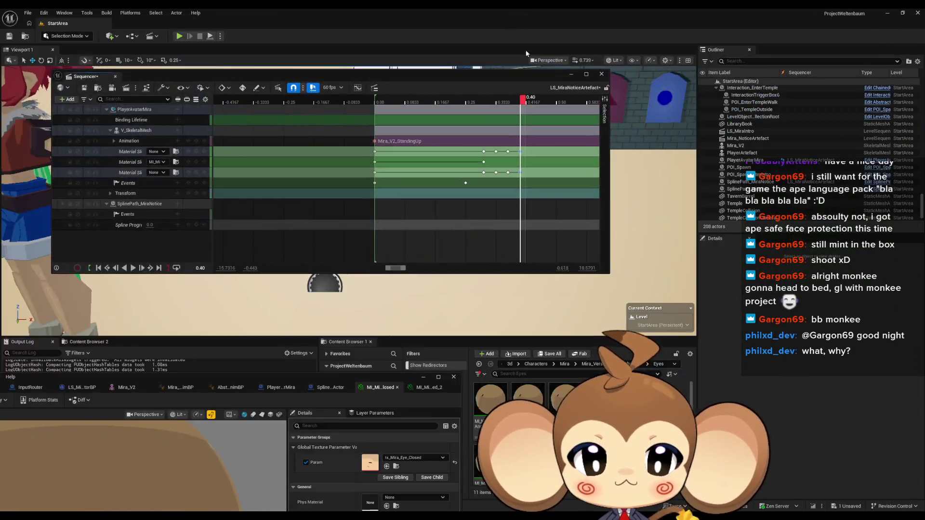
Step: Key MI_Mira_Eye_Default back onto the third and first material slots, then save LS_MiraNoticeArtefact
scroll(530, 424, "down", 1)
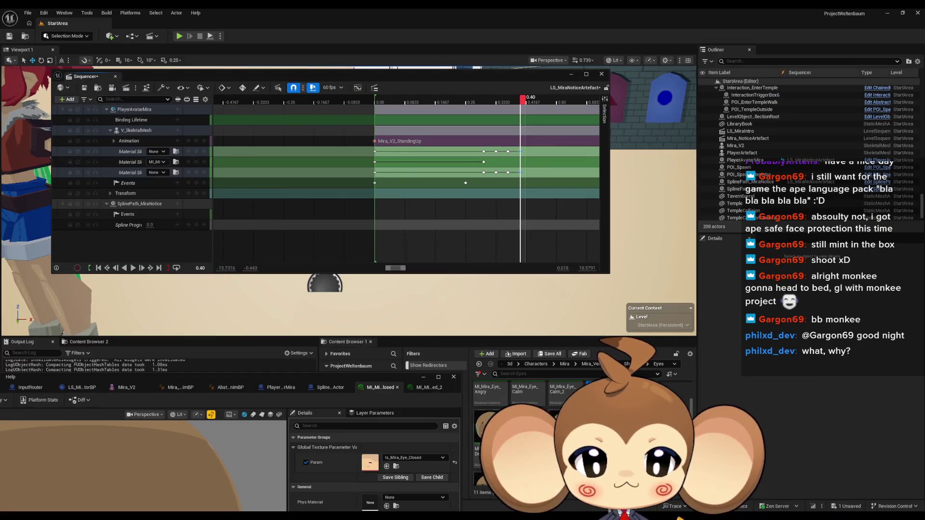
mouse_move(480, 426)
left_mouse_down()
mouse_move(171, 207)
mouse_move(159, 173)
left_mouse_up()
left_click_drag(489, 426, 159, 151)
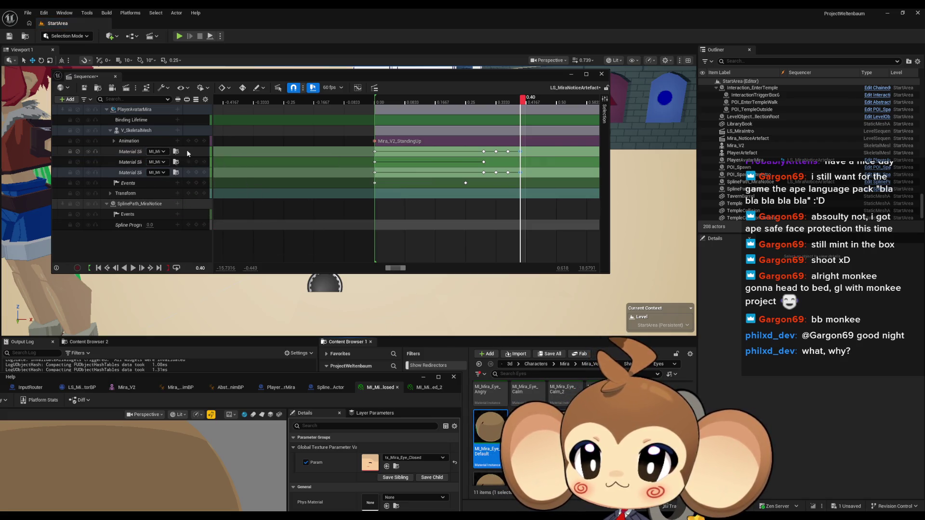
left_click(84, 89)
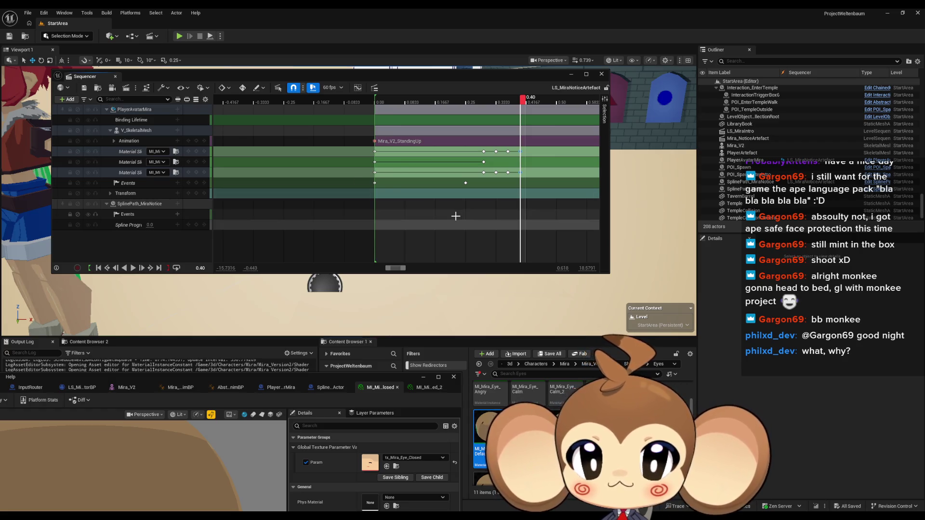
scroll(456, 216, "down", 2)
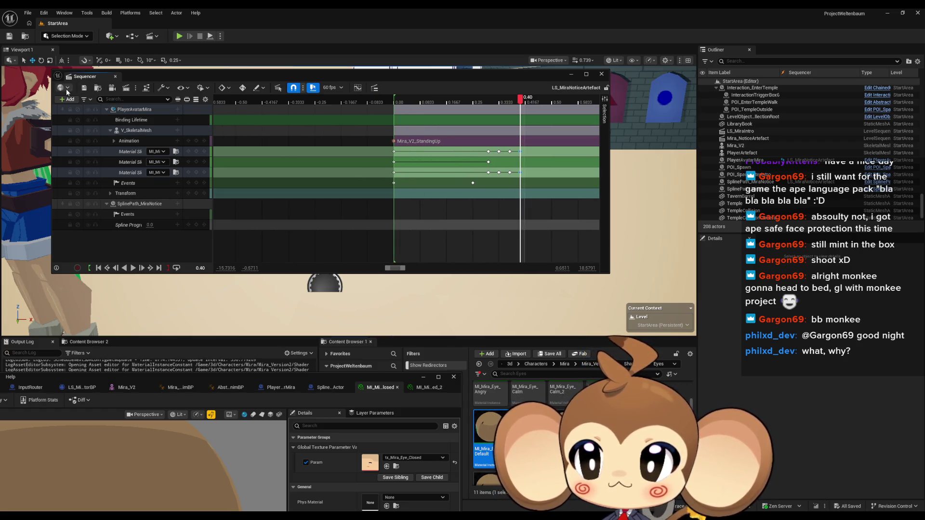
left_click_drag(459, 76, 551, 184)
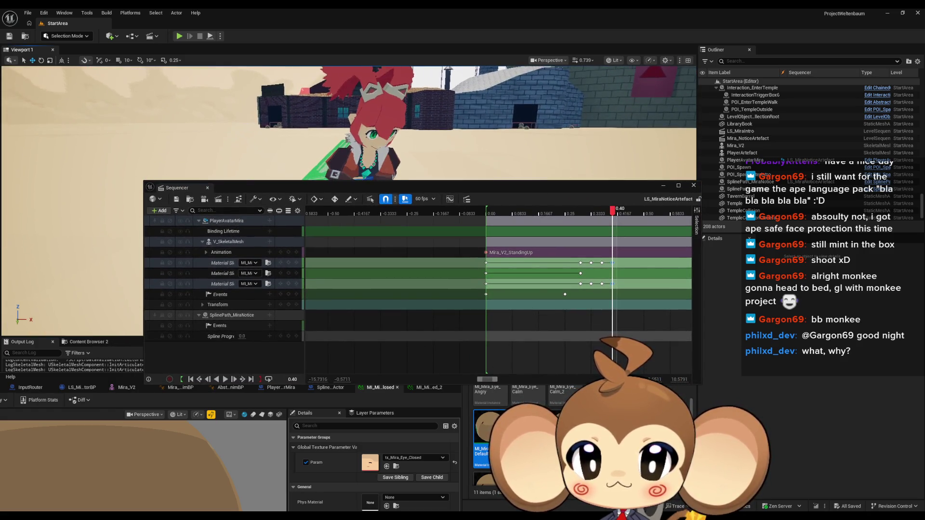
Step: Rewind LS_MiraNoticeArtefact and play it to preview the blink
left_click_drag(613, 213, 461, 211)
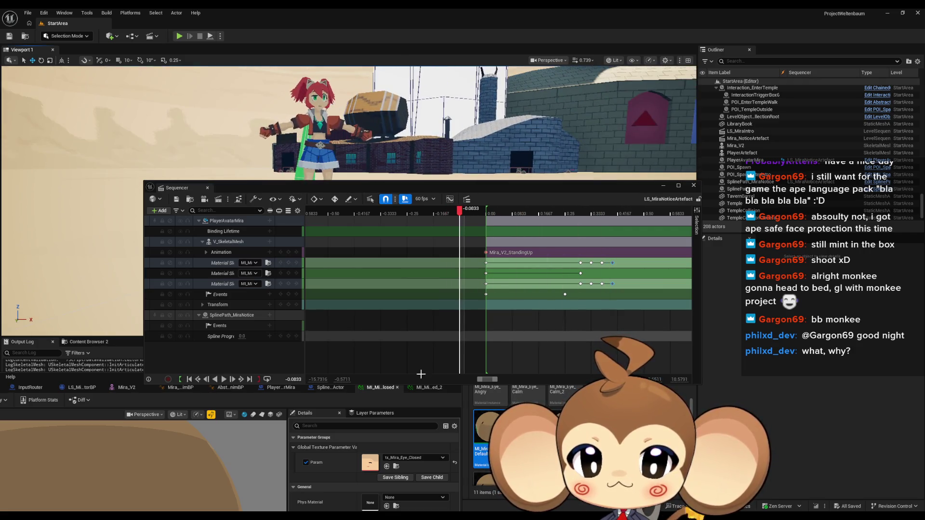
left_click(225, 381)
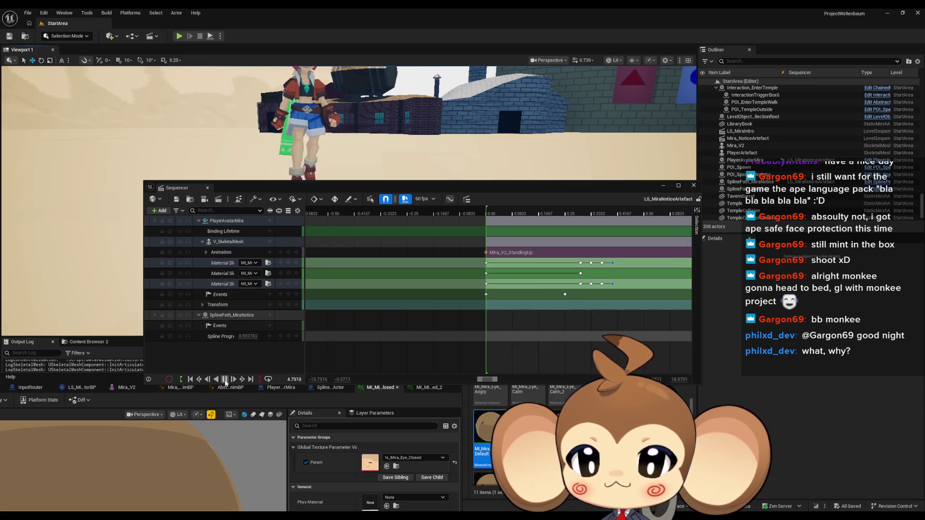
scroll(521, 288, "down", 2)
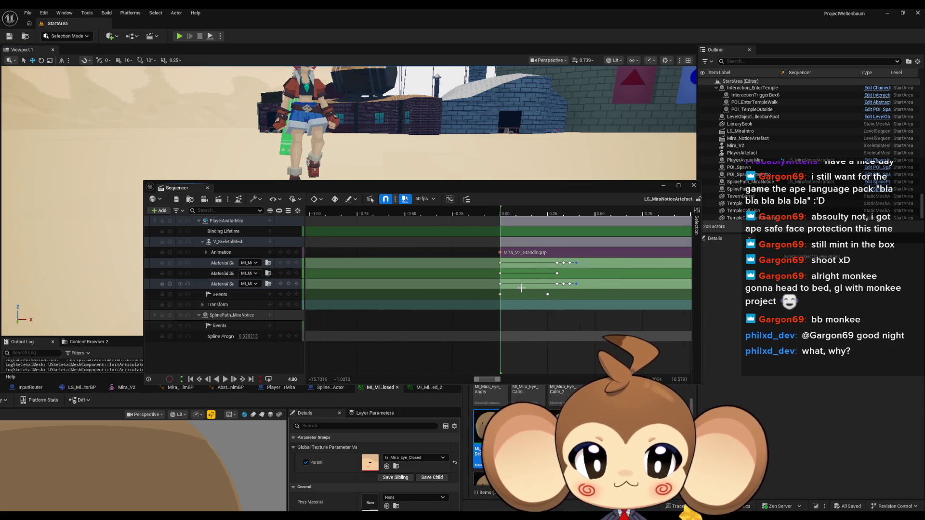
left_click_drag(521, 289, 418, 256)
Step: Select the material-track keys and shift them later to 0.95, then scrub through the blink
left_click_drag(466, 289, 472, 285)
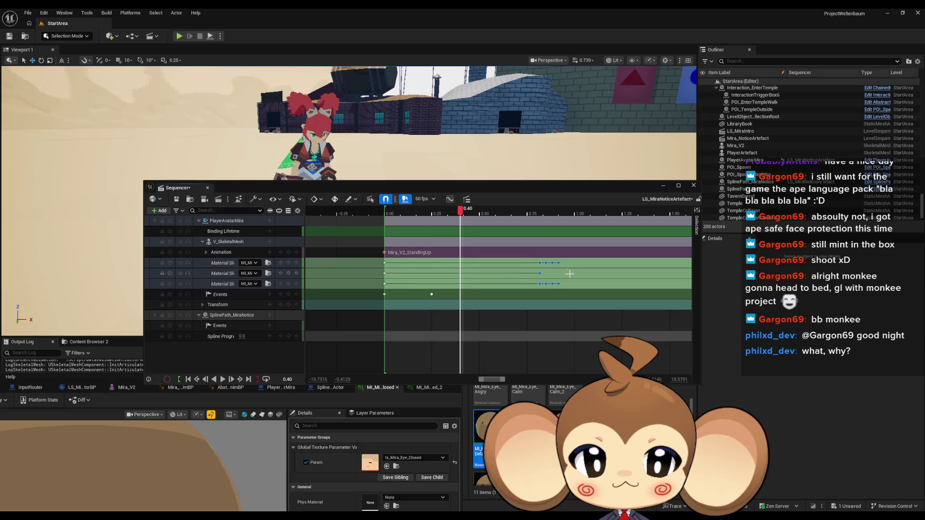
scroll(601, 281, "up", 3)
scroll(591, 282, "right", 4)
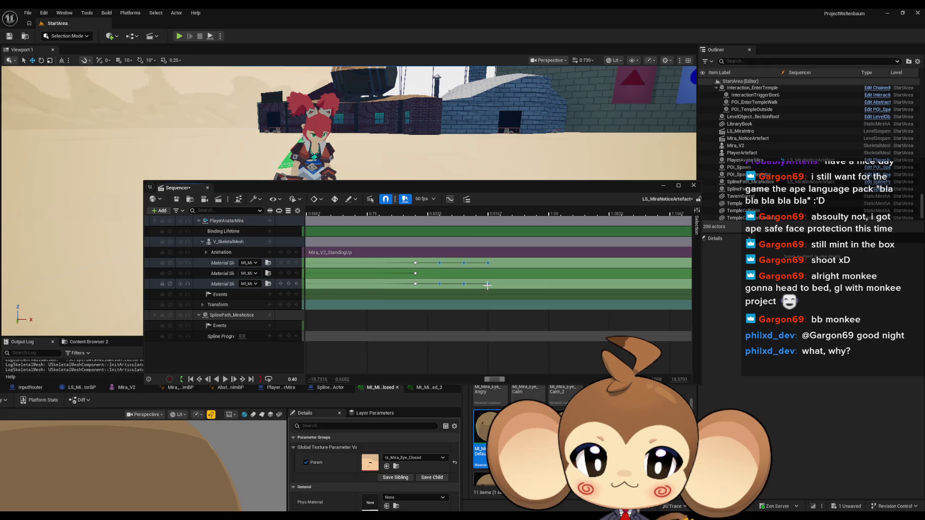
left_click(489, 284)
left_click_drag(511, 285, 513, 285)
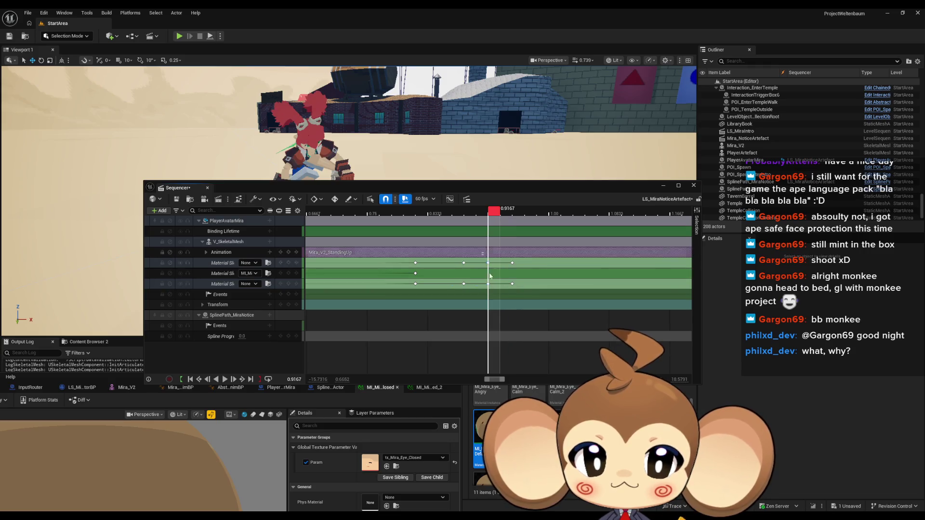
left_click(515, 285)
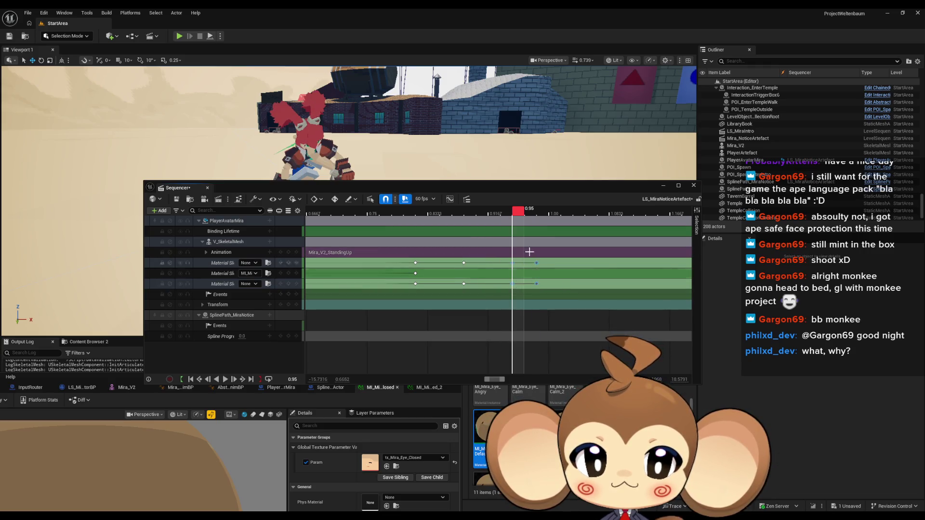
key("Right")
key("Right")
key("Right")
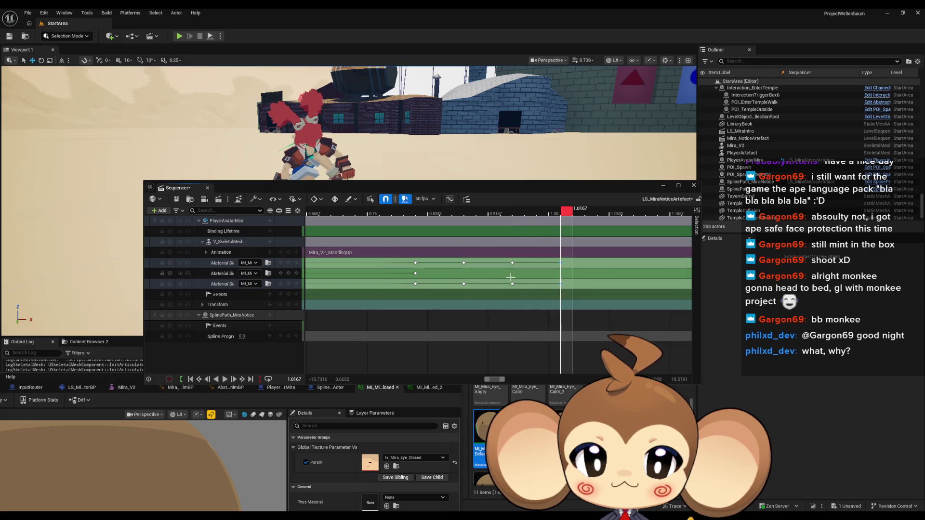
mouse_move(570, 217)
left_mouse_down()
mouse_move(372, 216)
mouse_move(626, 225)
mouse_move(319, 216)
left_mouse_up()
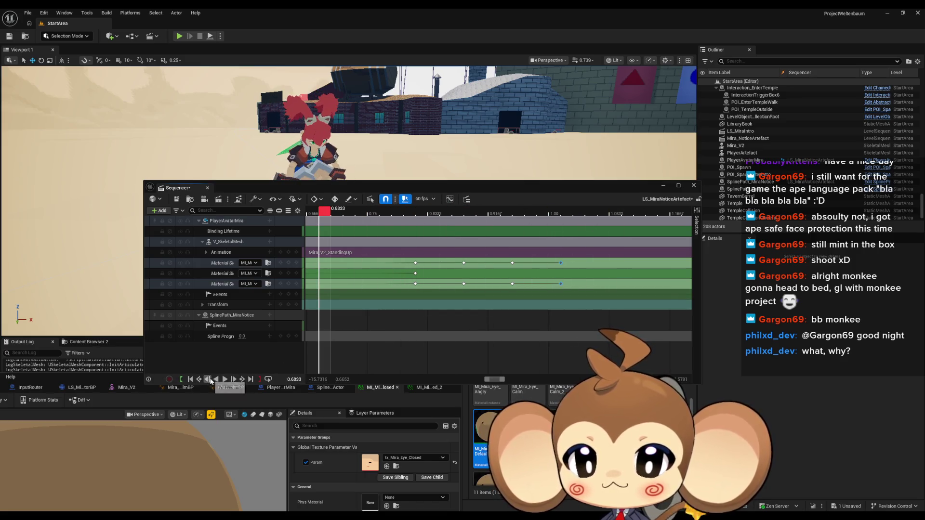
Step: Replay the sequence from the start, pause it, and close the Sequencer window
left_click(191, 381)
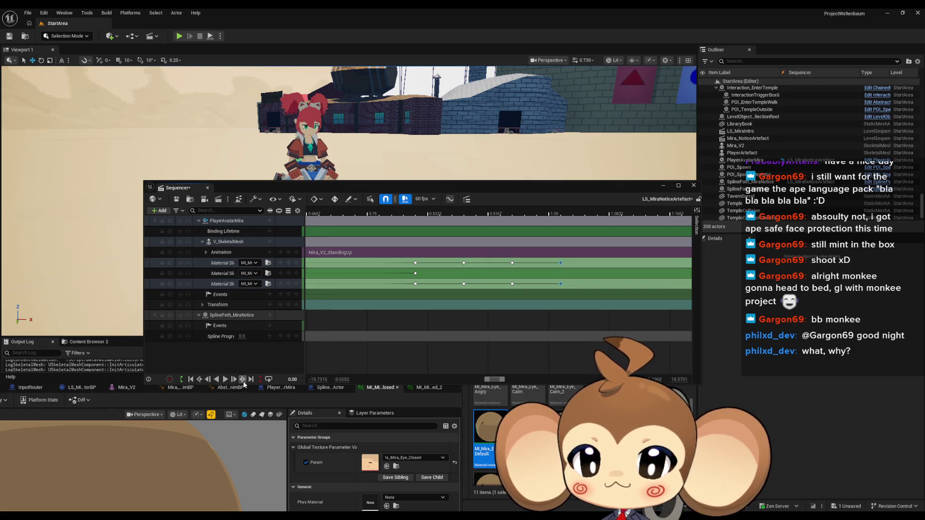
left_click(225, 381)
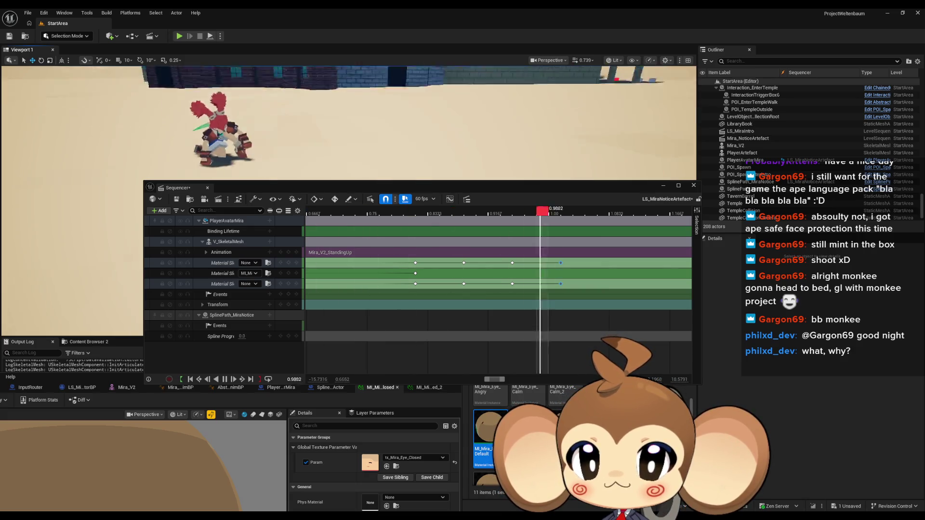
left_click_drag(448, 185, 322, 198)
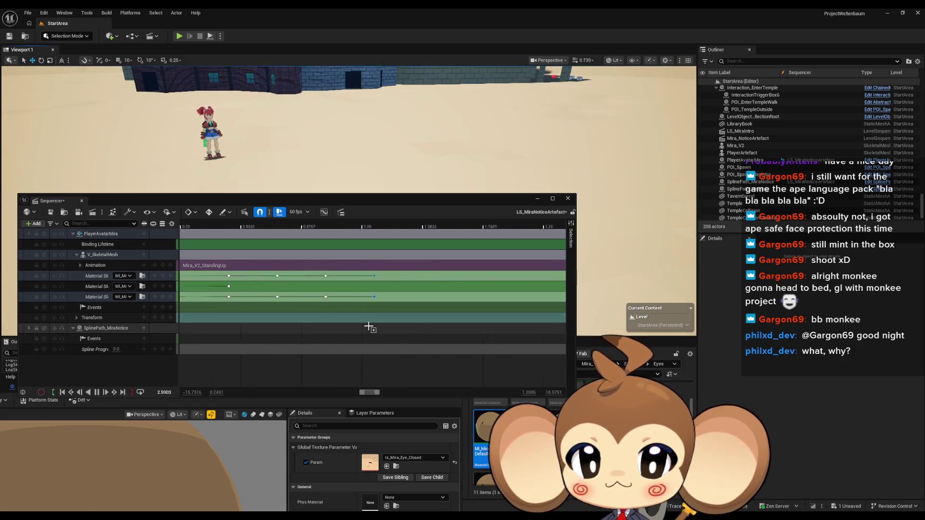
scroll(424, 313, "down", 4)
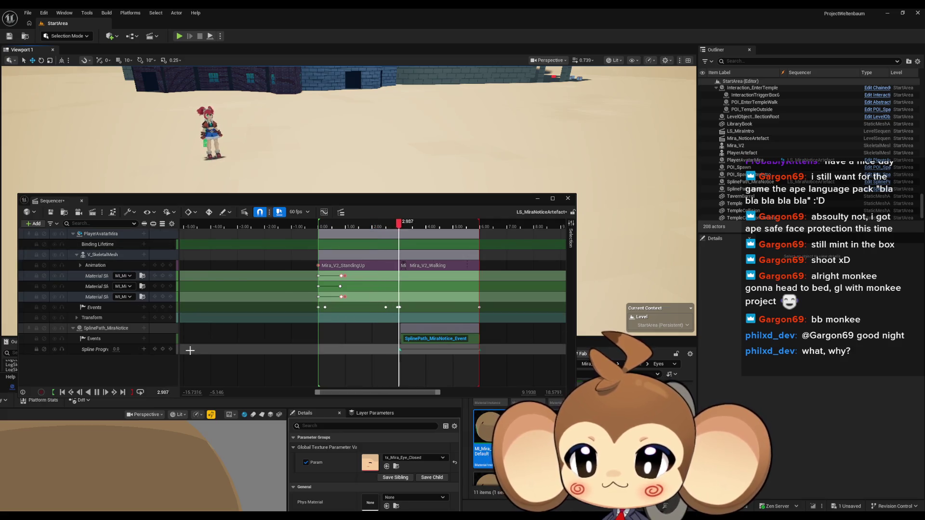
left_click(97, 393)
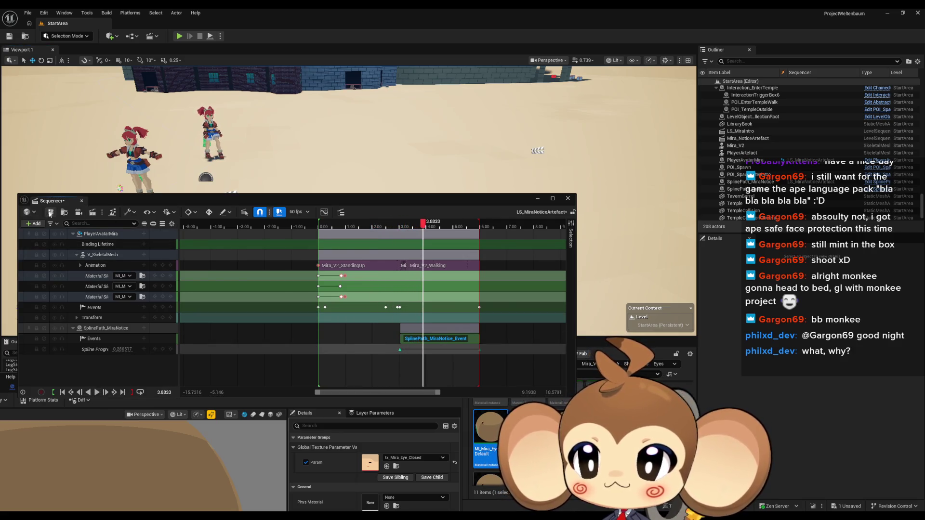
left_click(570, 199)
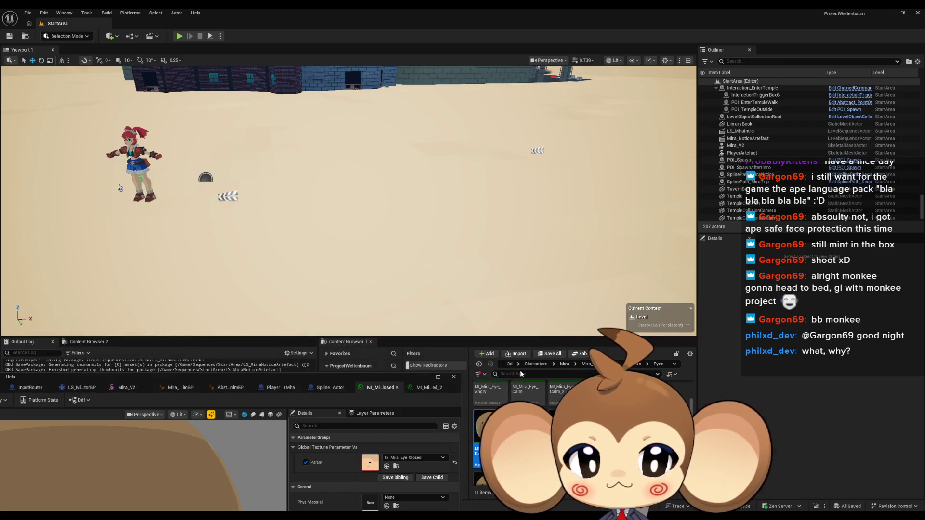
left_click(535, 364)
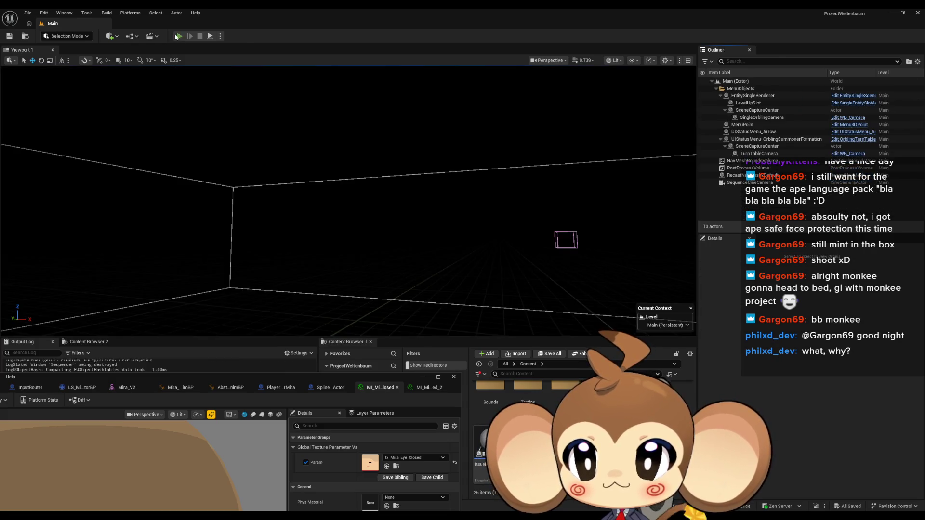
Step: Start a Play-in-Editor session of the Main level from the toolbar Play button
left_click(178, 36)
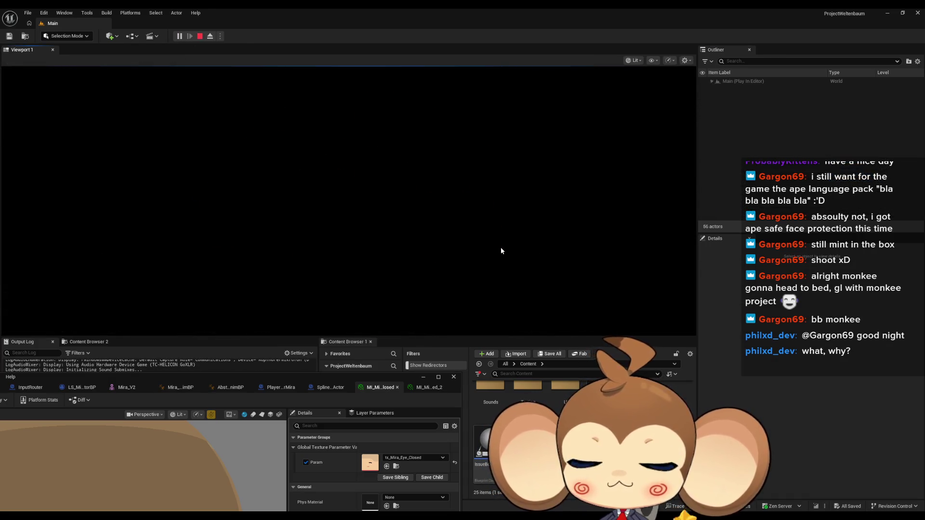
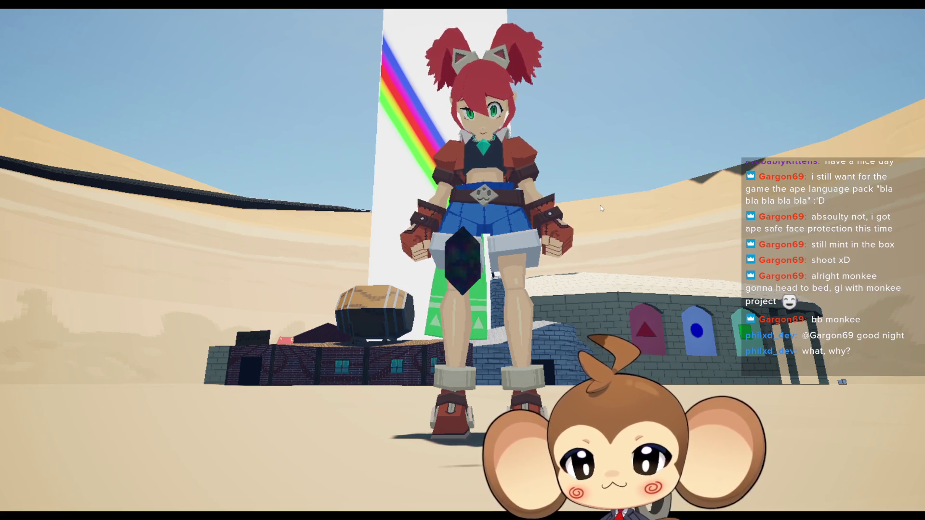
Step: Exit immersive mode, stop the play session, and go to the Maps content folder
key("F11")
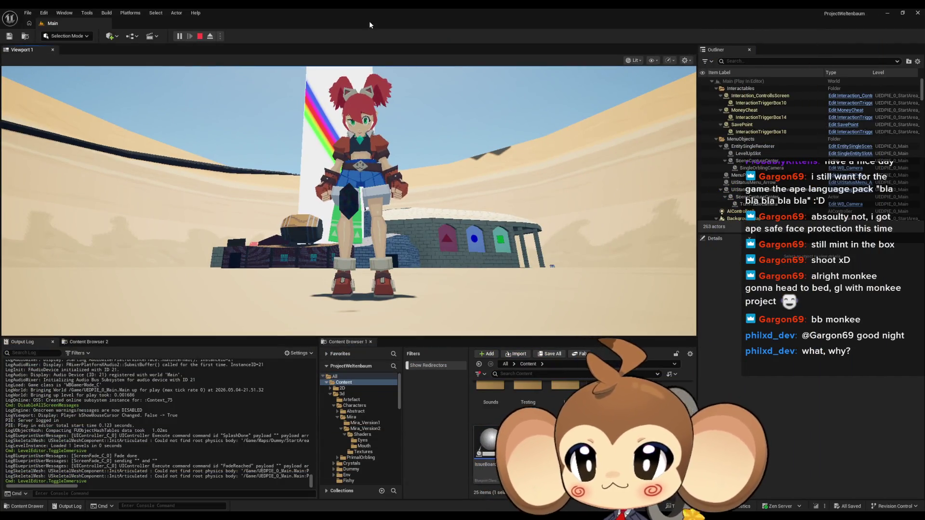
left_click(200, 37)
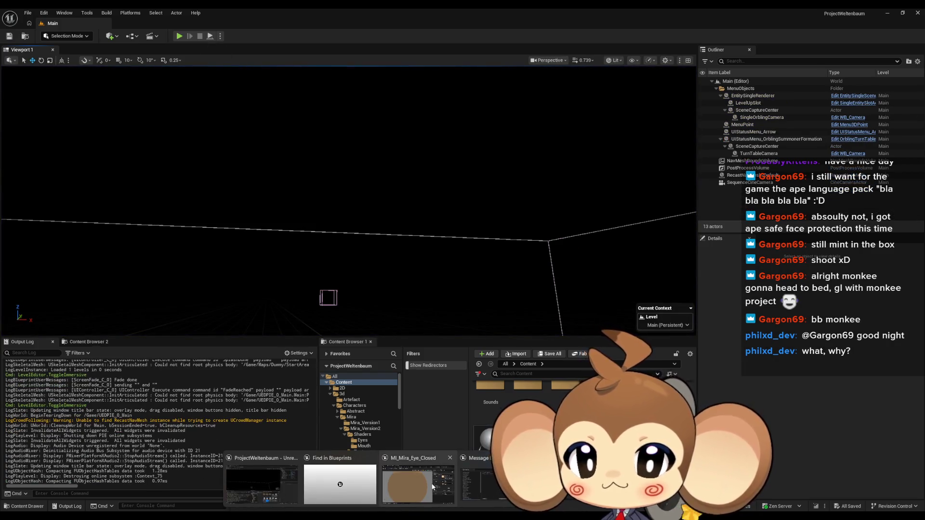
mouse_move(351, 481)
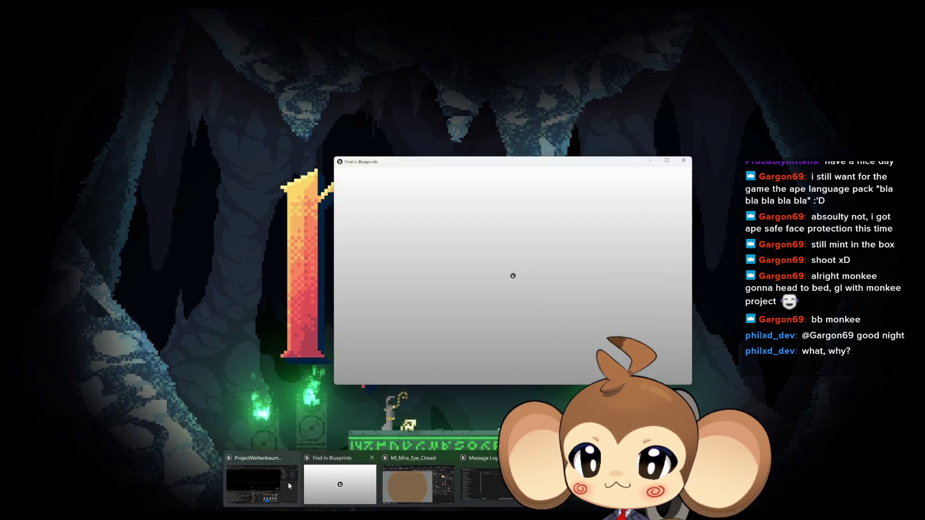
mouse_move(259, 480)
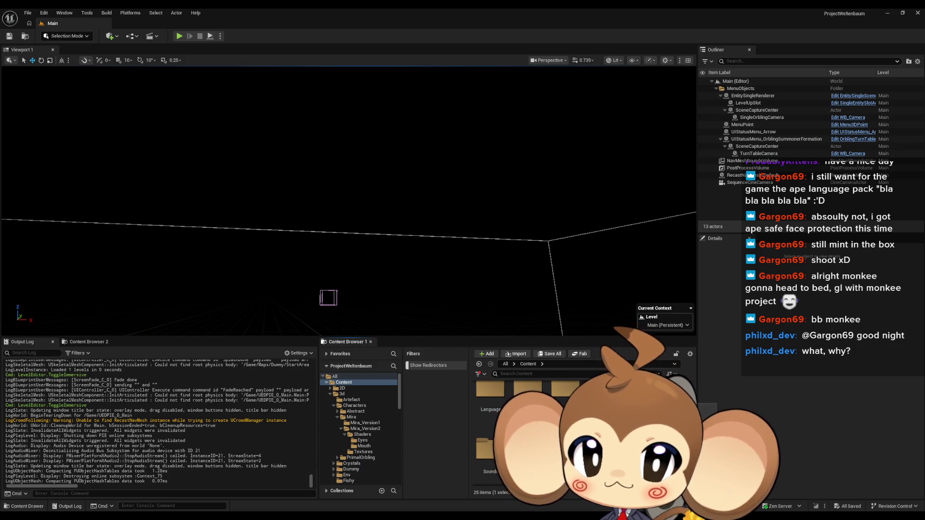
left_click(345, 431)
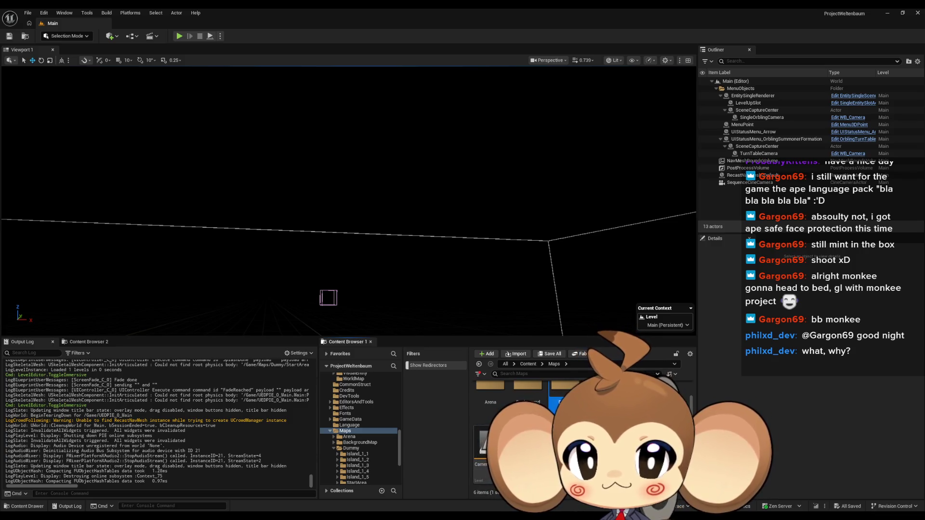
Step: Open the StartArea level and show the Sequences > StartArea folder
double_click(490, 460)
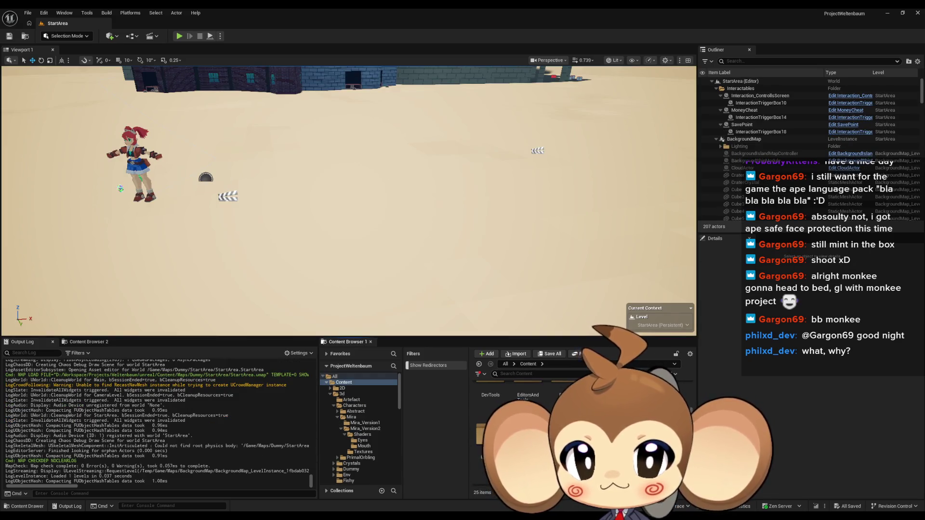
left_click(351, 431)
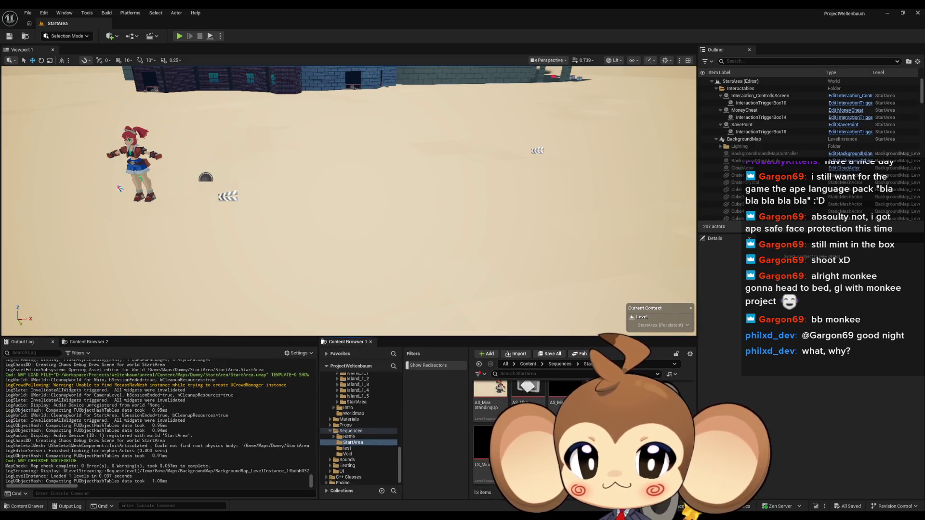
Step: Open LS_MiraNoticeArtefact, delete the 0.8167 material key, and preview the sequence
double_click(489, 450)
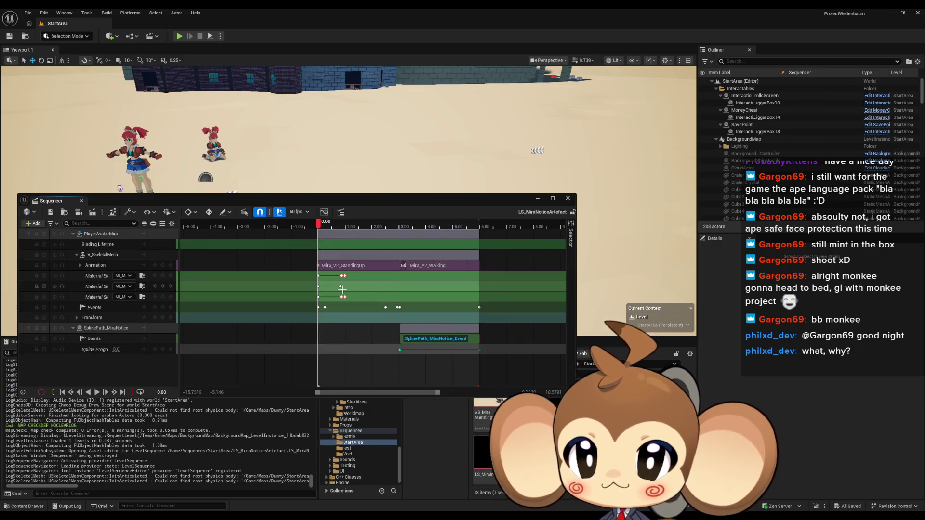
scroll(366, 299, "up", 10)
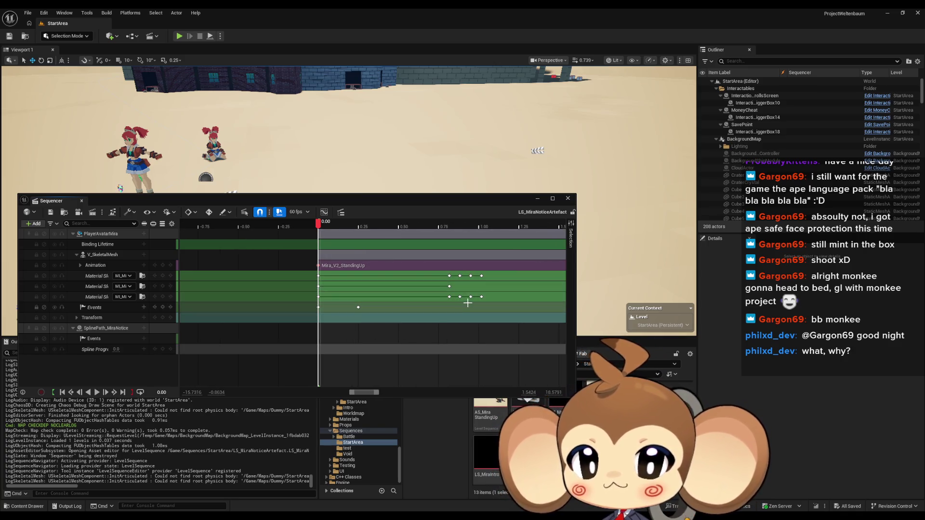
left_click(449, 286)
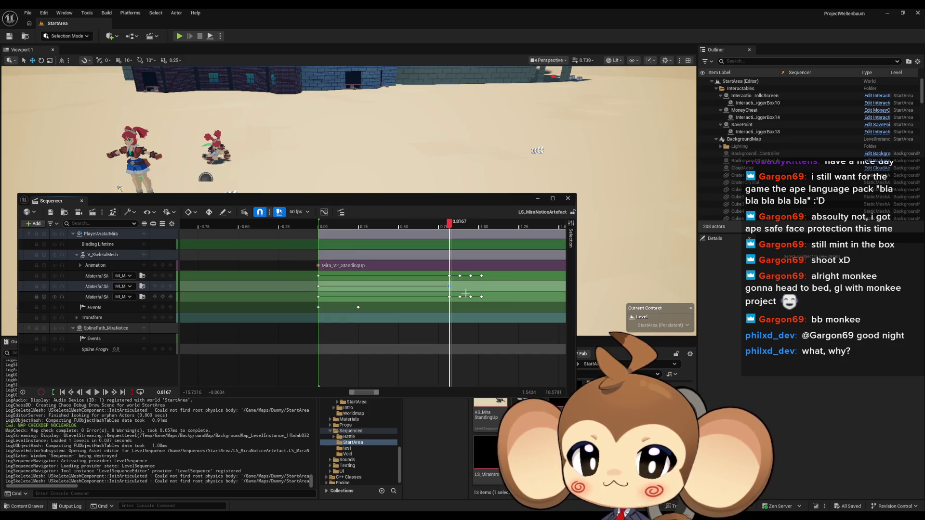
key("Delete")
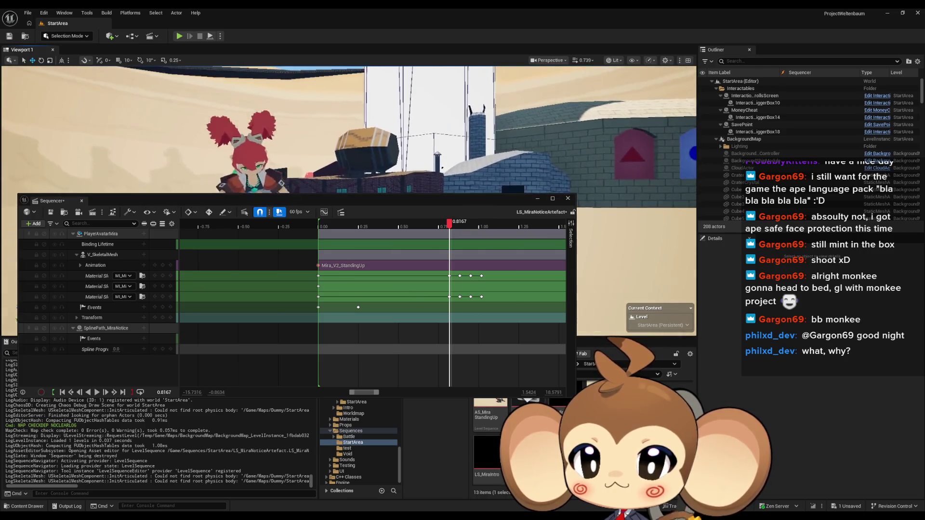
mouse_move(450, 227)
left_mouse_down()
mouse_move(554, 226)
mouse_move(516, 226)
left_mouse_up()
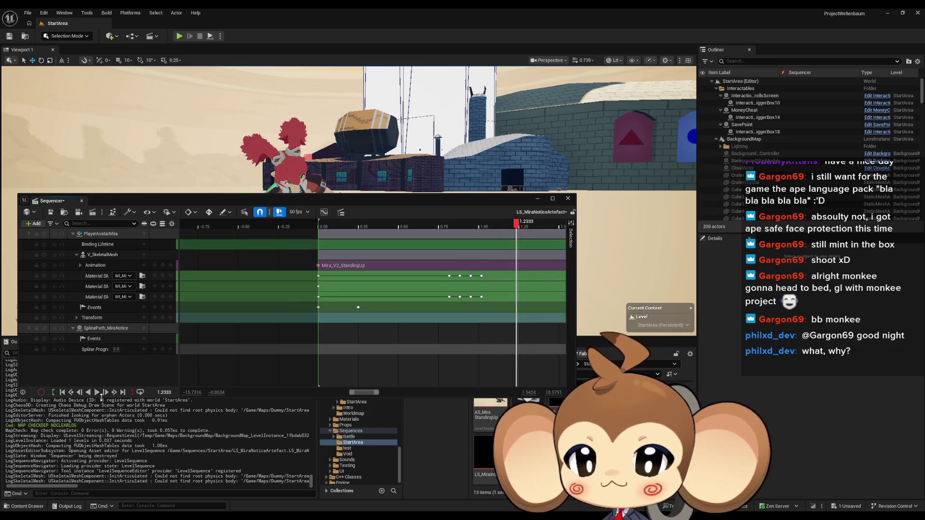
left_click(102, 396)
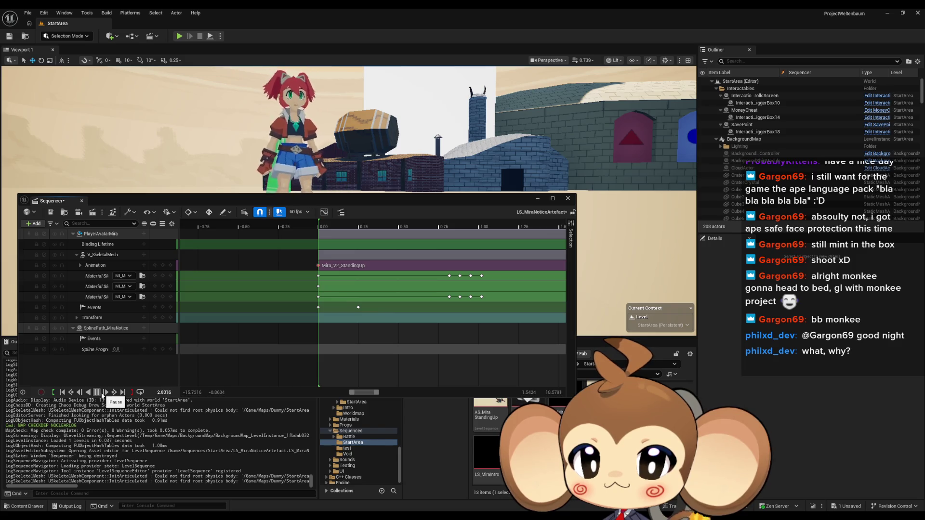
left_click(97, 393)
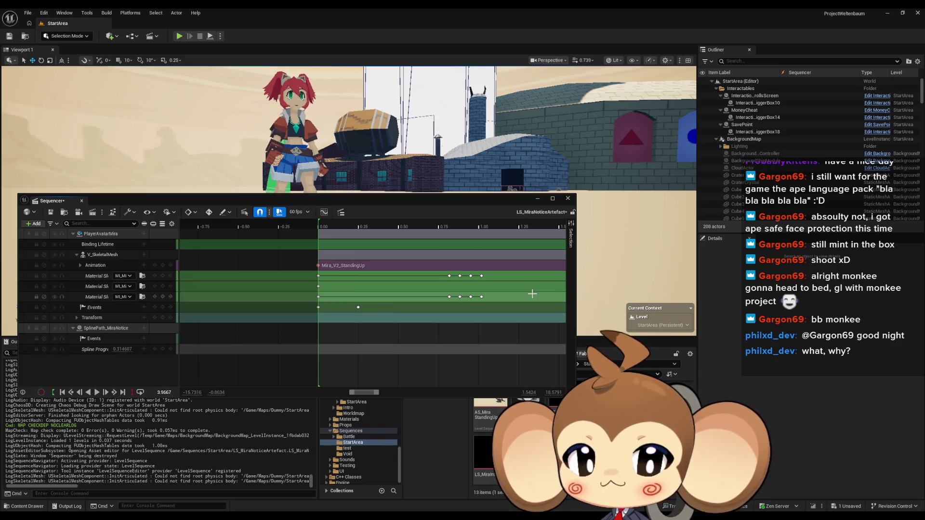
Step: Set the material section's When Finished to Keep State, save, and close the sequence editor
right_click(383, 298)
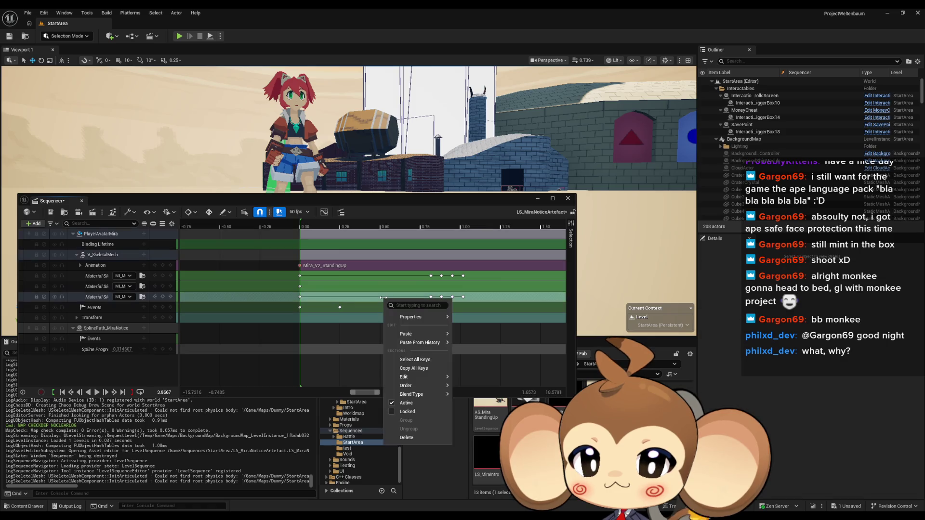
mouse_move(424, 320)
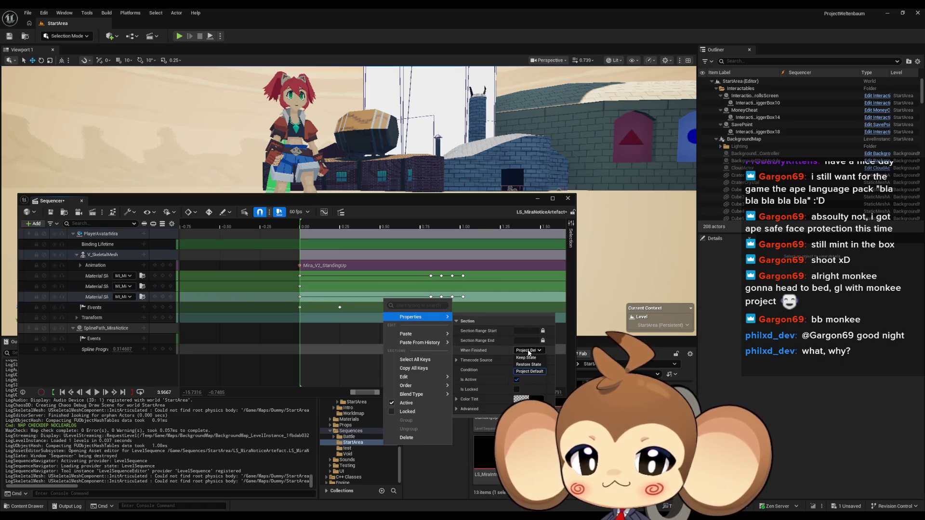
left_click(352, 287)
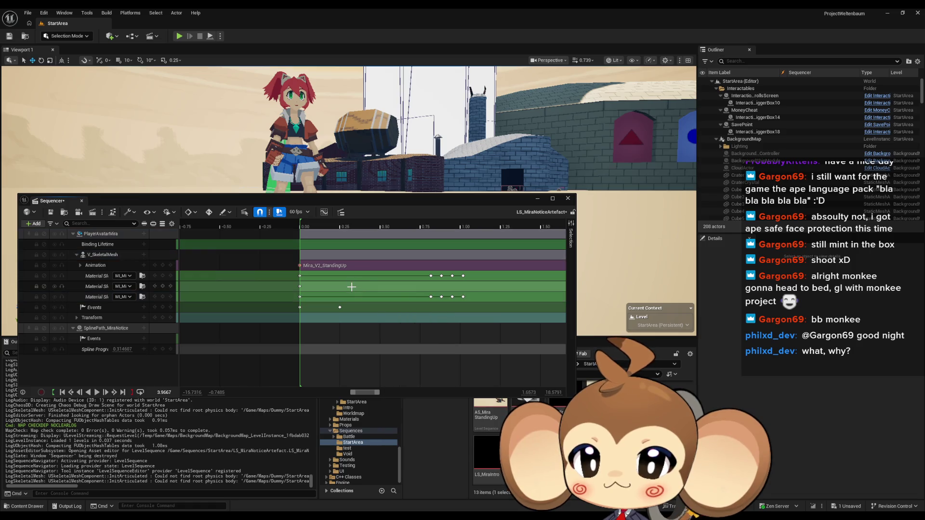
right_click(352, 287)
mouse_move(416, 306)
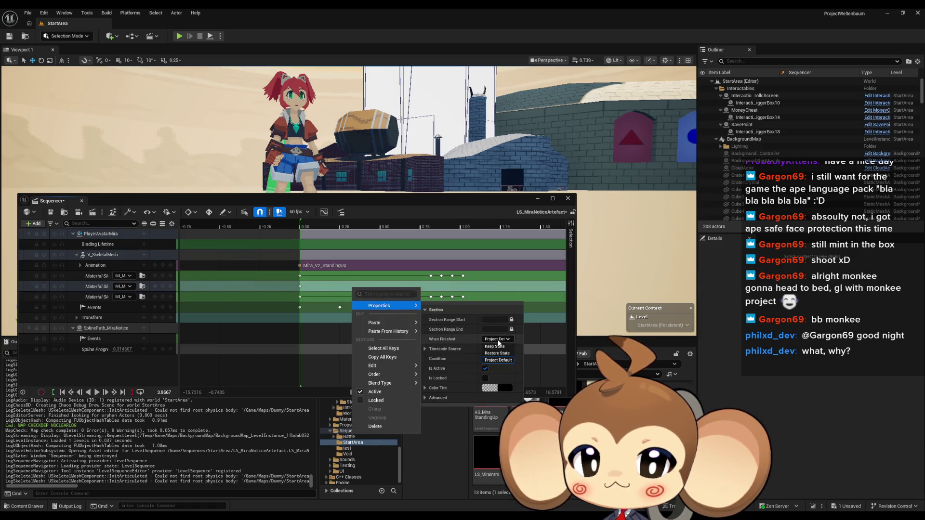
left_click(501, 347)
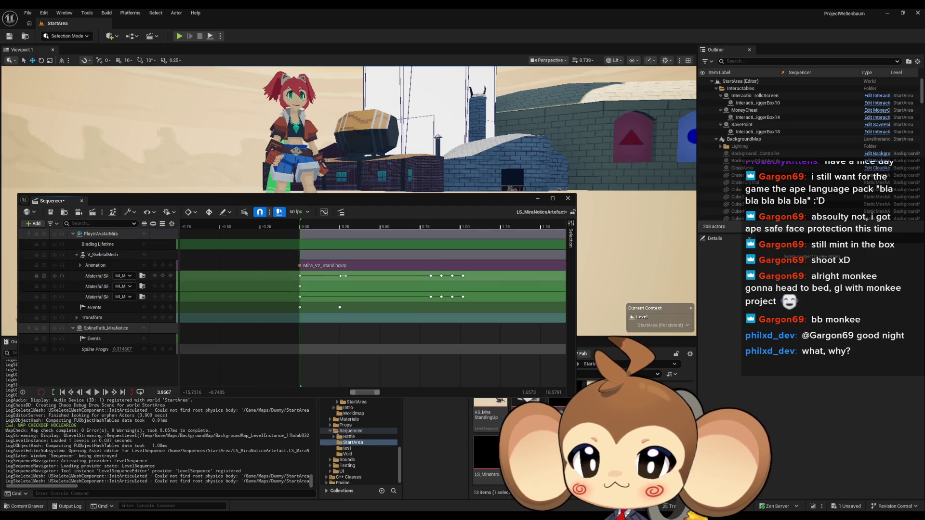
right_click(352, 280)
mouse_move(413, 302)
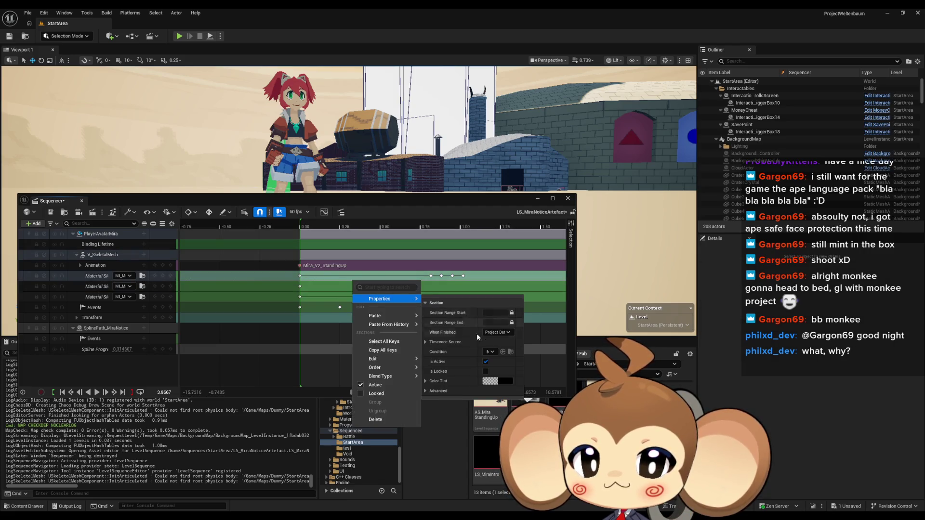
left_click(502, 342)
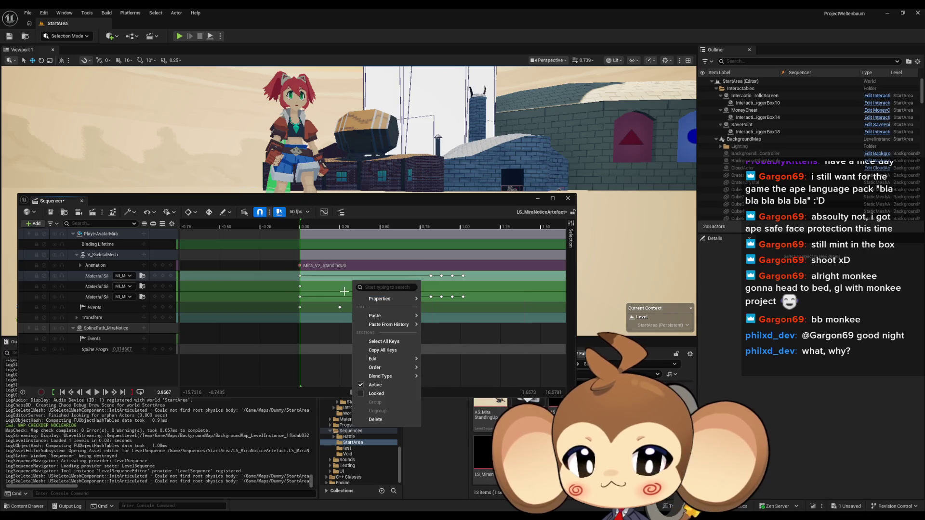
left_click(50, 212)
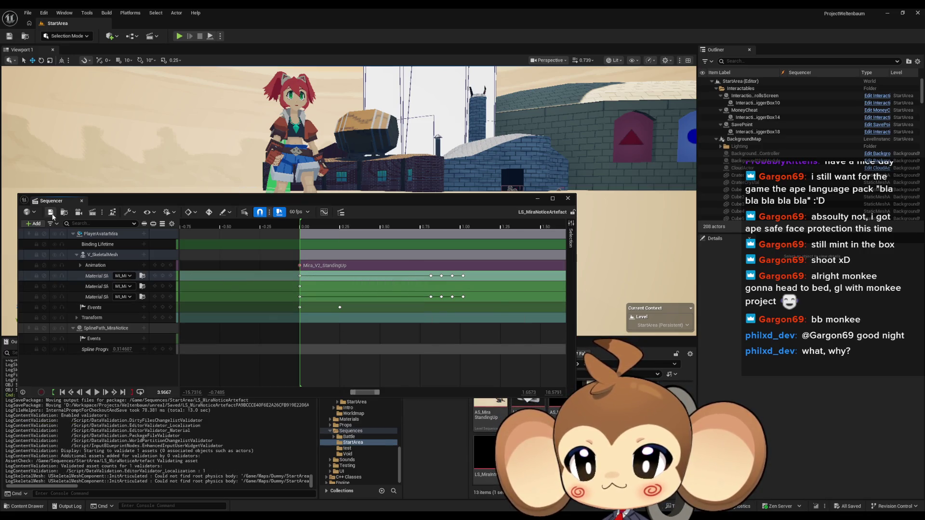
left_click_drag(337, 145, 318, 126)
left_click(567, 199)
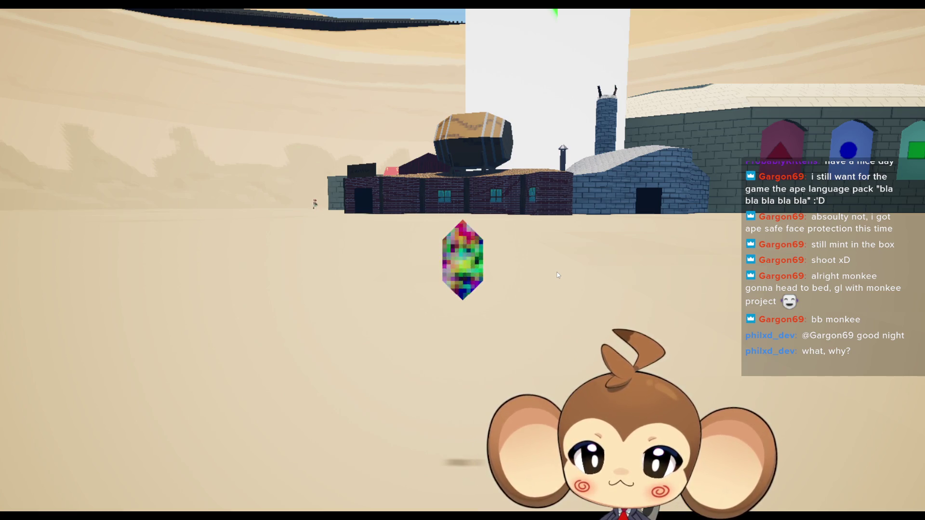
Step: Look around and walk the character forward toward the buildings with the arrow keys
key("Right")
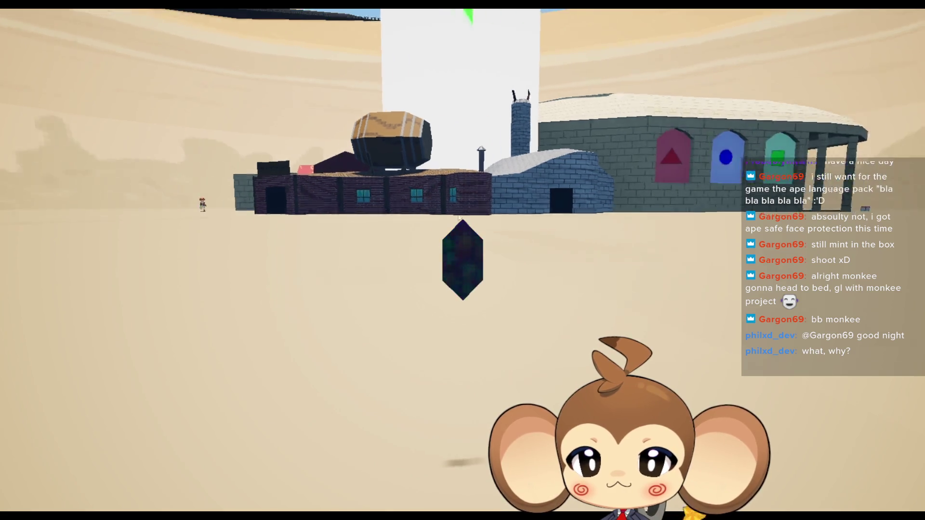
key("Right")
key("Up")
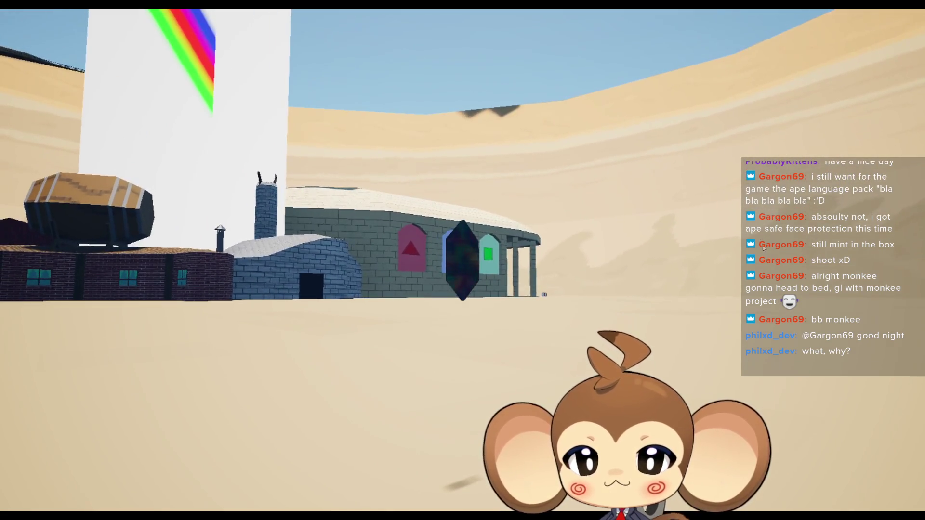
key("Left")
key("Up")
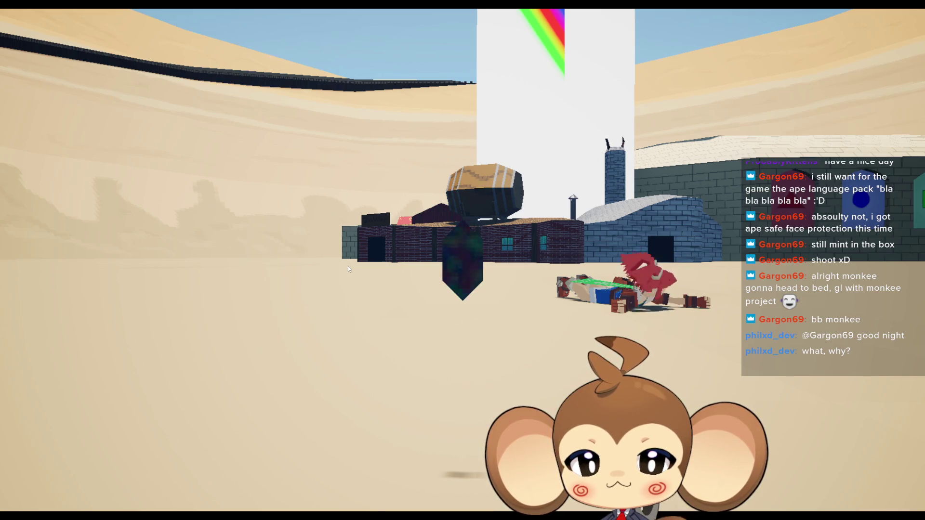
key("Up")
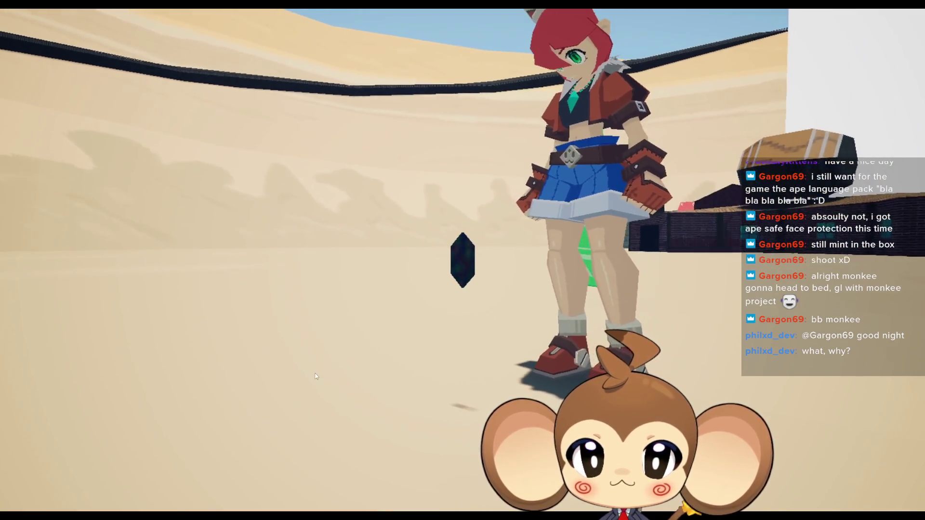
Step: Detach to a free camera, frame the character, select the dark post, and exit fullscreen
key("F11")
left_click(211, 37)
key("F11")
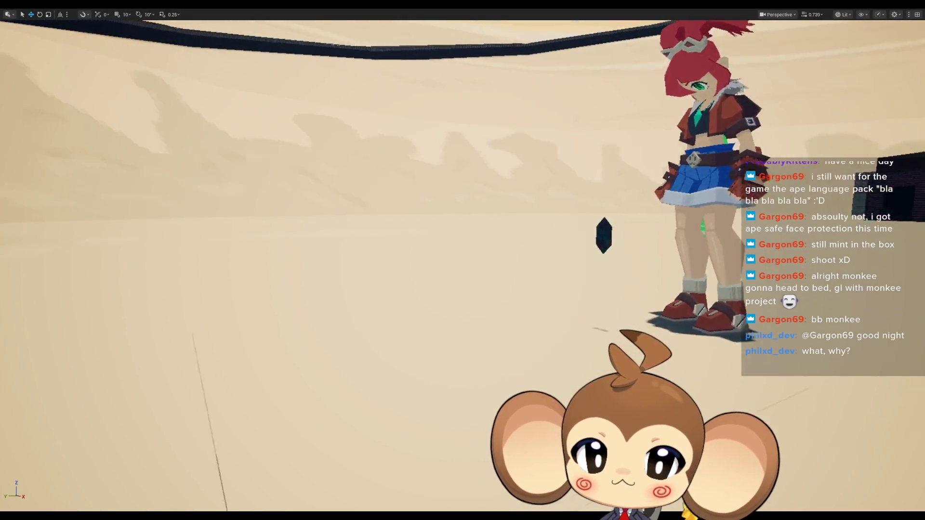
key("f")
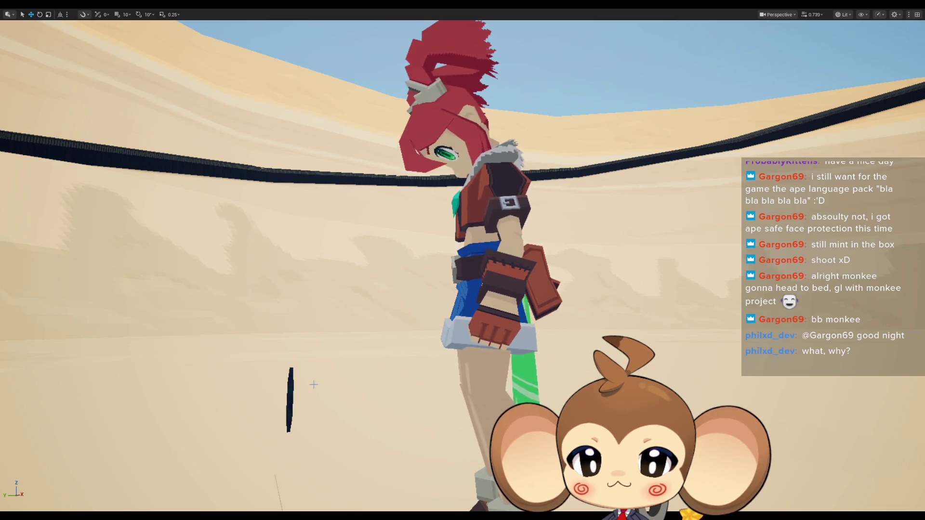
left_click(289, 388)
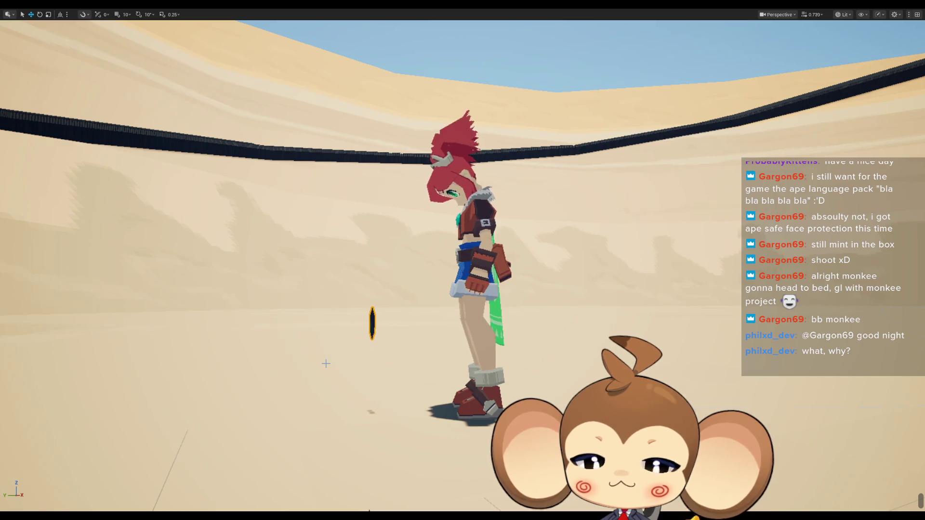
key("F11")
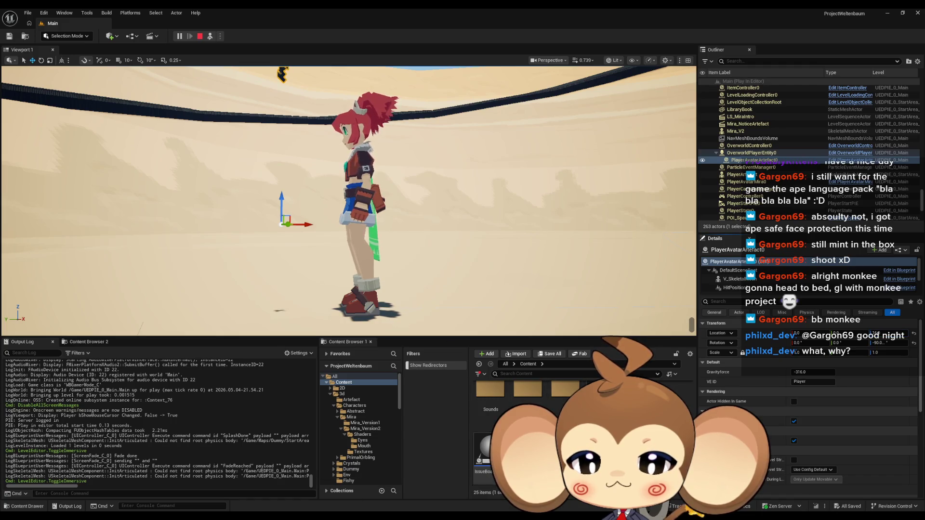
Step: Close the blueprint search results and bring up the Abstract_Character_AnimBP blueprint
mouse_move(381, 518)
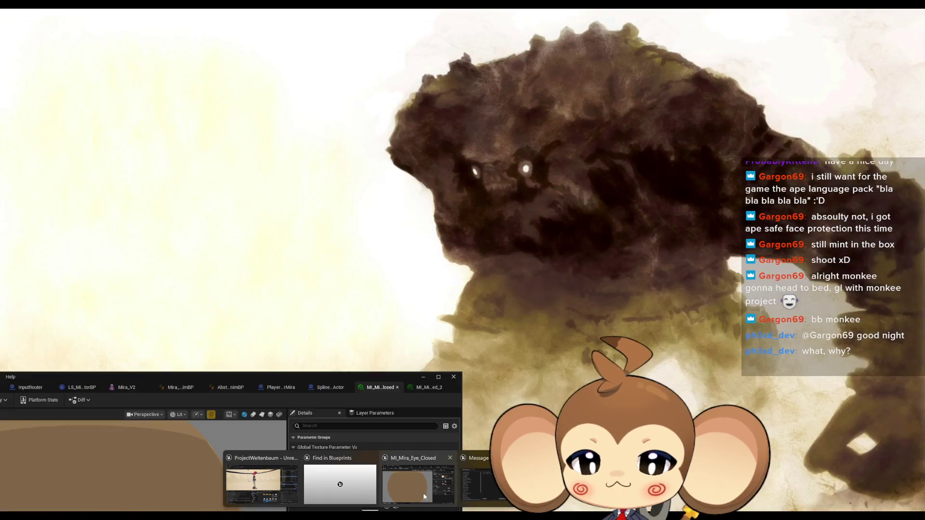
left_click(345, 484)
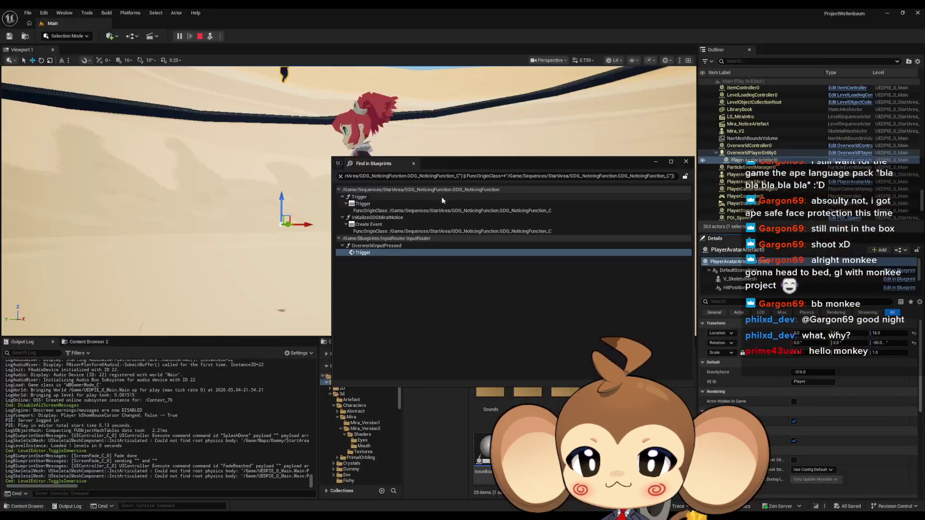
left_click(692, 162)
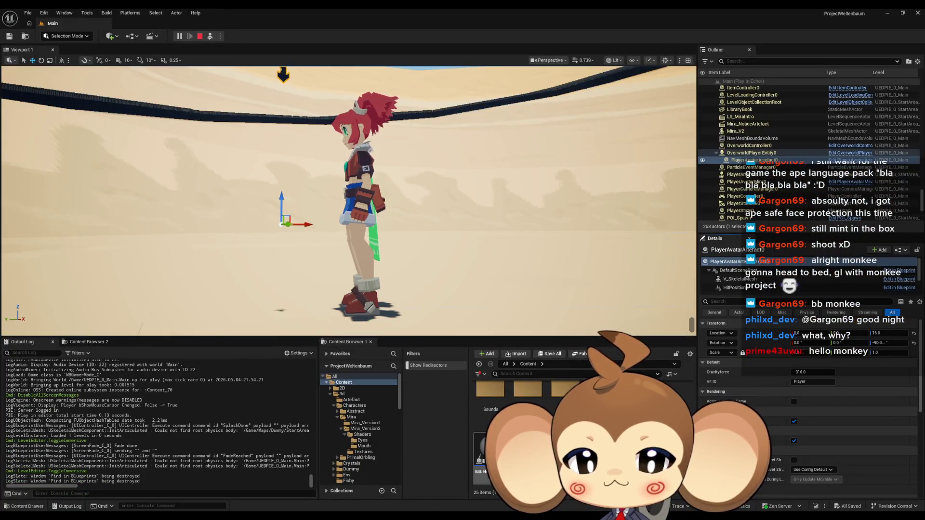
mouse_move(378, 516)
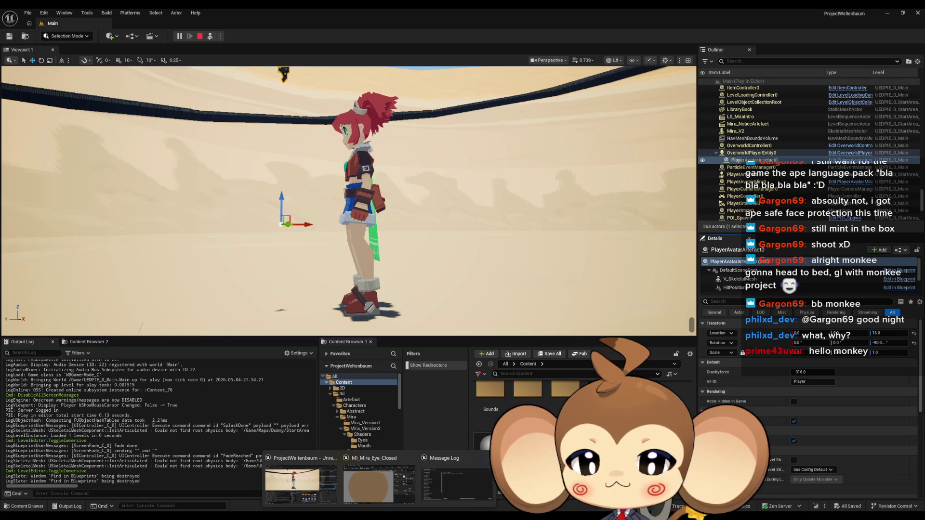
left_click(379, 482)
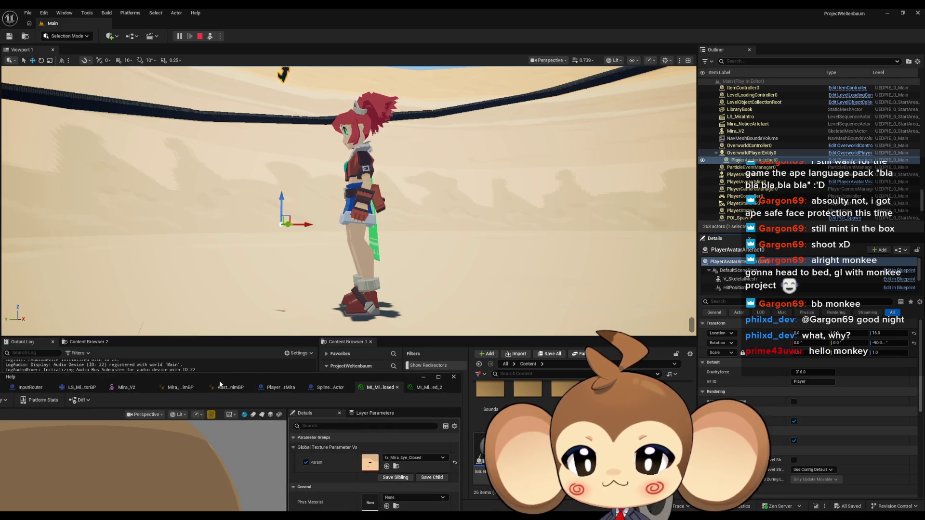
left_click(180, 387)
mouse_move(210, 375)
left_mouse_down()
mouse_move(258, 366)
mouse_move(579, 251)
mouse_move(428, 292)
left_mouse_up()
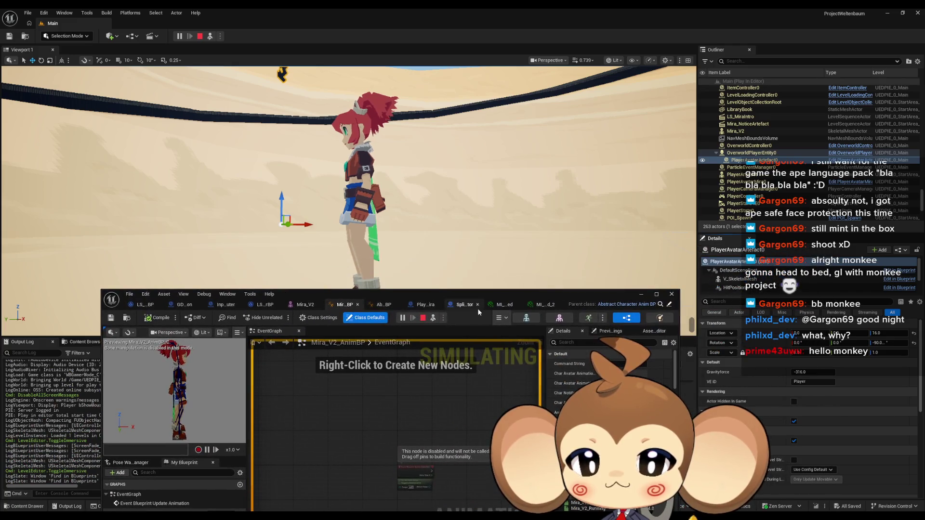
left_click(383, 305)
Step: In the AnimBP EventGraph, set the upper Add node to 70 and compile
scroll(440, 473, "down", 4)
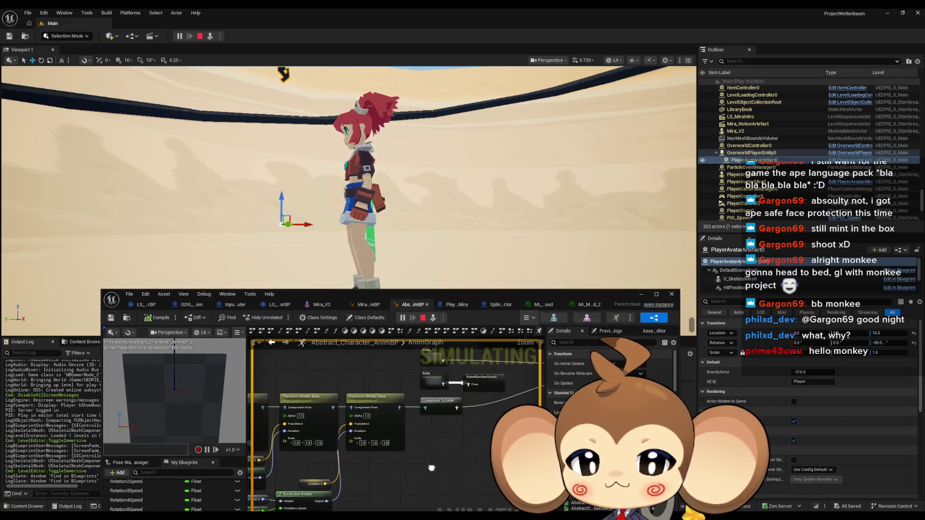
scroll(138, 496, "up", 10)
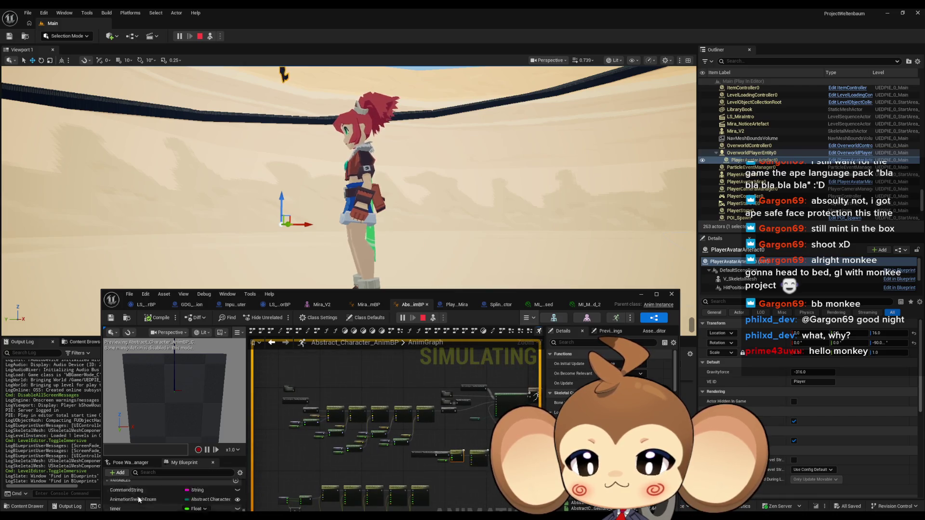
double_click(130, 495)
scroll(380, 440, "up", 5)
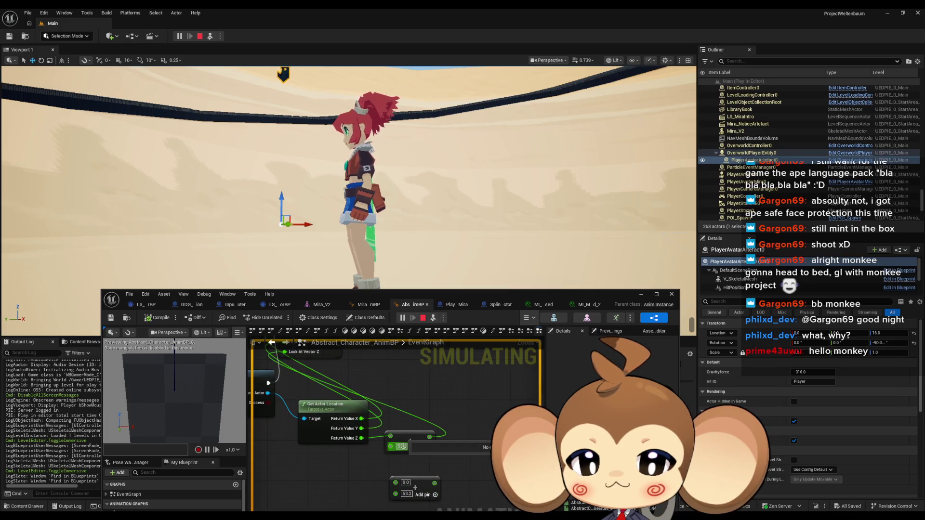
left_click(403, 446)
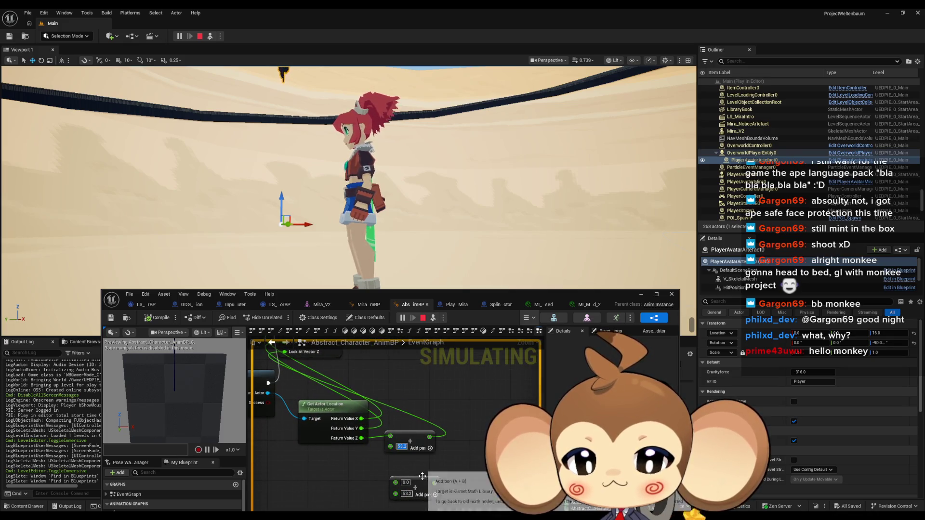
type("70")
key("Return")
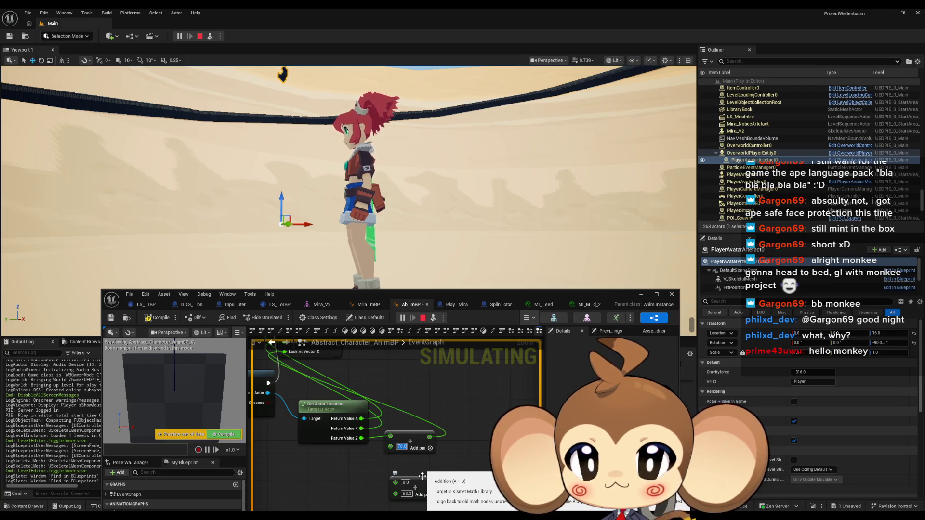
left_click(155, 320)
Step: Try 100 on the upper Add node, then settle on 20 and compile
left_click(401, 446)
type("100")
key("Return")
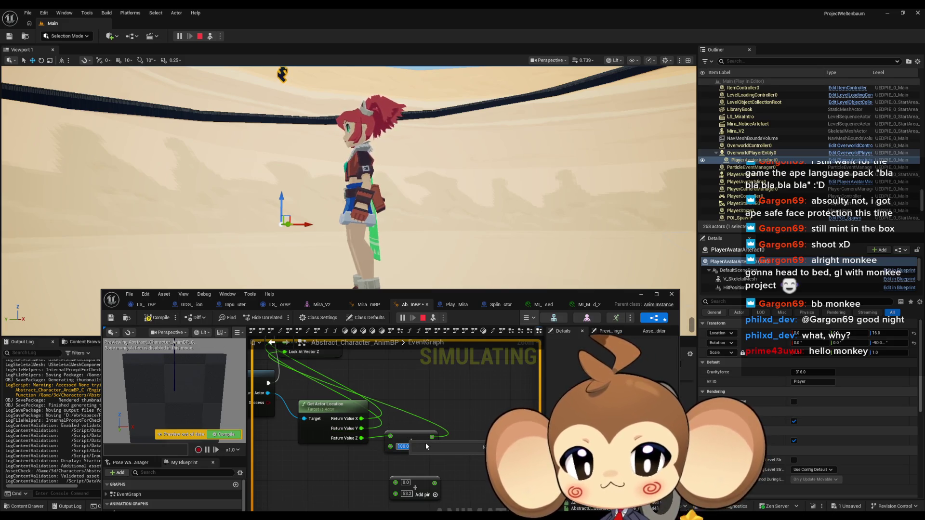
left_click(162, 319)
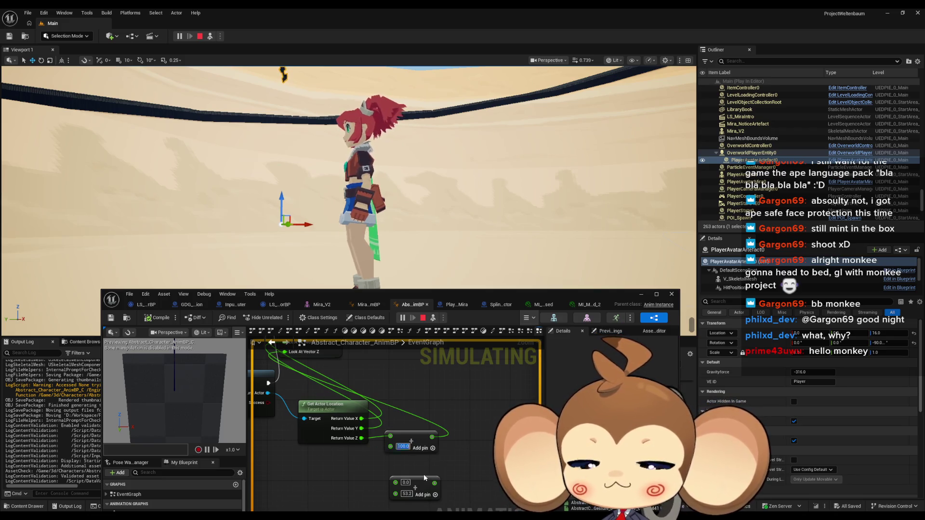
type("20")
key("Return")
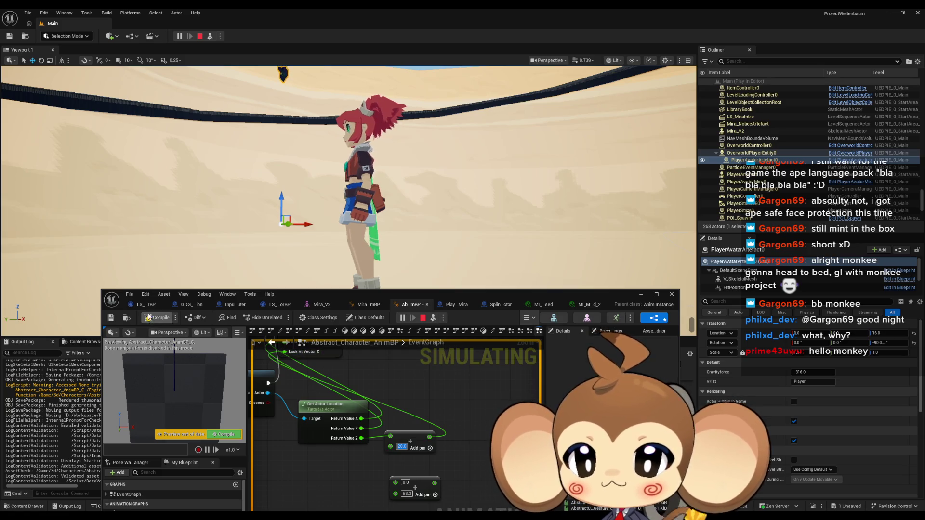
left_click(155, 319)
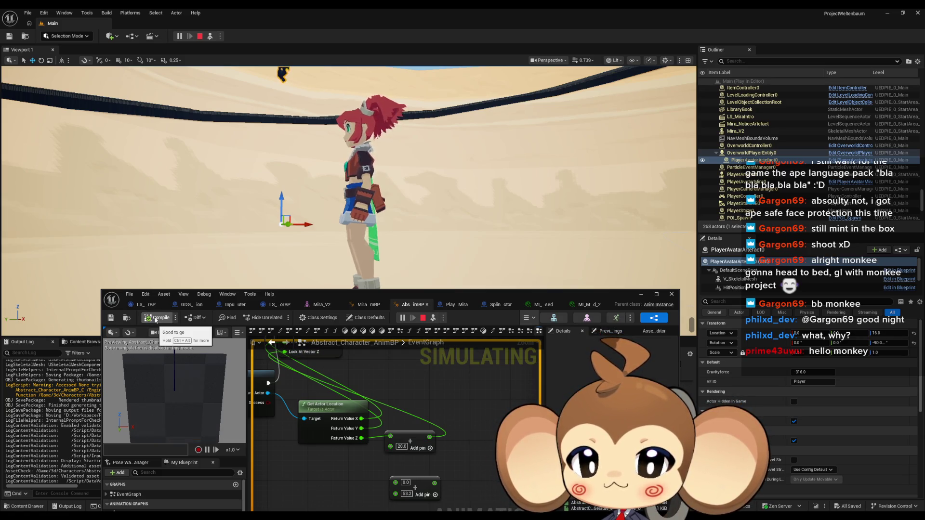
Step: Commit the 20.0 value, test the player avatar's height in play, and stop the session
left_click_drag(444, 409, 471, 417)
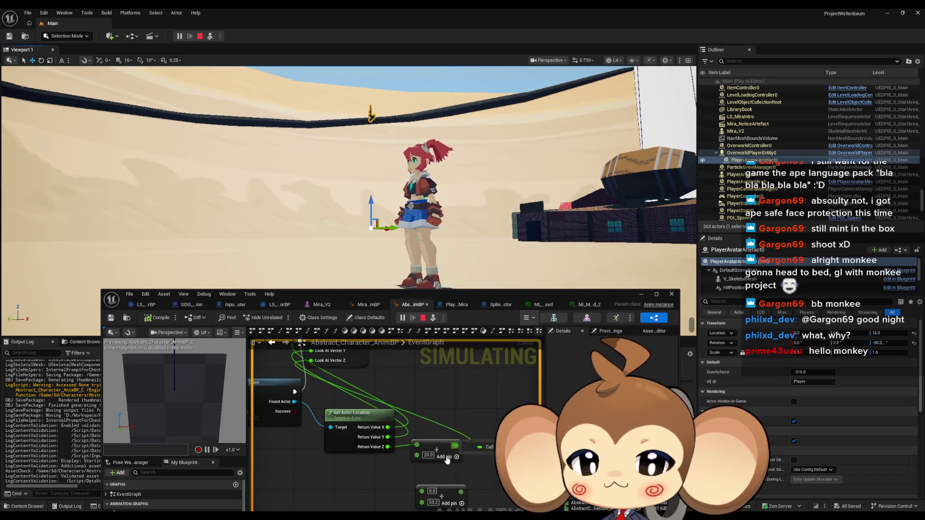
left_click_drag(328, 479, 310, 460)
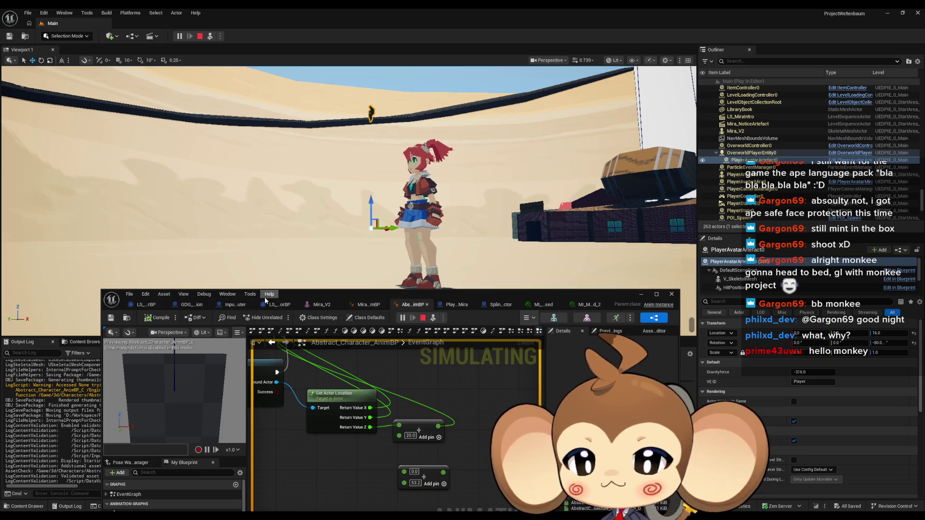
mouse_move(306, 298)
left_mouse_down()
mouse_move(299, 225)
mouse_move(285, 239)
left_mouse_up()
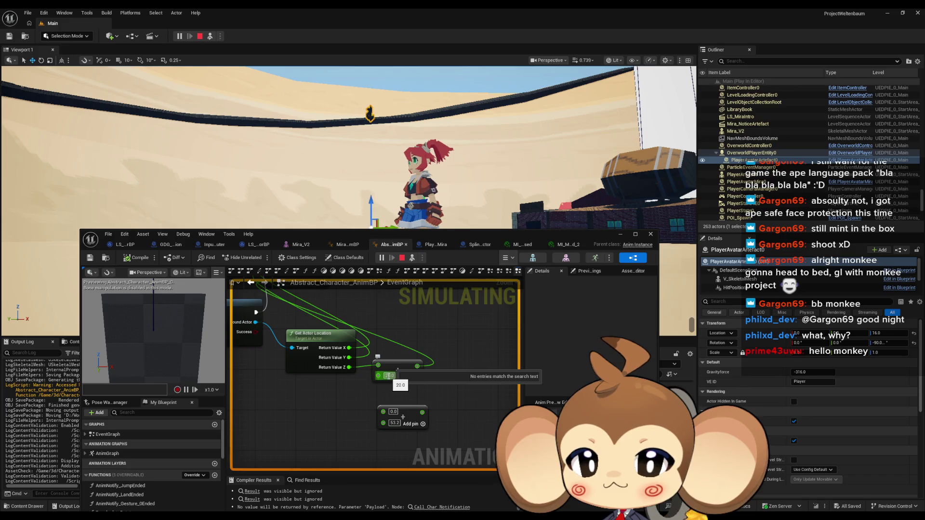
key("Return")
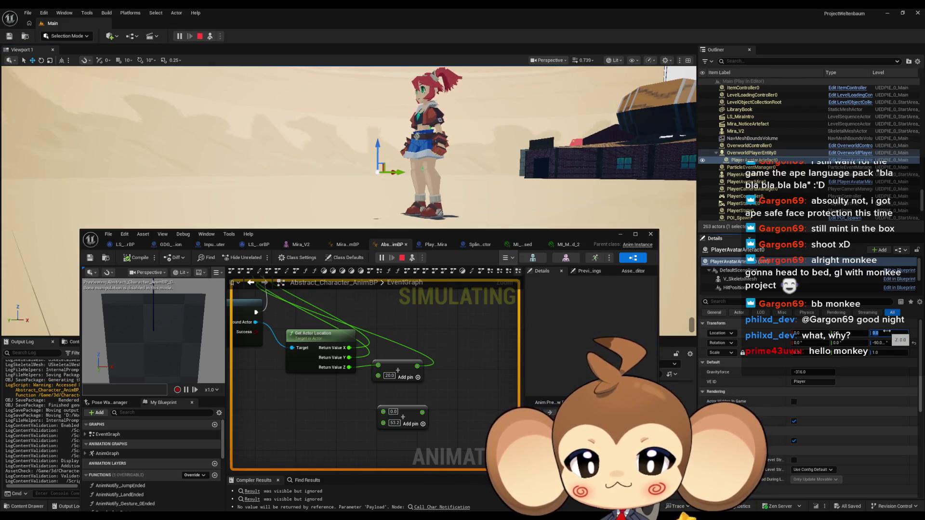
left_click_drag(377, 146, 384, 194)
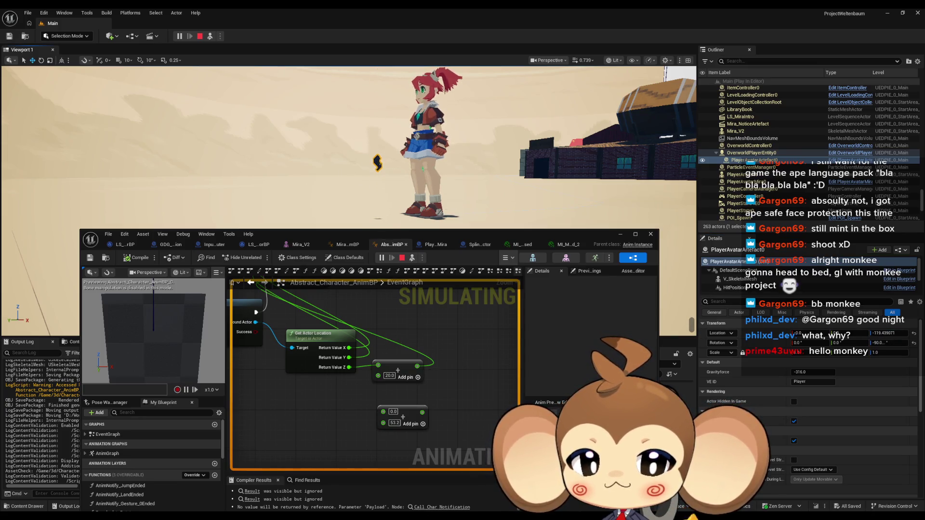
left_click_drag(395, 179, 397, 144)
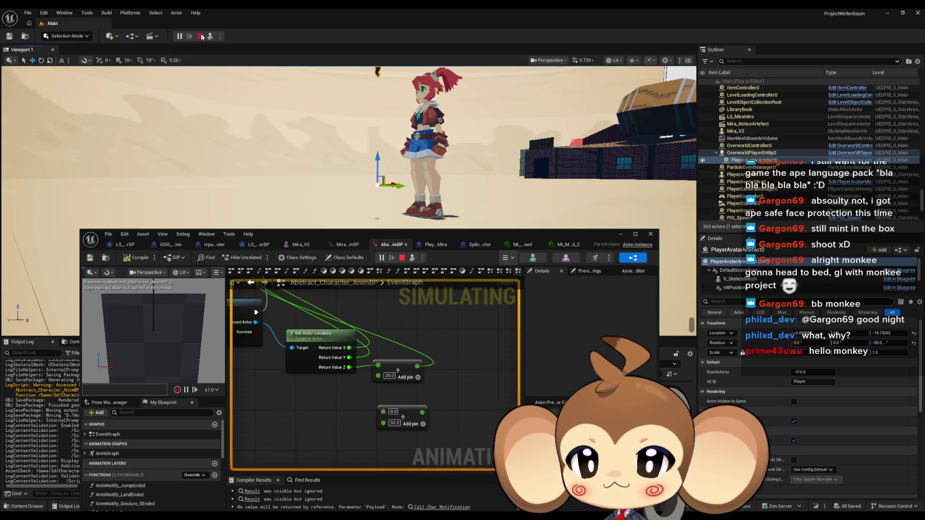
left_click(200, 36)
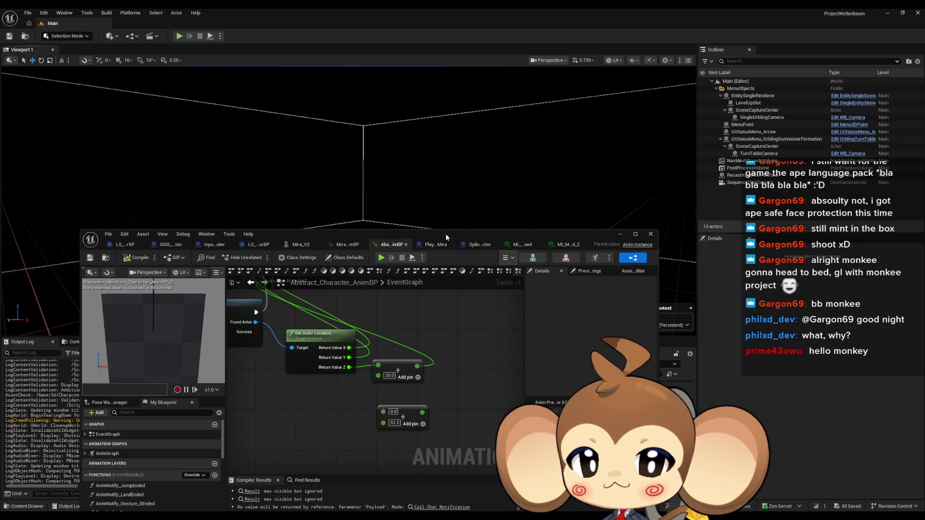
Step: Move the blueprint editor aside and check the Add nodes' 53.2 and 20.0 values
left_click_drag(446, 233, 147, 298)
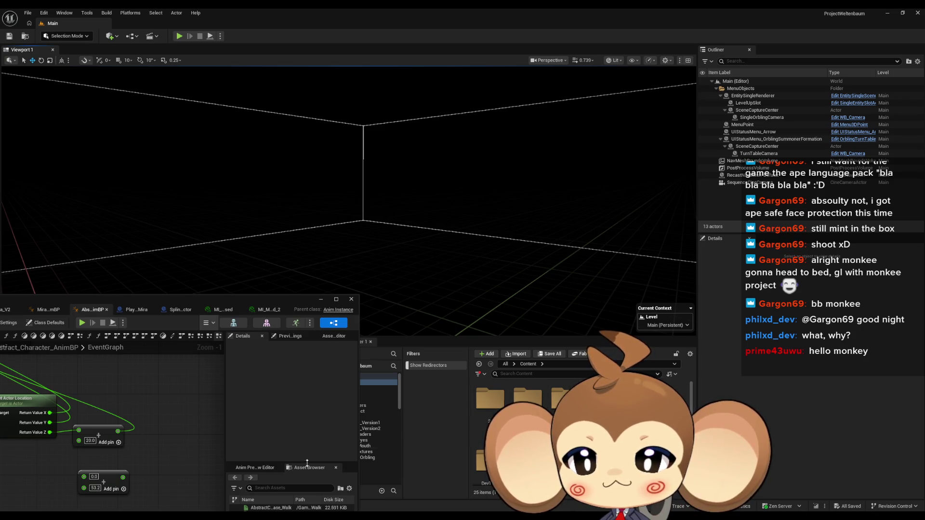
left_click(95, 489)
left_click(90, 441)
type("53.2")
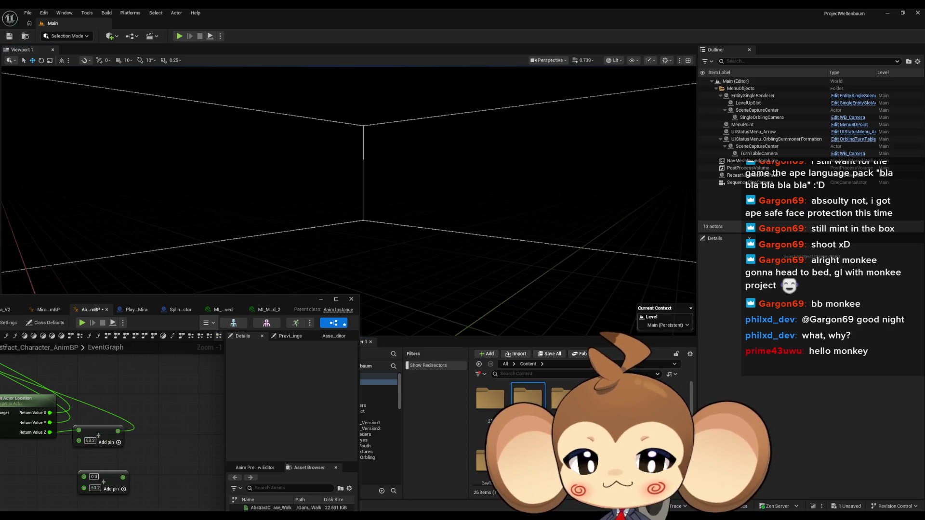
scroll(530, 424, "down", 1)
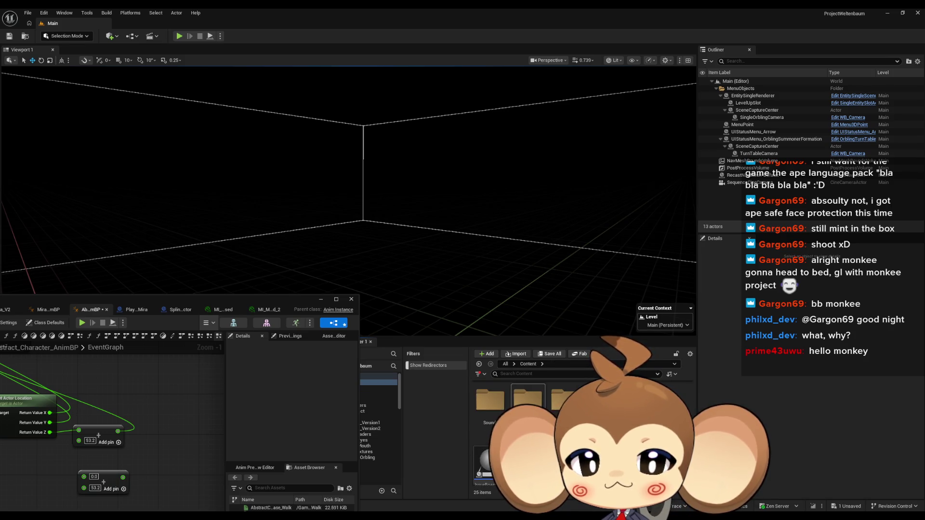
Step: Open PlayerAvatarArtefact from Blueprints/VisualEntity, select V_SkeletalMesh's Location Z, then switch to the DirectorBP
double_click(560, 404)
double_click(552, 405)
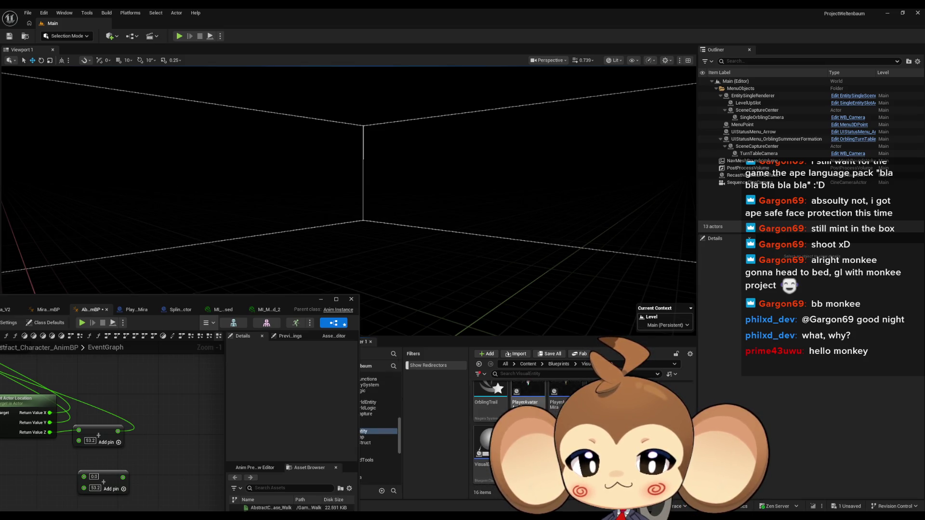
double_click(529, 416)
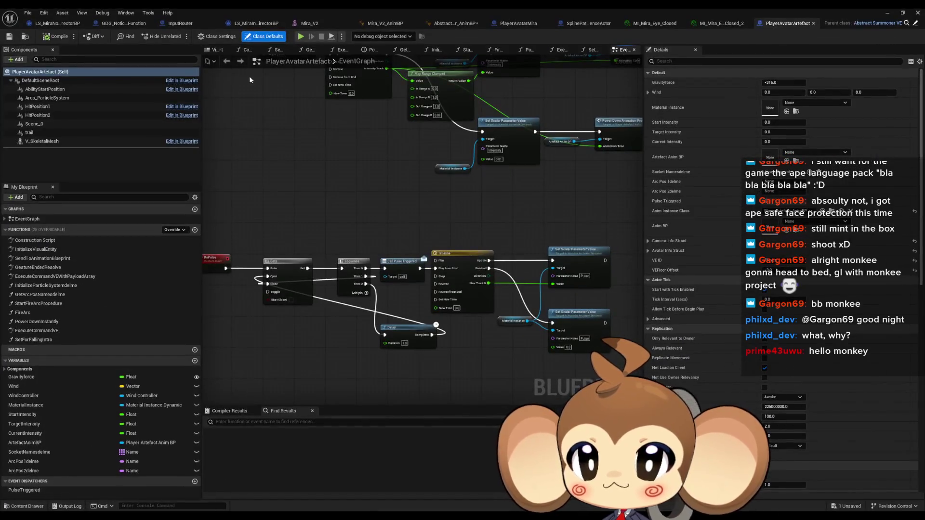
left_click(218, 50)
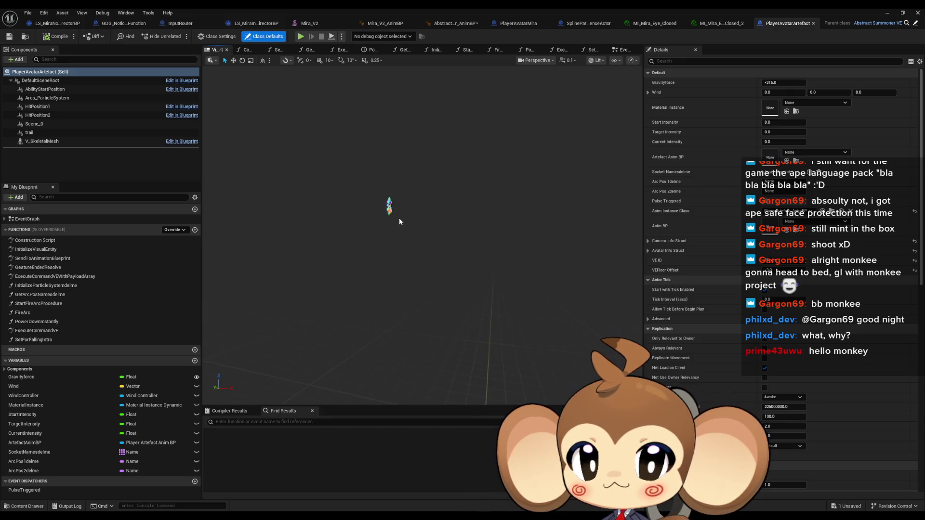
left_click(390, 207)
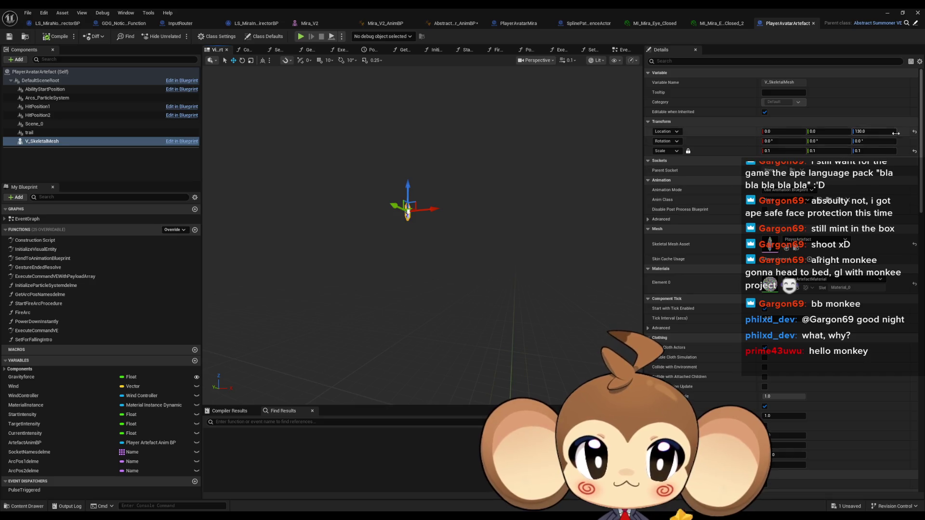
left_click(862, 131)
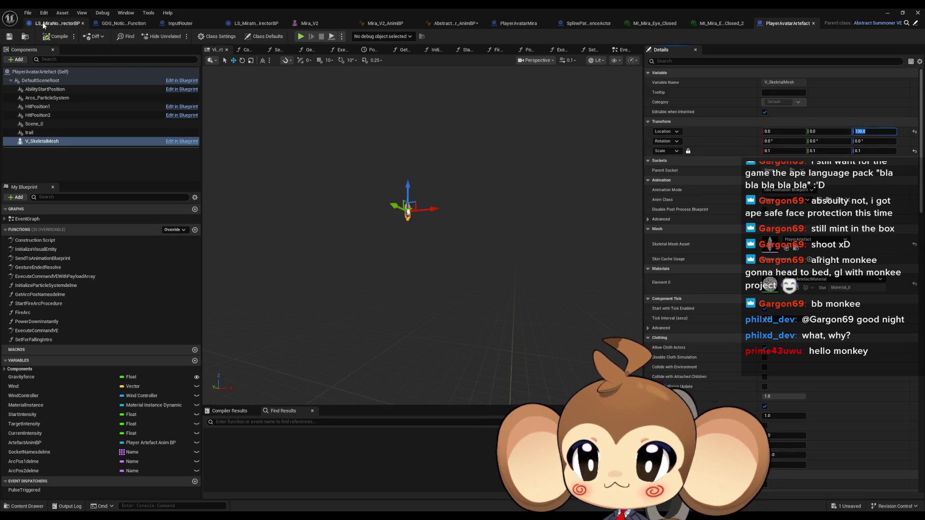
left_click(54, 24)
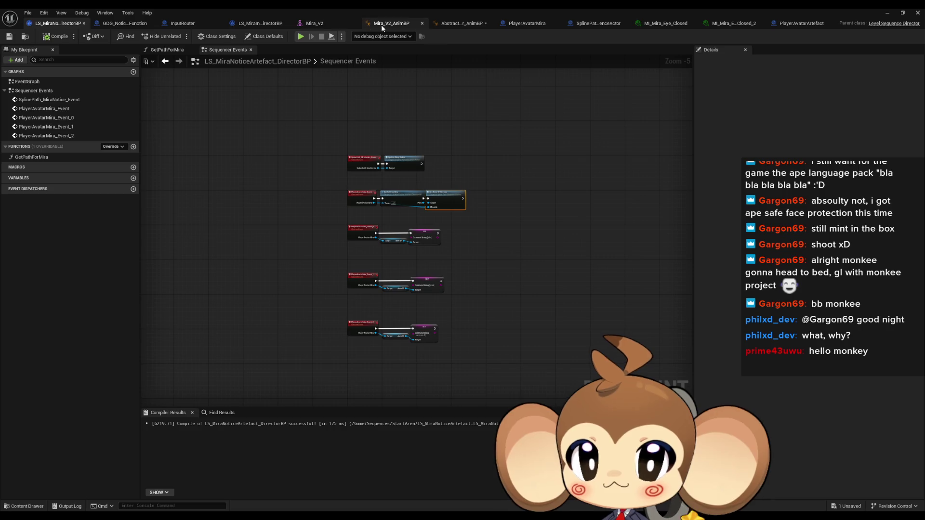
Step: Review the Abstract_Character_AnimBP EventGraph, compile and save it, minimize it, and show Content
left_click(382, 27)
left_click(459, 24)
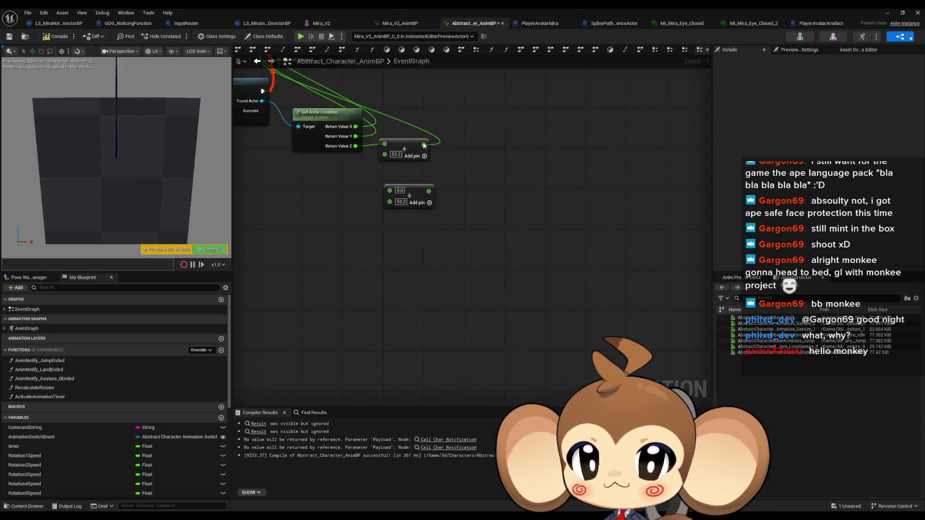
left_click_drag(425, 134, 501, 279)
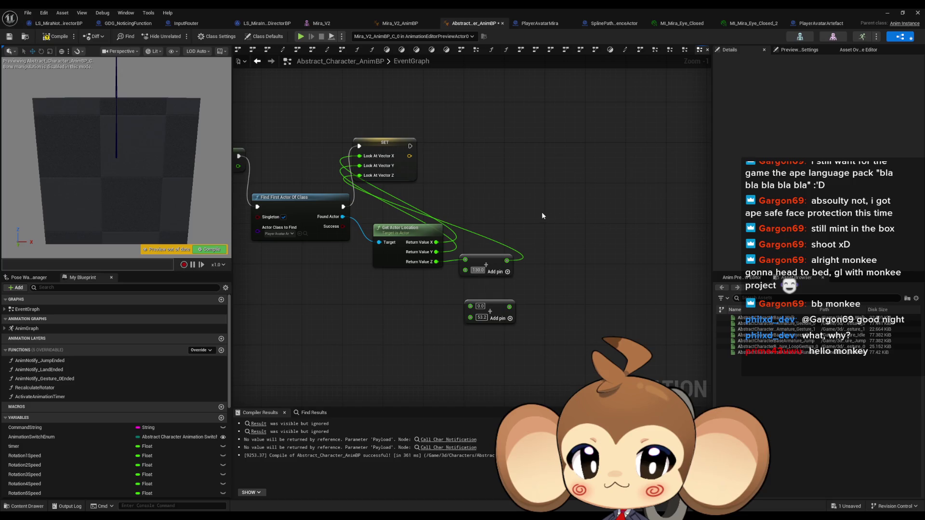
mouse_move(542, 210)
left_mouse_down()
mouse_move(578, 267)
mouse_move(871, 286)
left_mouse_up()
left_click_drag(821, 234, 493, 224)
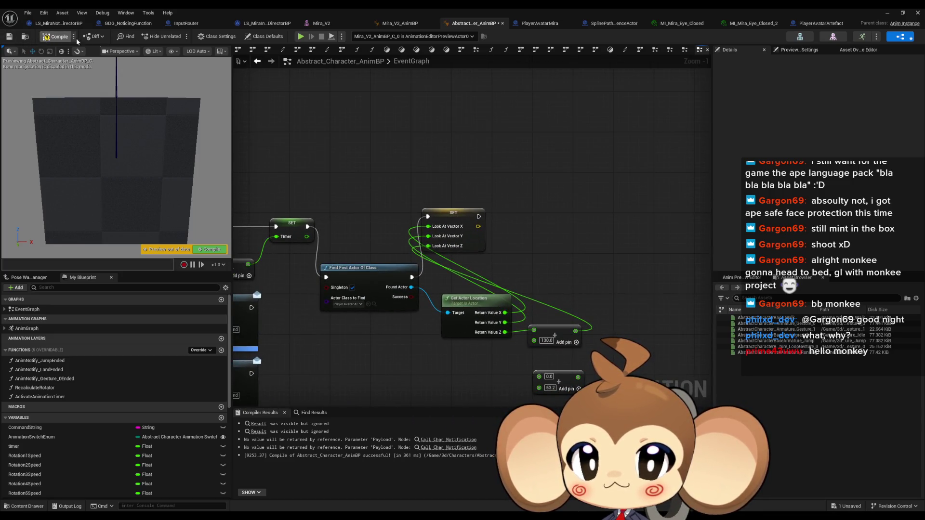
left_click(61, 38)
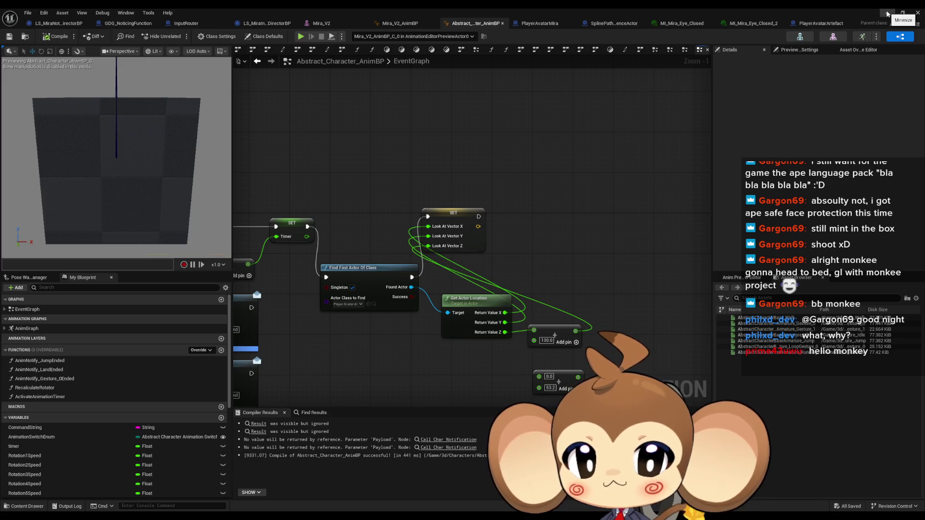
left_click(888, 12)
left_click(530, 364)
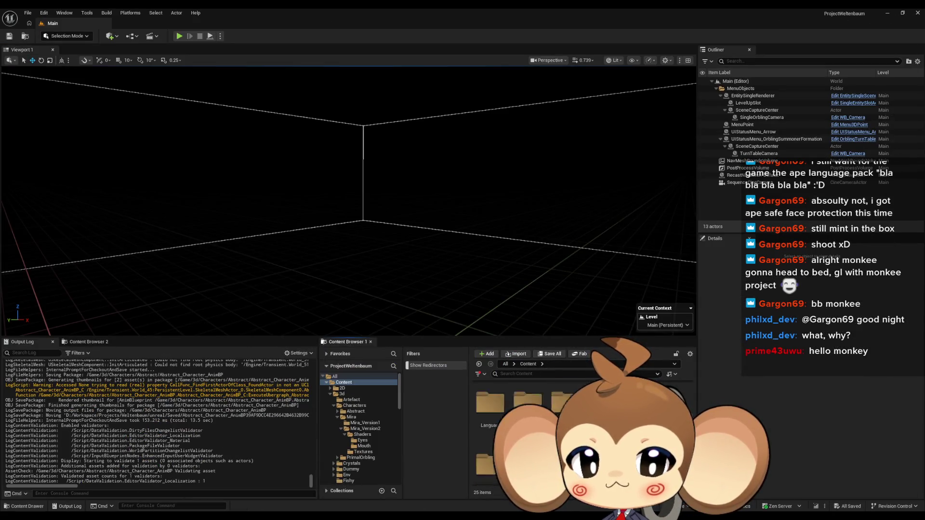
Step: Play the level fullscreen, turn the camera toward the crystal and character, then exit fullscreen
left_click(180, 37)
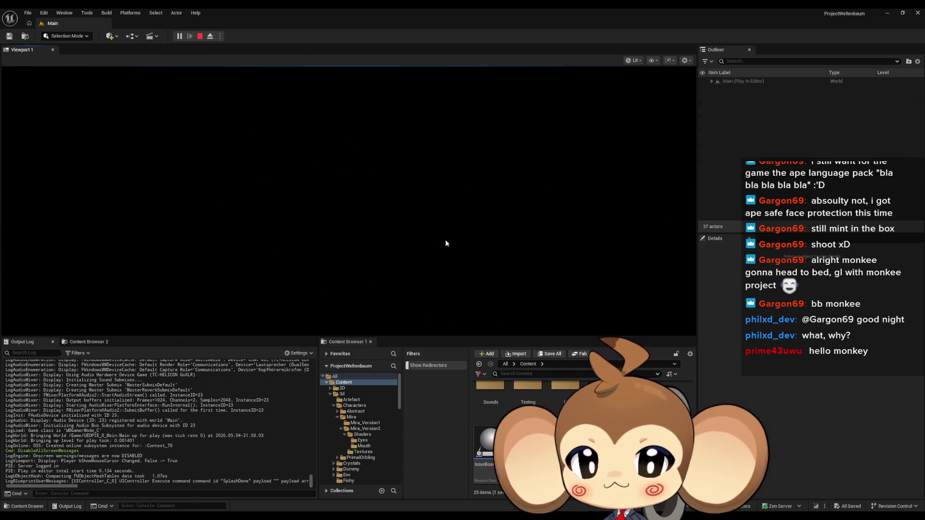
key("F11")
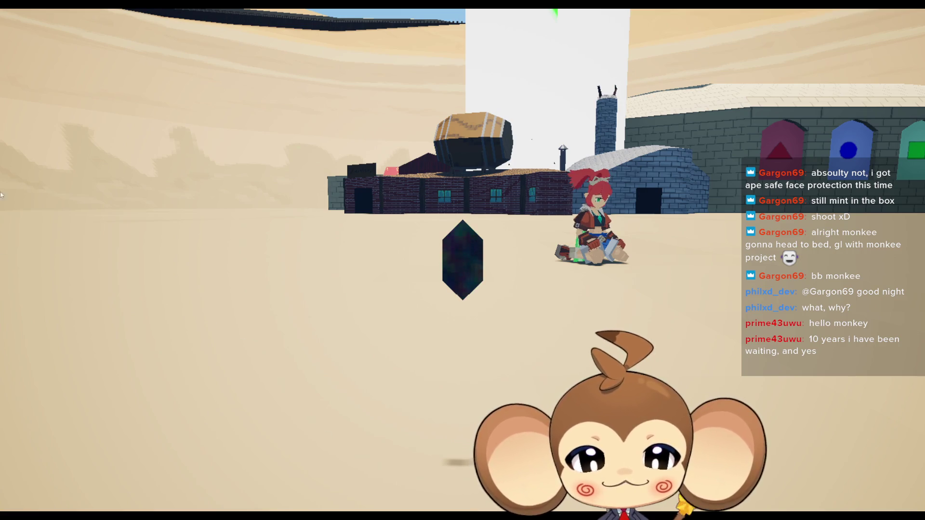
left_click_drag(0, 208, 479, 260)
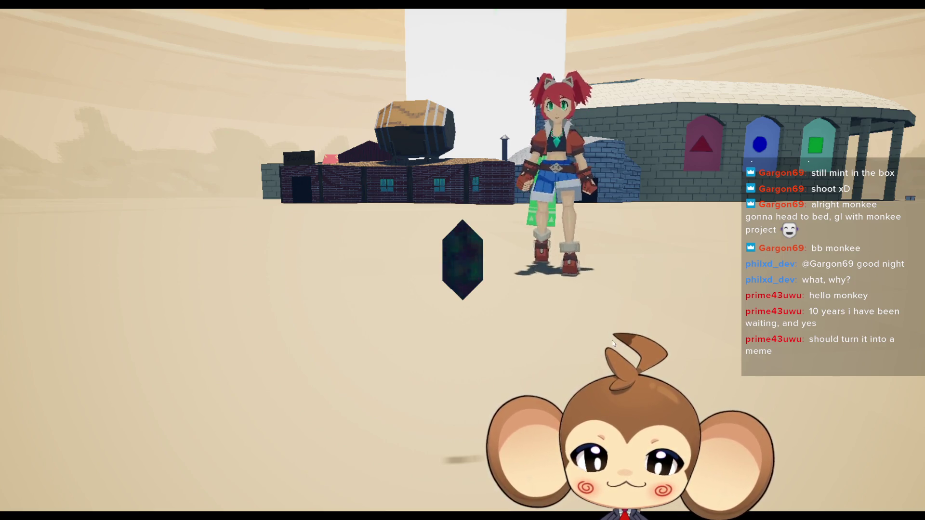
mouse_move(674, 307)
left_mouse_down()
mouse_move(418, 221)
mouse_move(299, 226)
left_mouse_up()
left_click_drag(409, 202, 350, 298)
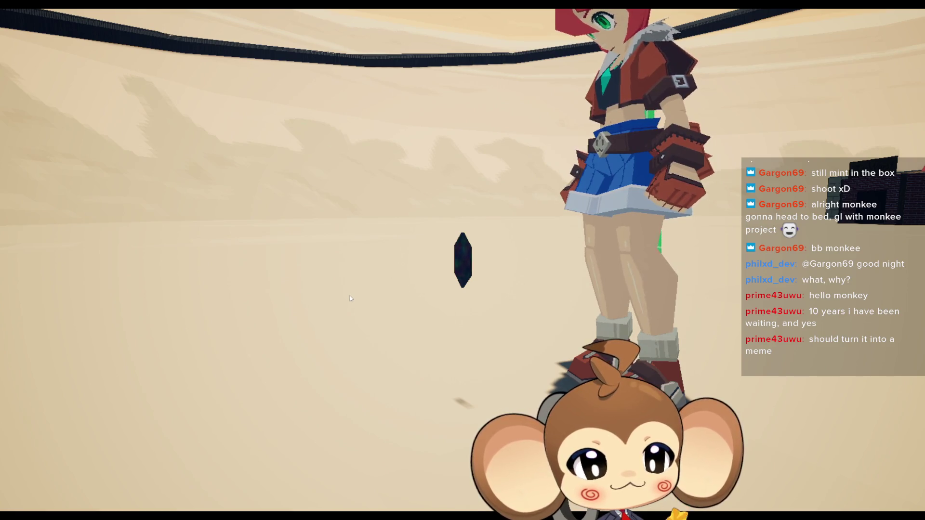
key("F11")
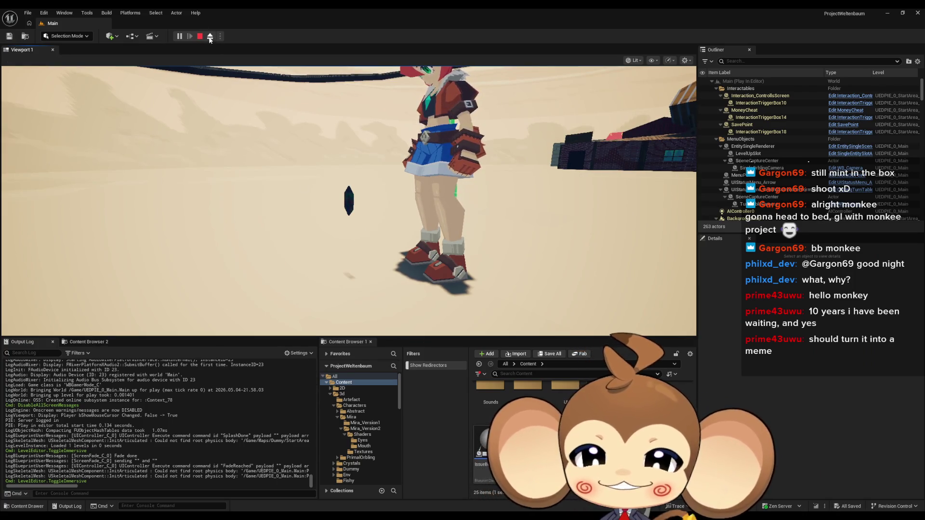
Step: Eject with F8, raise the floating crystal to Z -63, and stop the play session
key("F8")
left_click(352, 192)
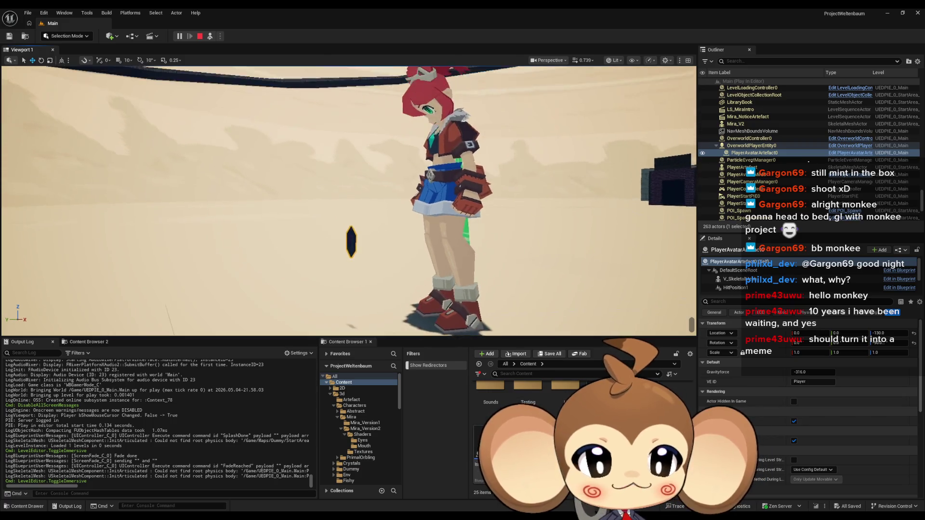
mouse_move(894, 336)
left_mouse_down()
mouse_move(924, 336)
mouse_move(890, 336)
mouse_move(901, 336)
left_mouse_up()
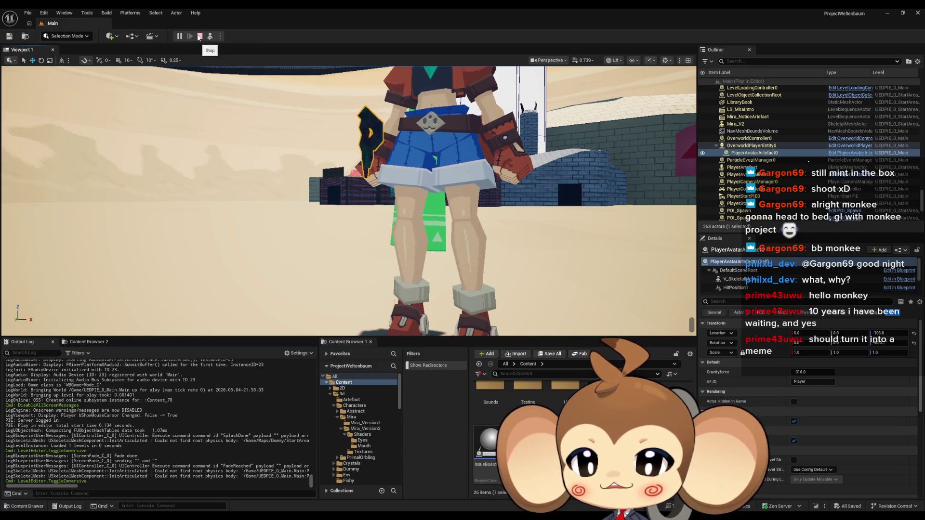
left_click(199, 36)
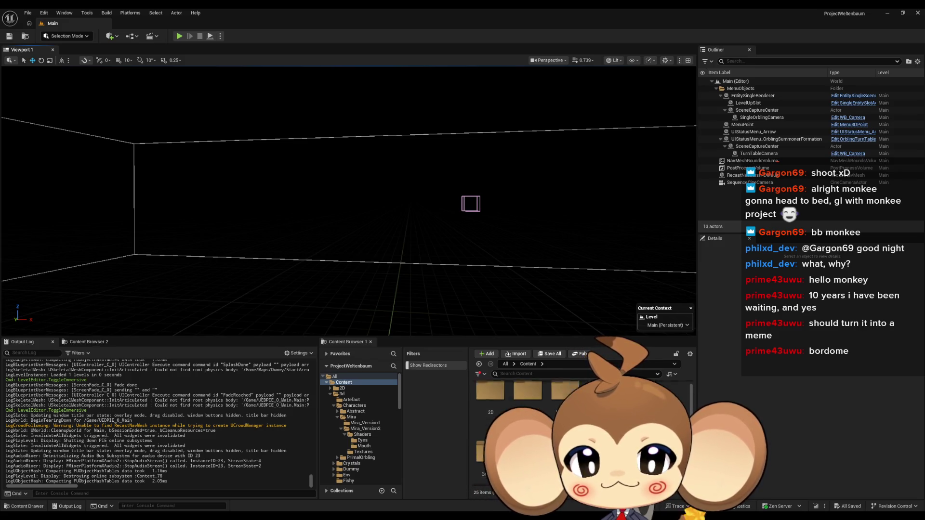
Step: Browse to 3d > Characters > Mira and open the Mira_V2 skeletal mesh
double_click(521, 403)
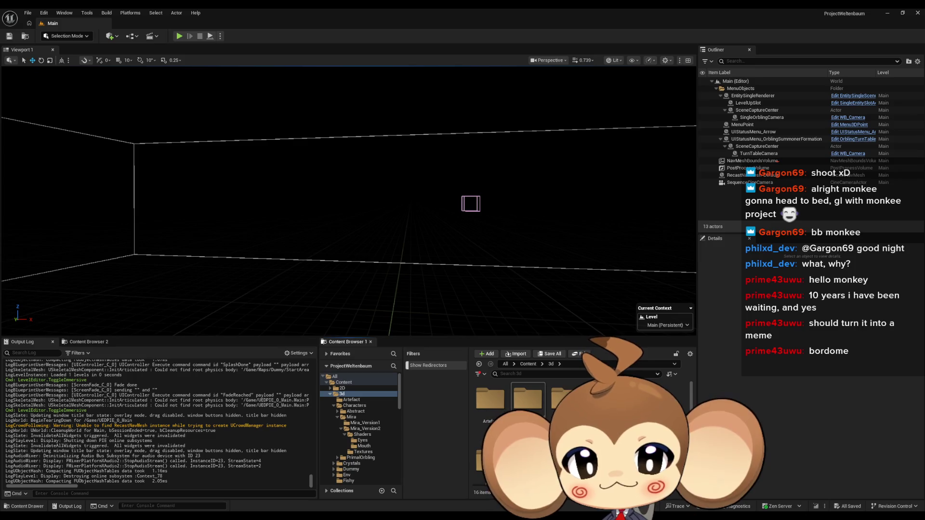
double_click(527, 402)
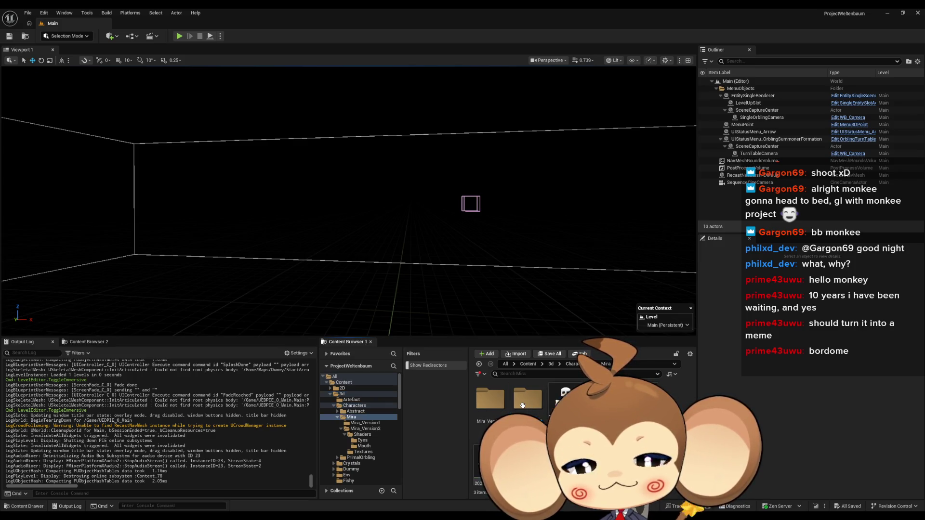
double_click(522, 405)
double_click(529, 394)
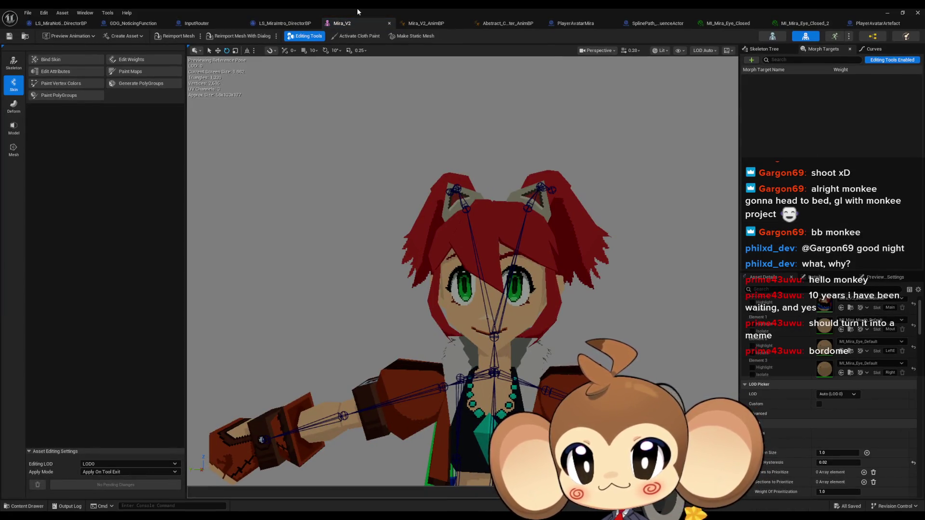
Step: Restore the Mira_V2 editor to a floating window positioned near the top of the screen
double_click(357, 7)
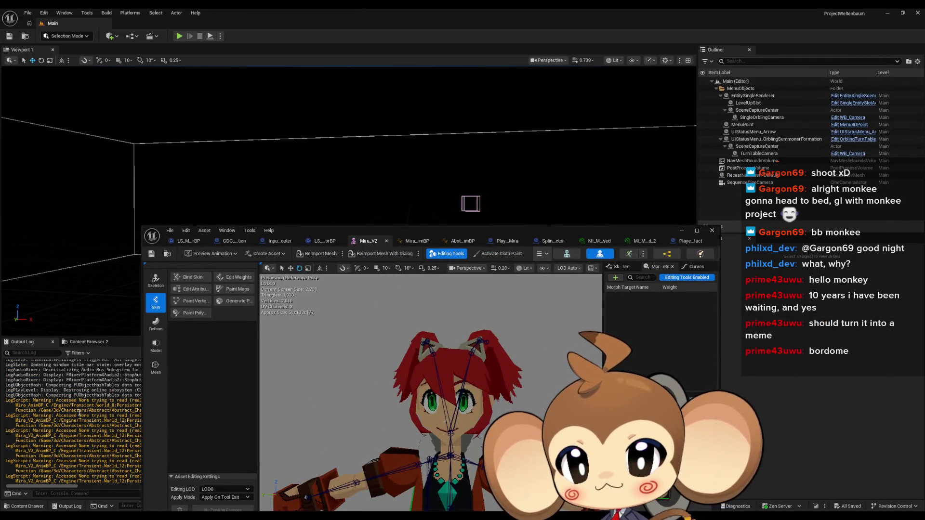
left_click_drag(285, 230, 482, 229)
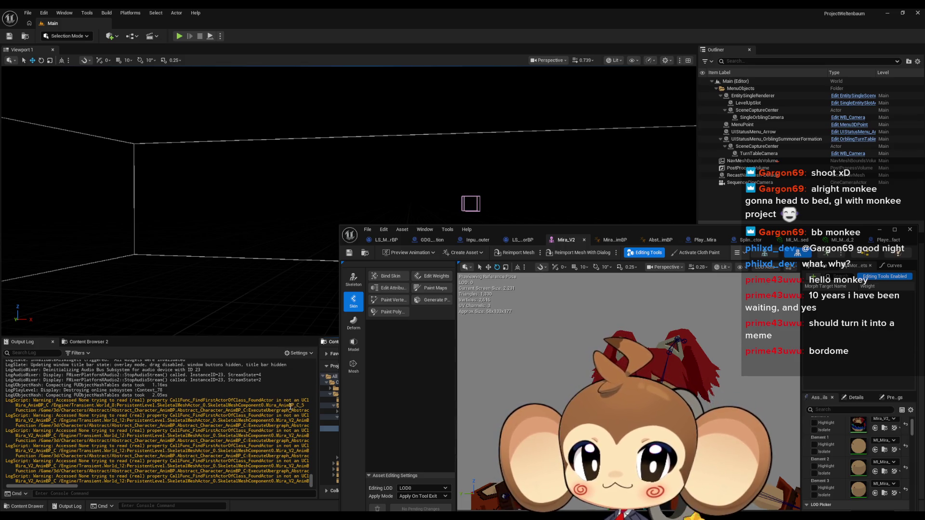
left_click_drag(590, 230, 272, 205)
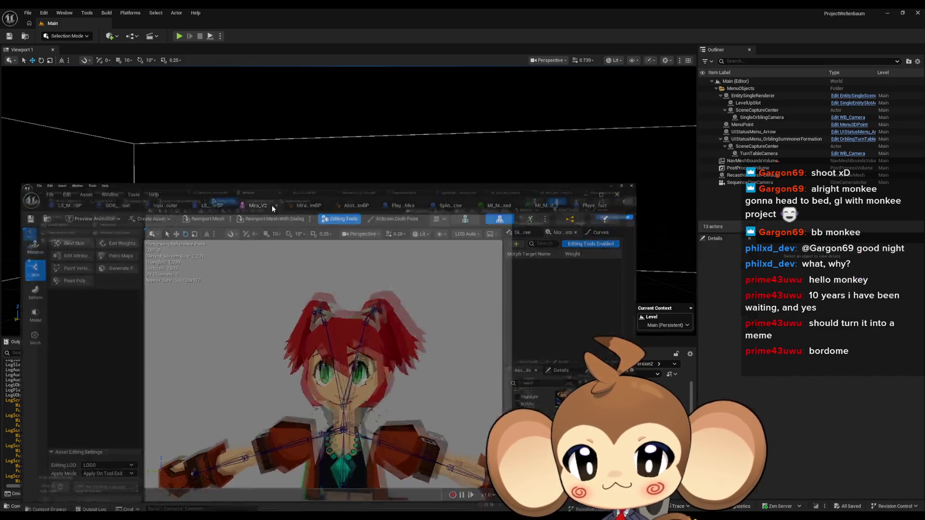
double_click(272, 205)
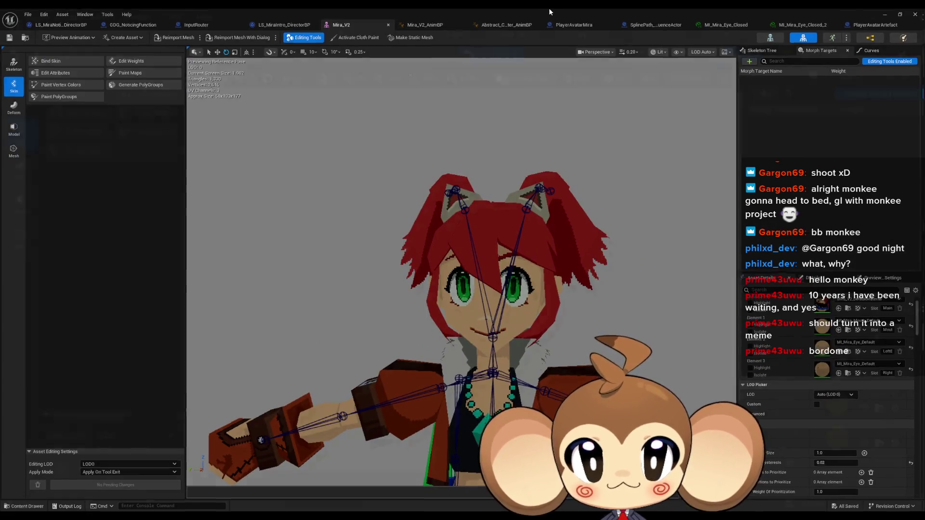
double_click(548, 8)
left_click_drag(461, 205, 478, 44)
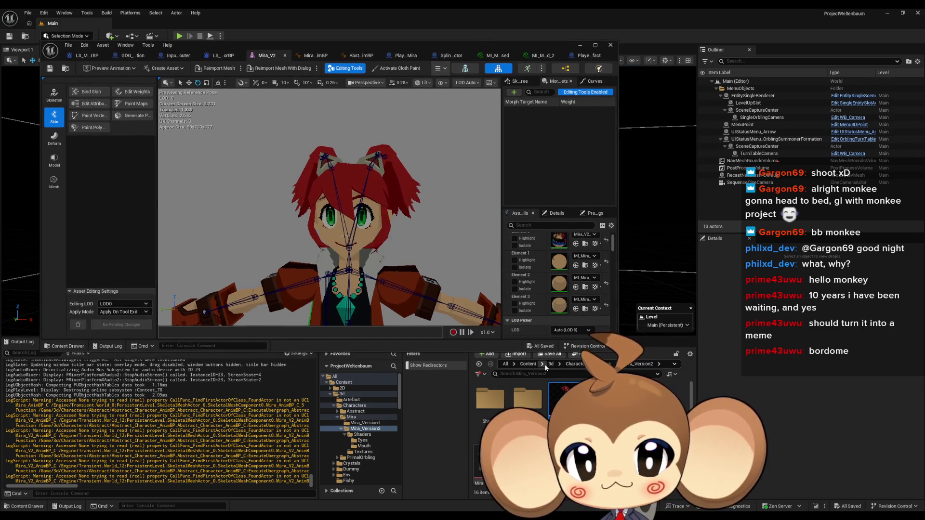
Step: Browse to the Mira_Version2 Shaders > Mouth material folder in the Content Browser
left_click(604, 364)
double_click(528, 400)
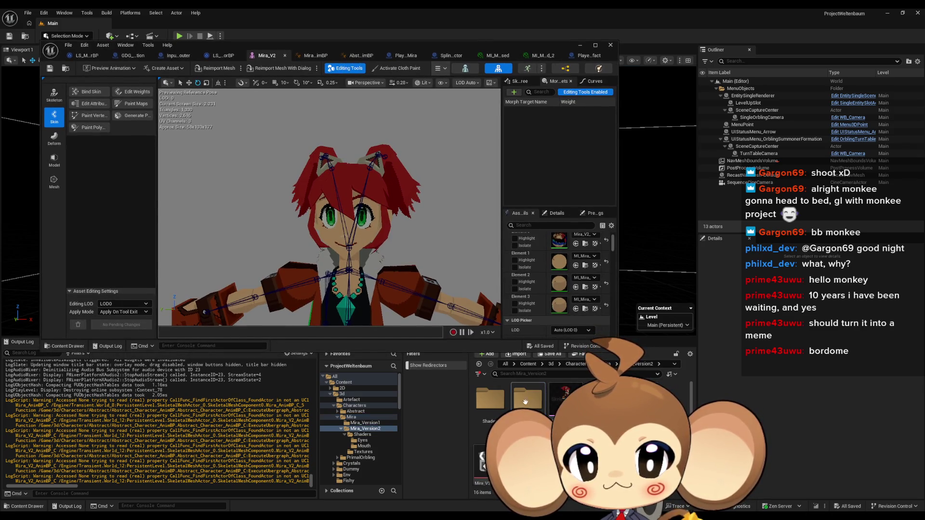
double_click(491, 396)
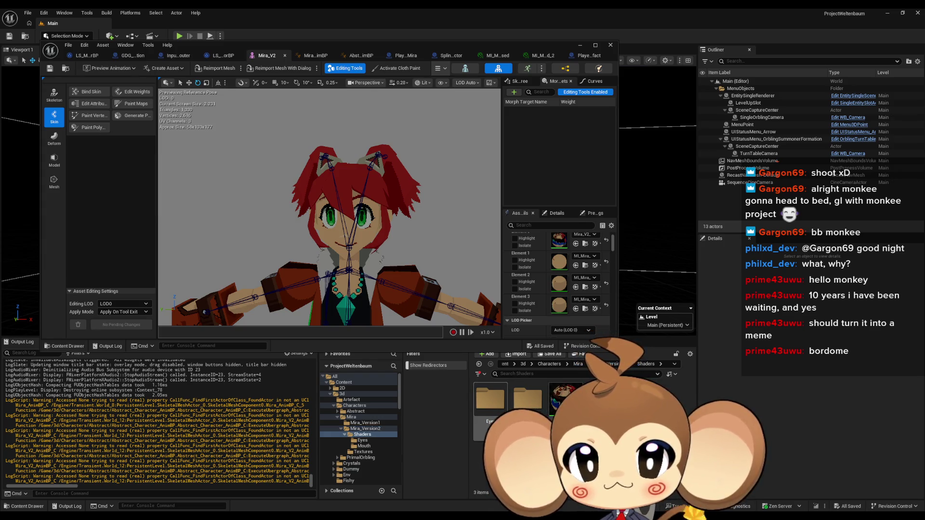
double_click(528, 400)
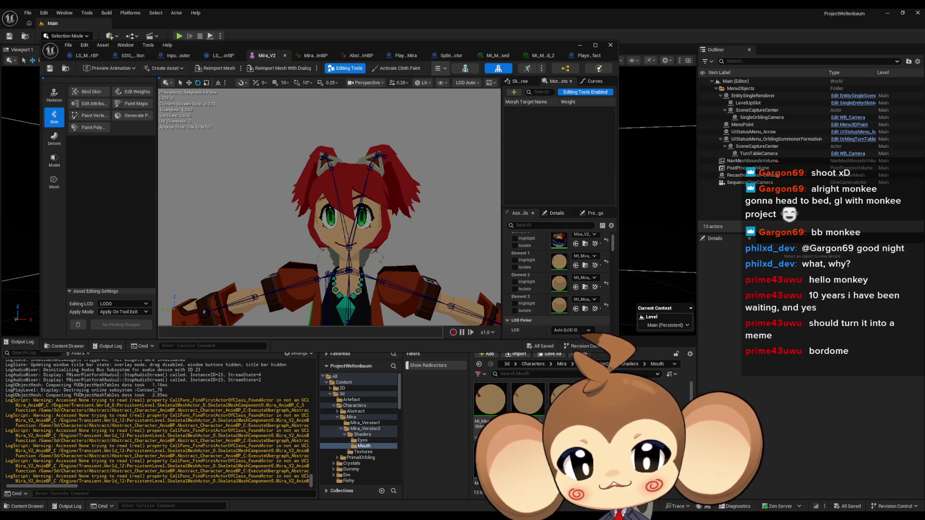
scroll(530, 424, "down", 1)
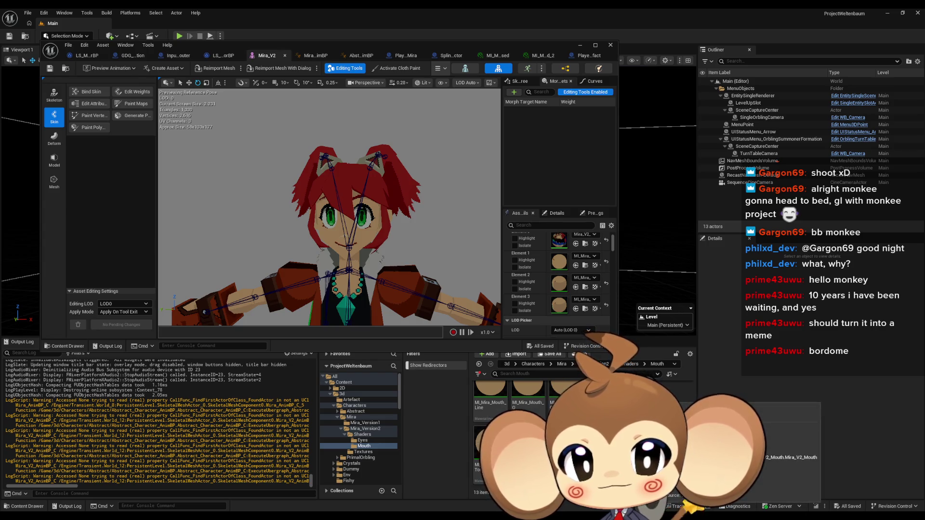
Step: Drag mouth material instances onto Mira_V2's Element 2 and Element 3 slots
mouse_move(678, 444)
left_mouse_down()
mouse_move(577, 274)
mouse_move(559, 264)
left_mouse_up()
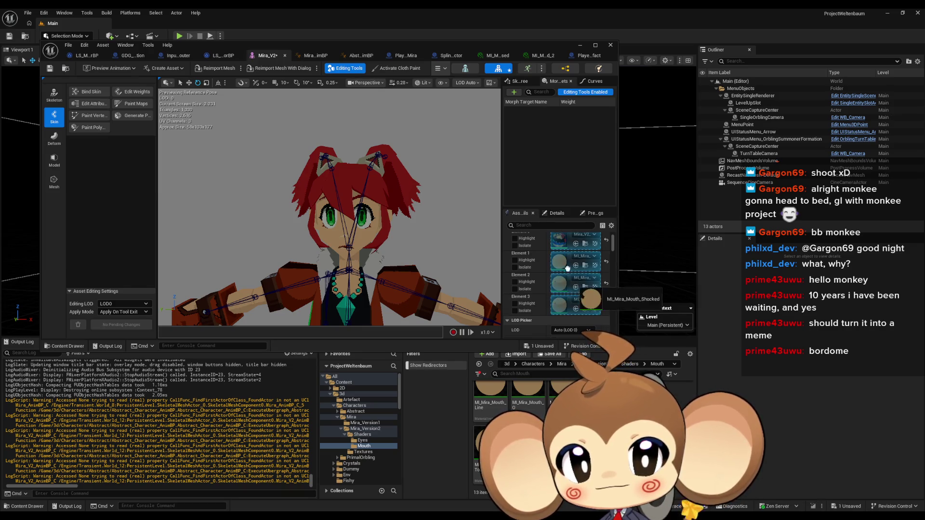
left_click_drag(338, 217, 309, 221)
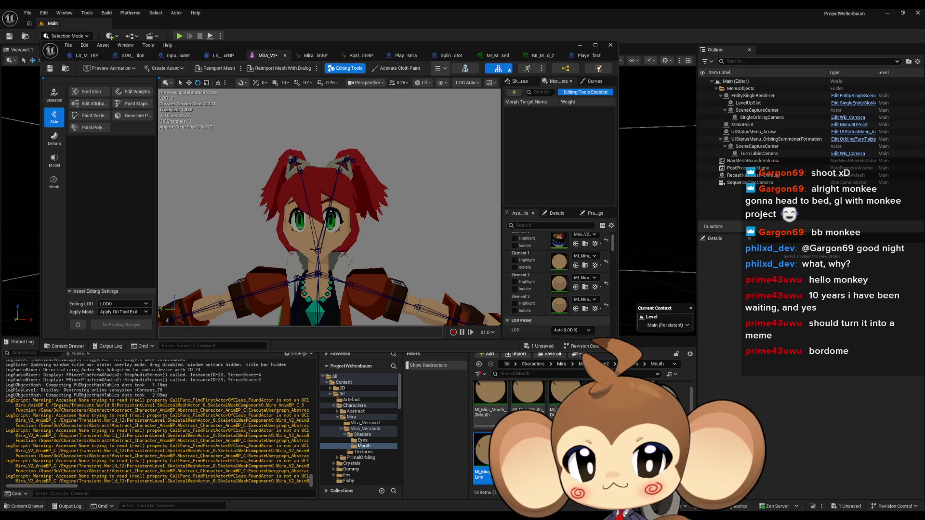
mouse_move(491, 400)
left_mouse_down()
mouse_move(554, 257)
mouse_move(564, 263)
left_mouse_up()
left_click_drag(567, 375, 561, 285)
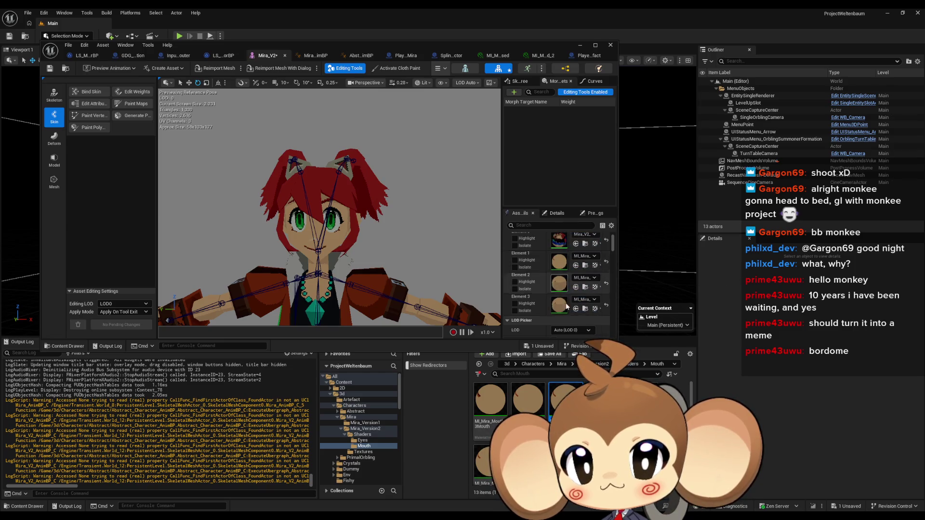
left_click_drag(543, 404, 559, 304)
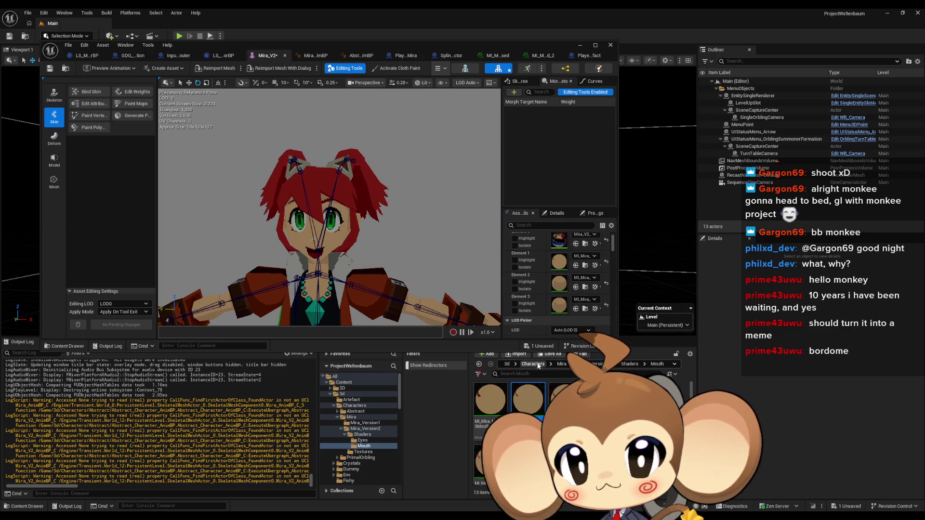
mouse_move(491, 400)
left_mouse_down()
mouse_move(562, 308)
mouse_move(566, 262)
mouse_move(565, 289)
left_mouse_up()
Step: Put MI_Mira_Mouth_Line and other mouth instances on Elements 1 and 2, then enter the Eyes folder
scroll(511, 409, "down", 1)
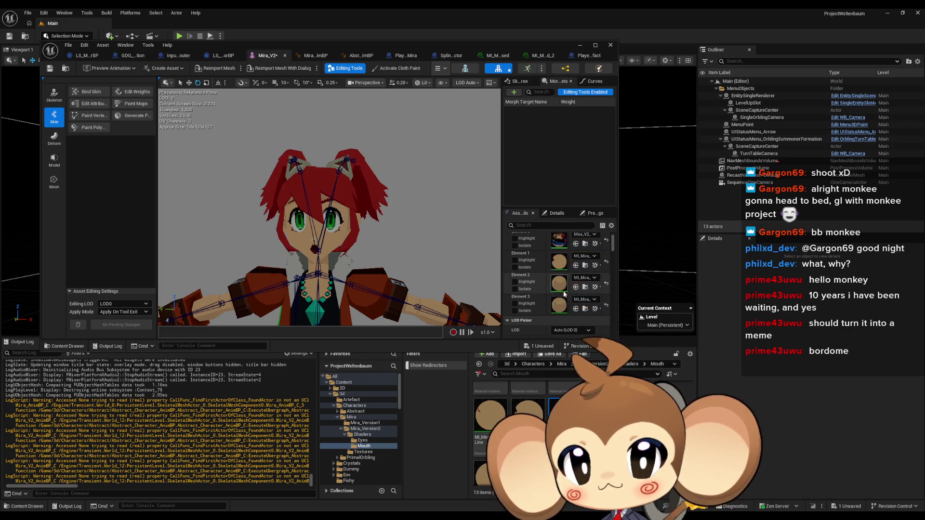
scroll(528, 414, "up", 1)
left_click_drag(528, 403, 561, 288)
mouse_move(490, 402)
left_mouse_down()
mouse_move(554, 298)
mouse_move(554, 255)
left_mouse_up()
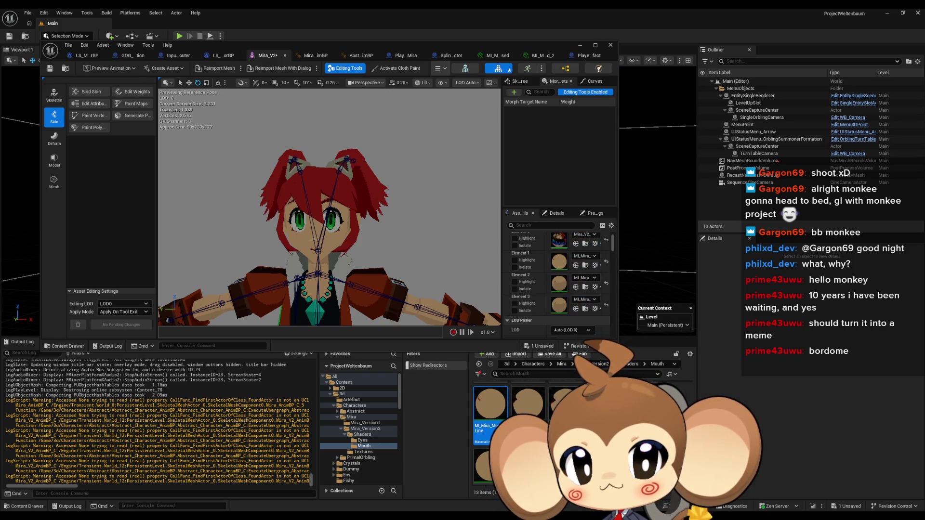
scroll(530, 410, "down", 1)
mouse_move(491, 395)
left_mouse_down()
mouse_move(559, 284)
mouse_move(559, 262)
left_mouse_up()
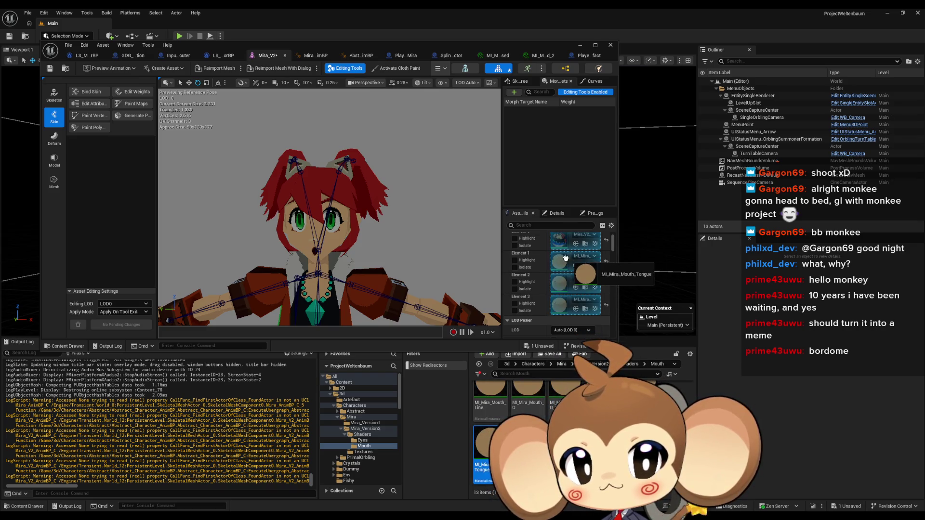
left_click(483, 446)
scroll(506, 409, "up", 1)
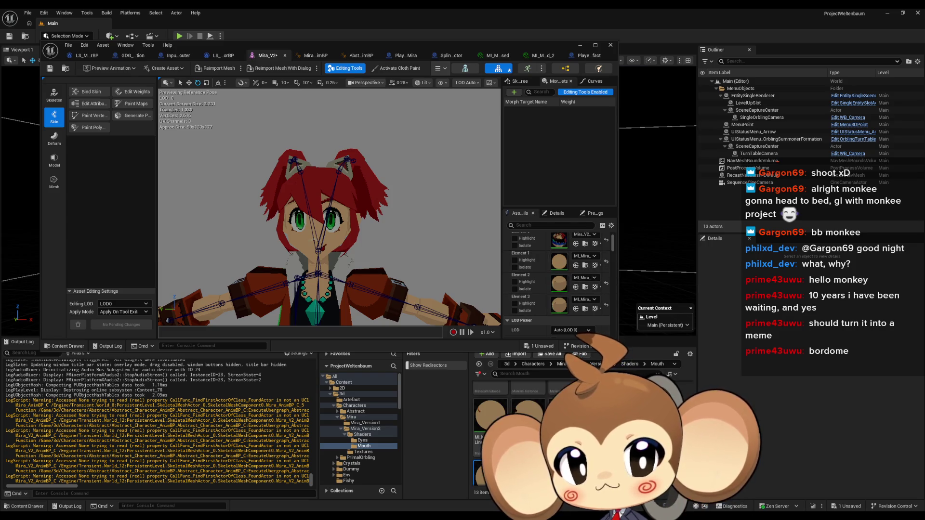
mouse_move(564, 415)
left_mouse_down()
mouse_move(560, 262)
mouse_move(562, 271)
left_mouse_up()
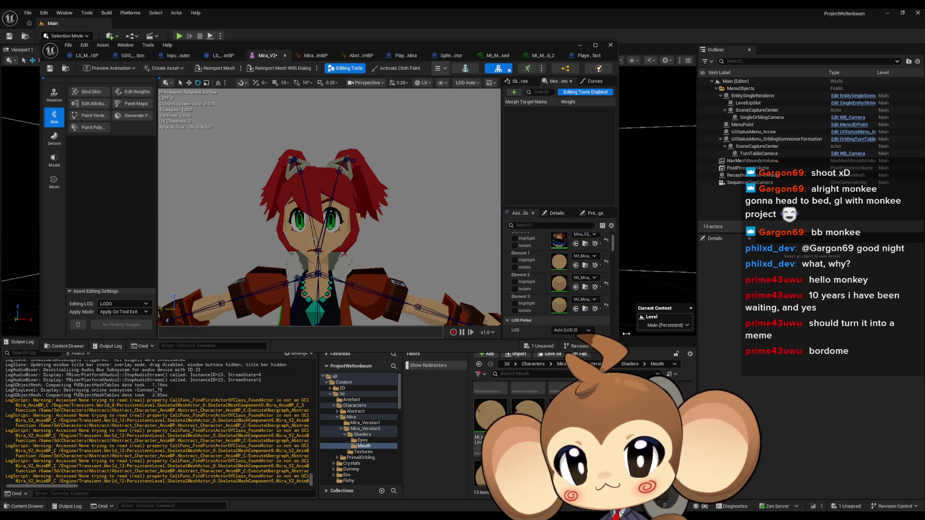
scroll(569, 407, "down", 1)
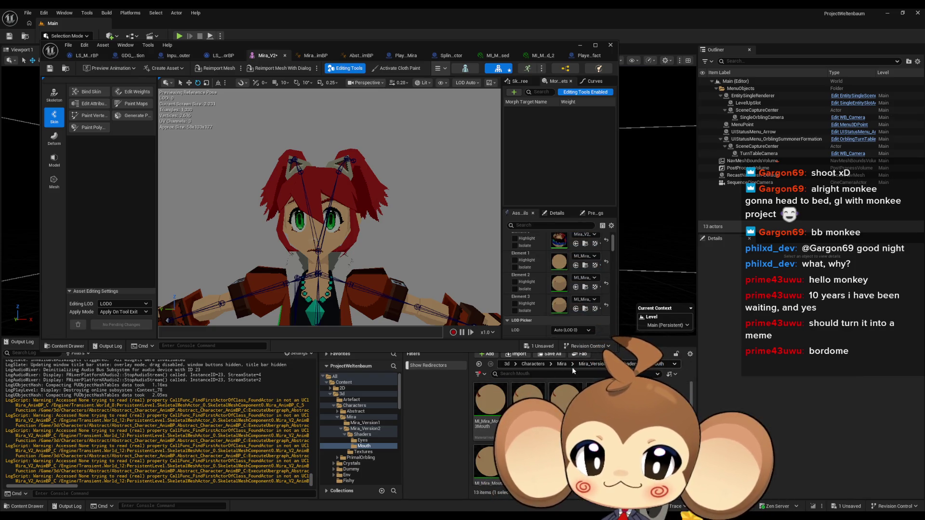
left_click(479, 364)
double_click(499, 403)
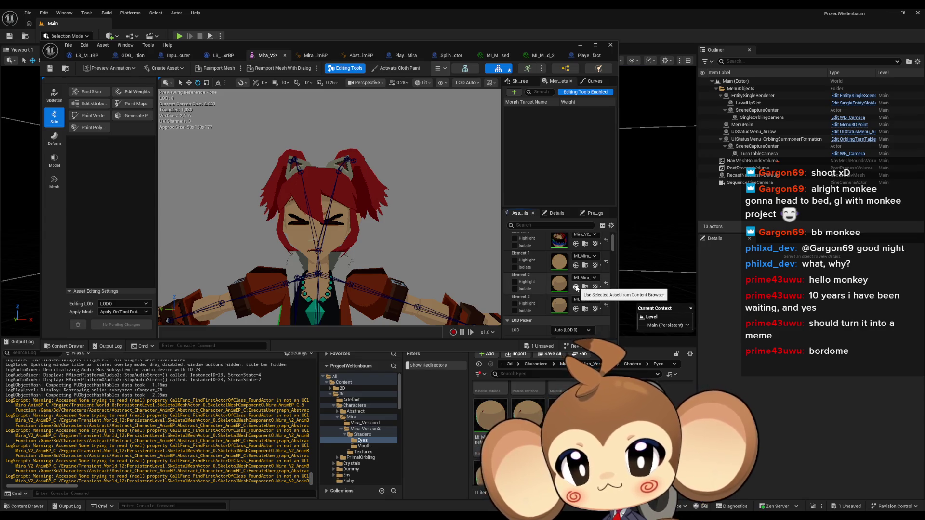
Step: Set Elements 2 and 3 to ML_Mira_Eye_Angry, check the preview, and return to Content
left_click(576, 310)
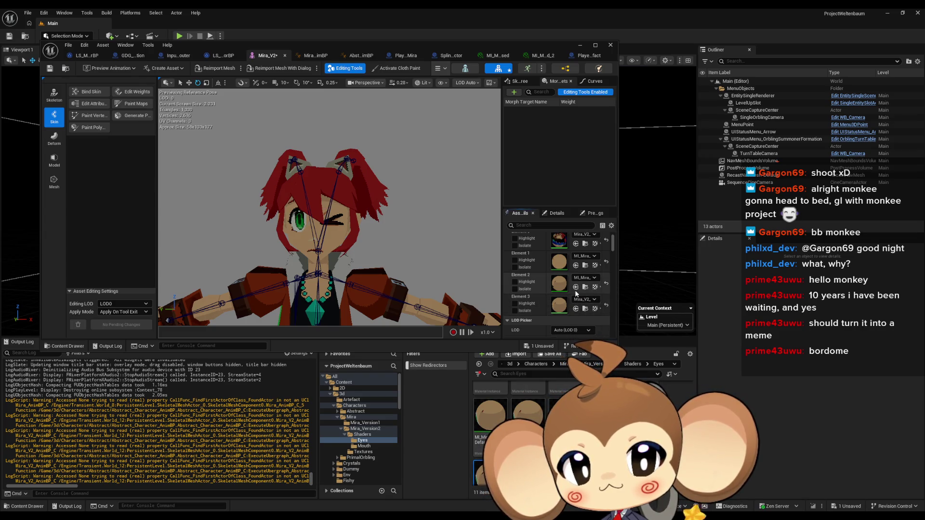
left_click(576, 287)
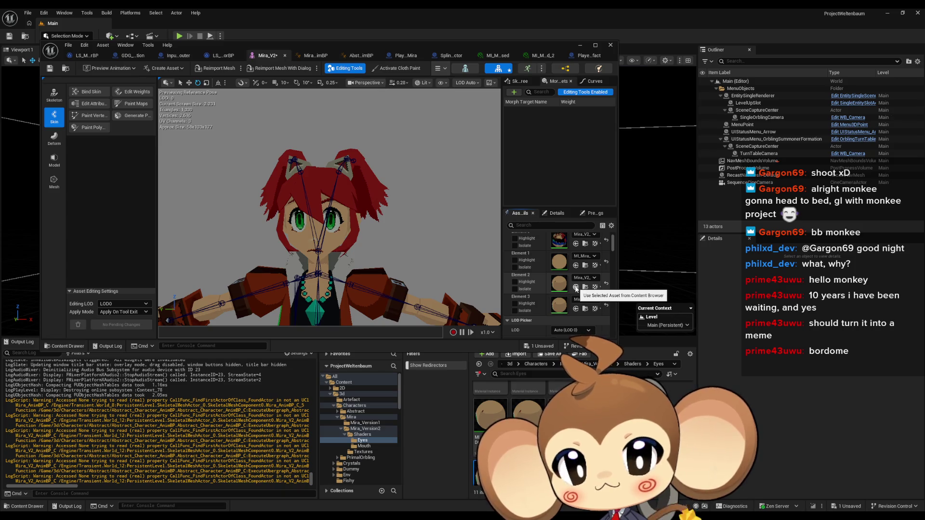
scroll(511, 410, "up", 2)
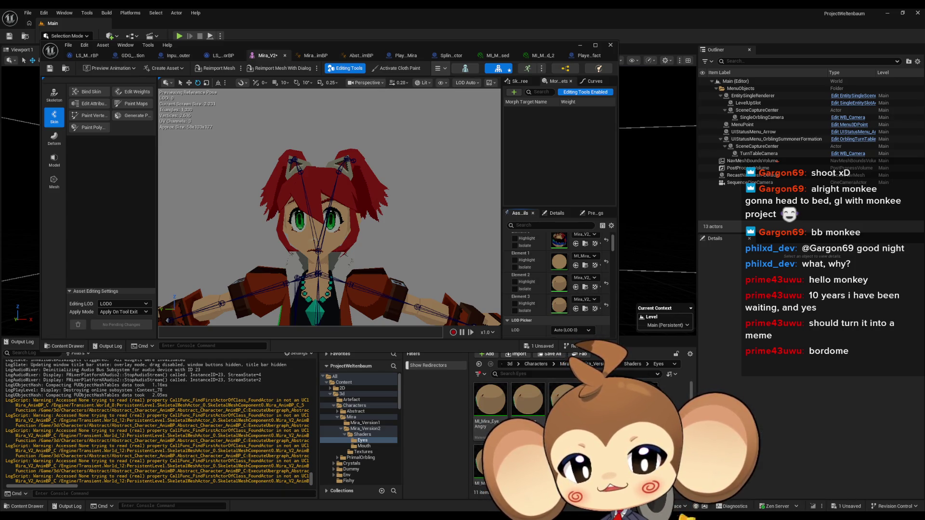
left_click(490, 400)
left_click(576, 308)
left_click(577, 287)
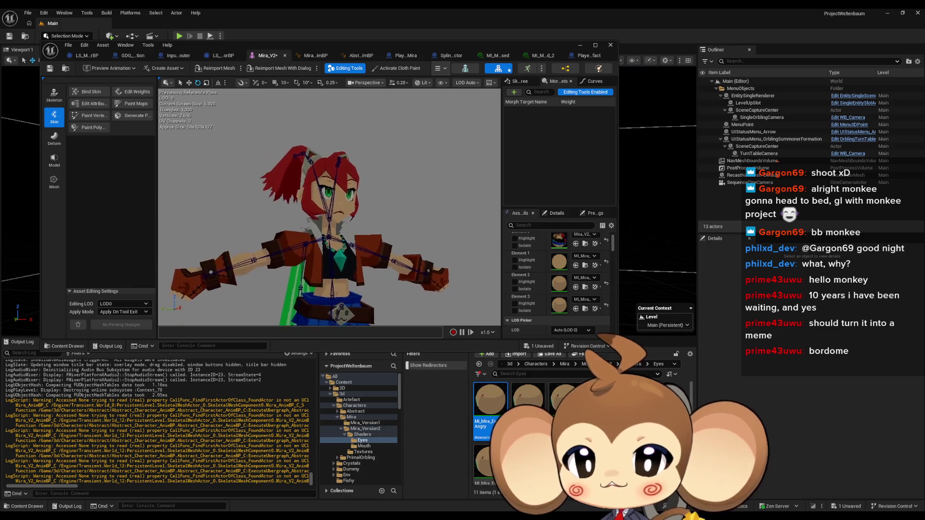
left_click_drag(357, 249, 374, 250)
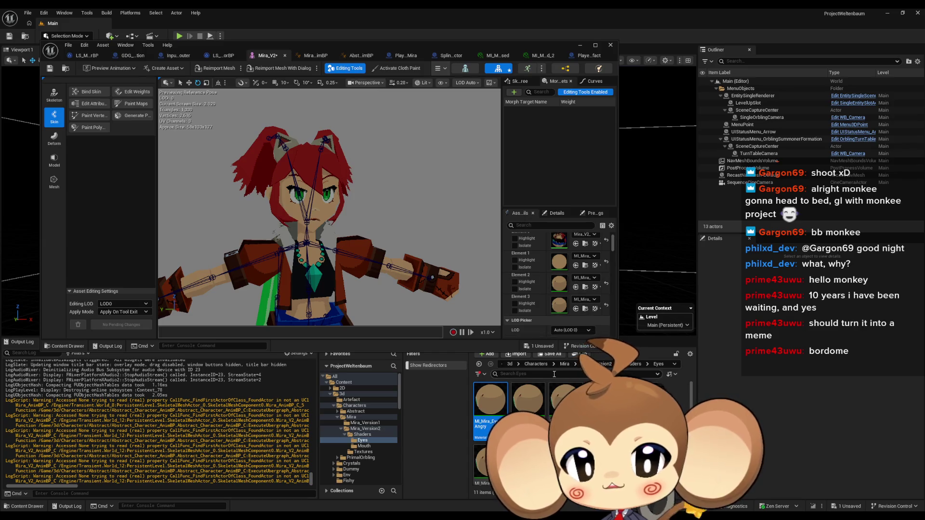
scroll(530, 366, "up", 3)
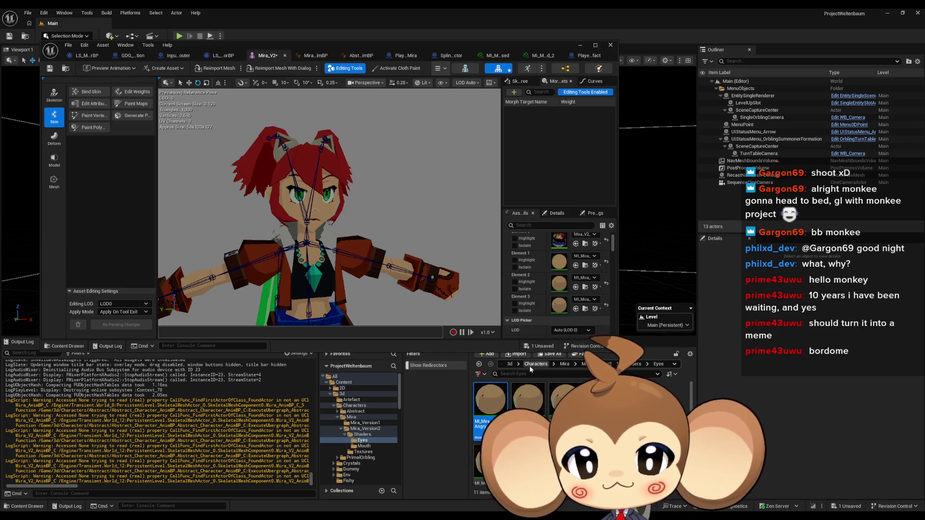
left_click(530, 365)
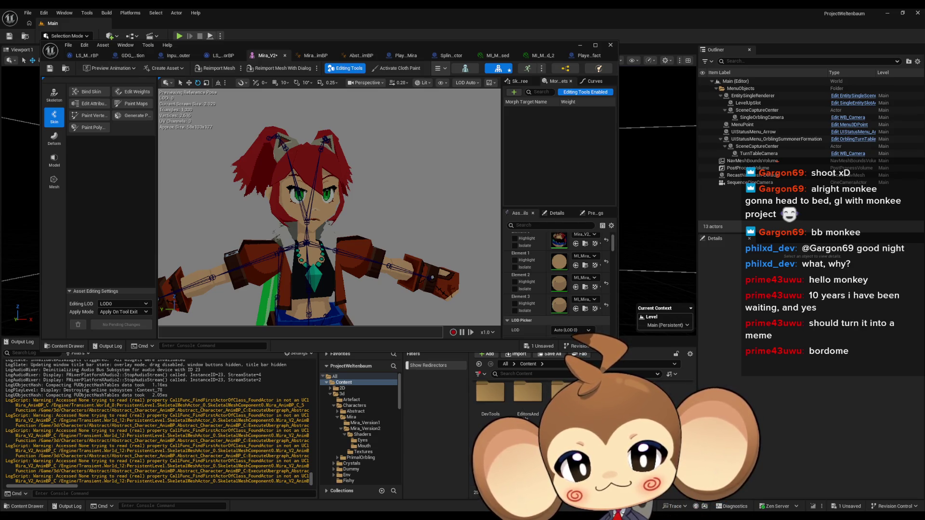
Step: Load the StartArea map, saving Mira_V2 via Save Selected
left_click(345, 431)
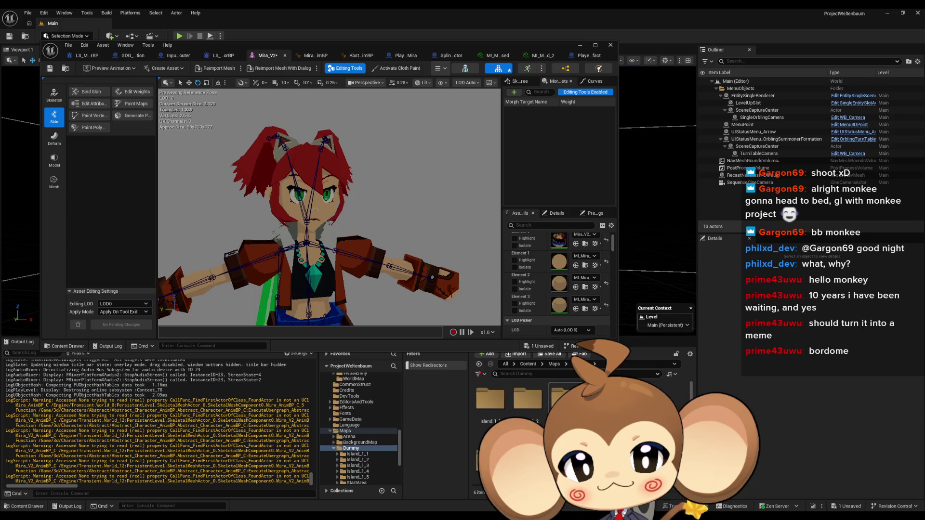
left_click(355, 483)
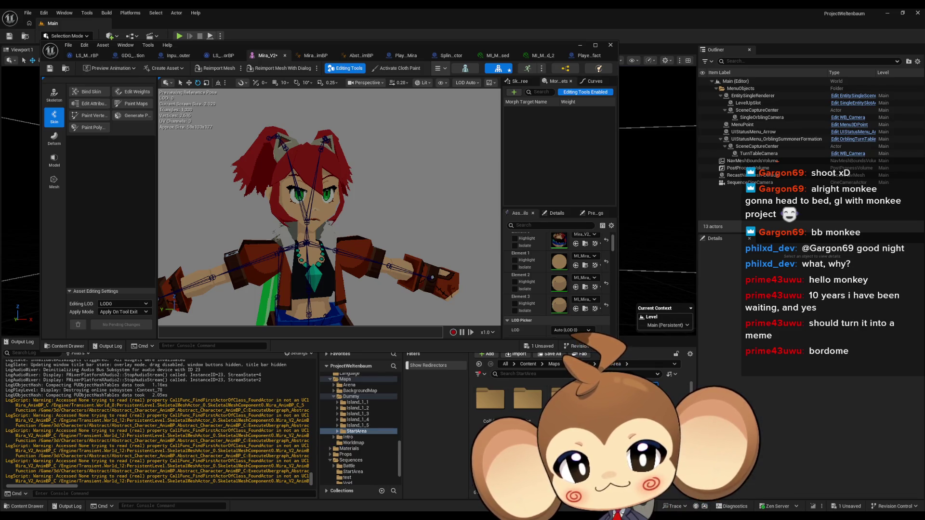
key("ctrl+shift+s")
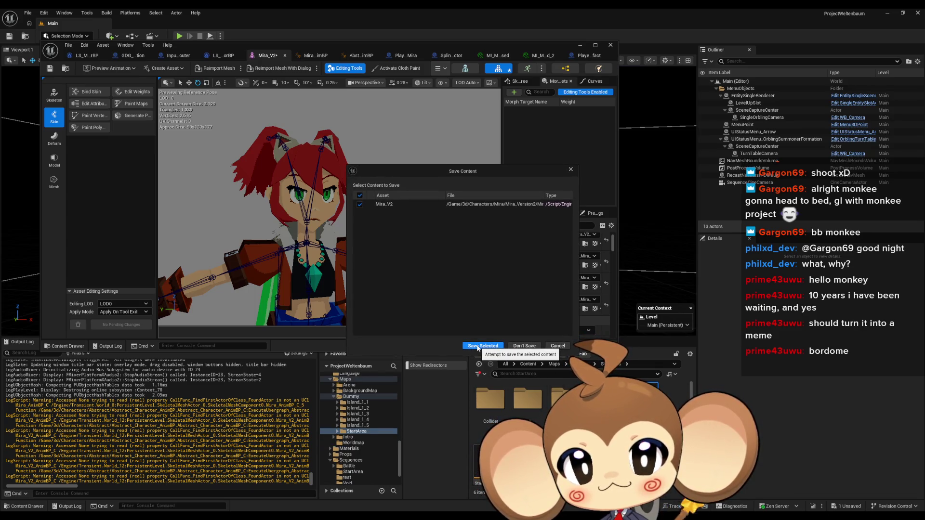
left_click(478, 346)
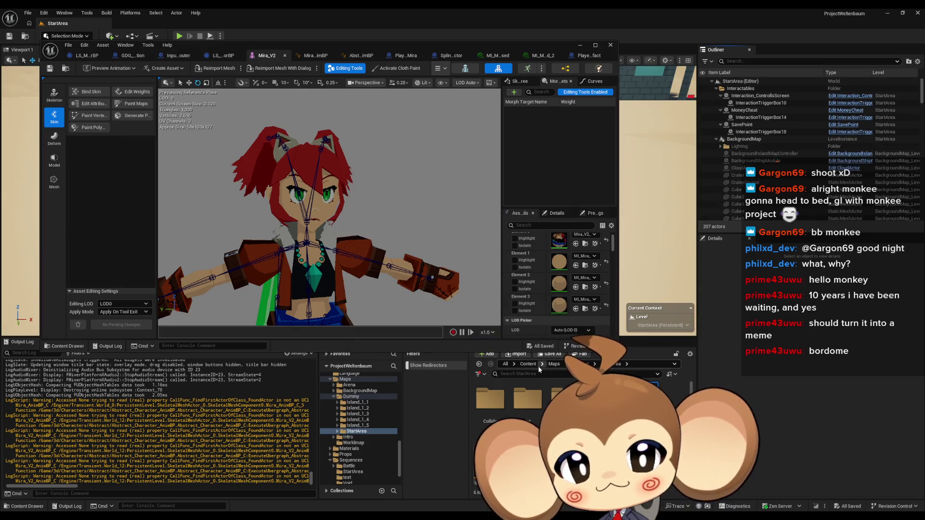
Step: Open the LS_MiraIntro sequence from Sequences > StartArea in Sequencer
left_click(541, 364)
left_click(559, 419)
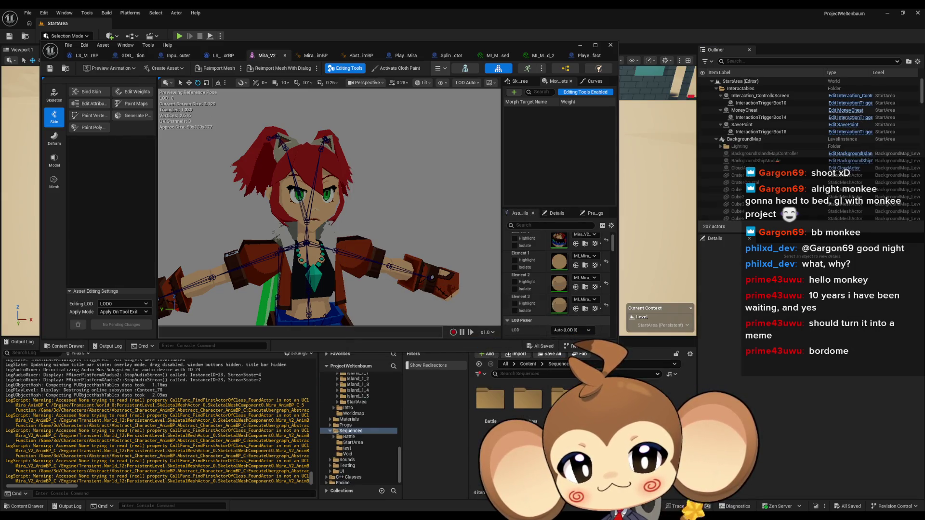
double_click(537, 405)
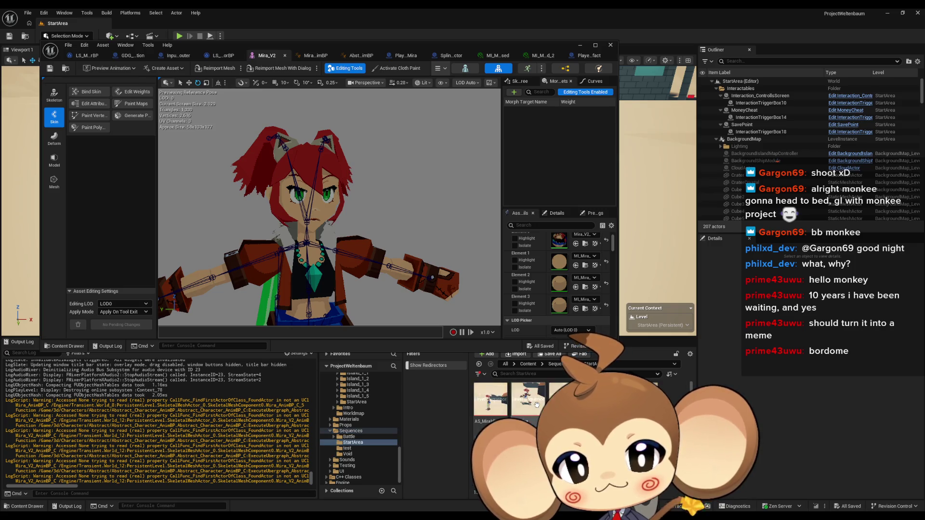
double_click(494, 453)
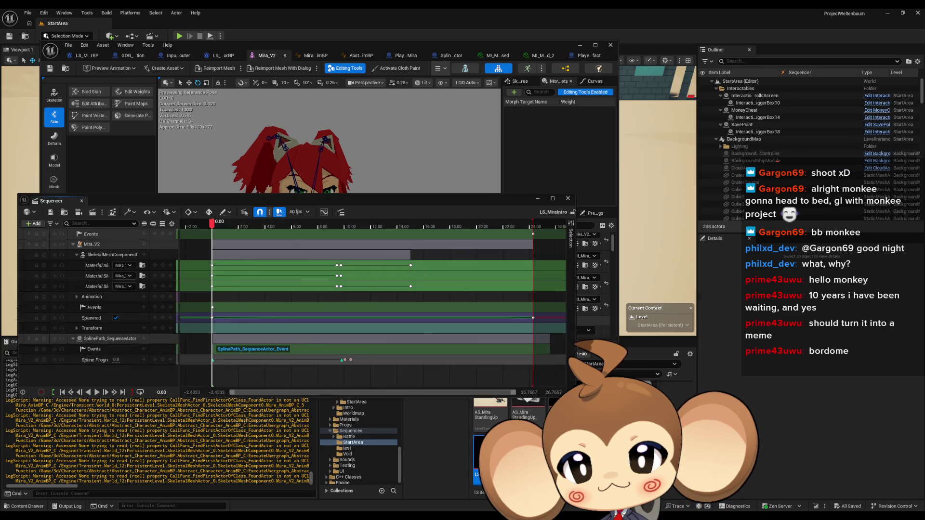
Step: Assign the angry eye material to the first and third material slot tracks in Sequencer
left_click_drag(325, 201, 408, 270)
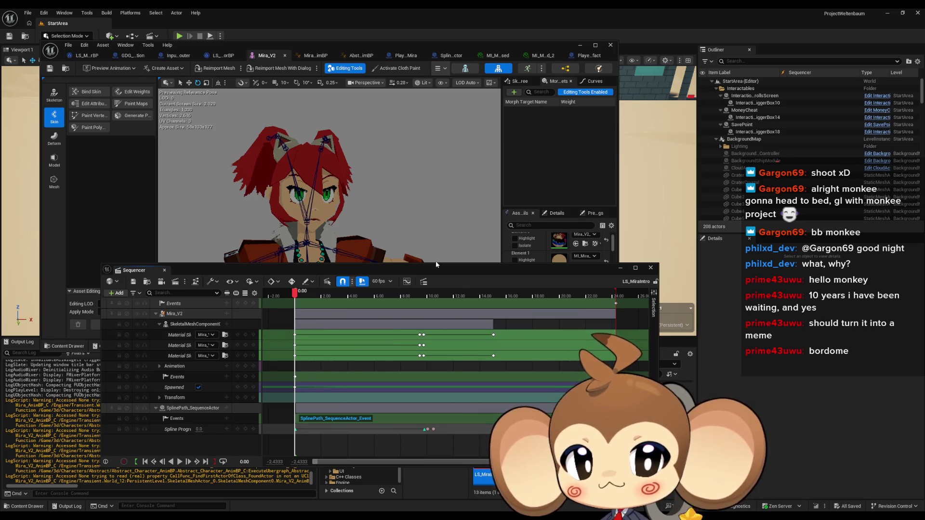
left_click_drag(427, 264, 426, 341)
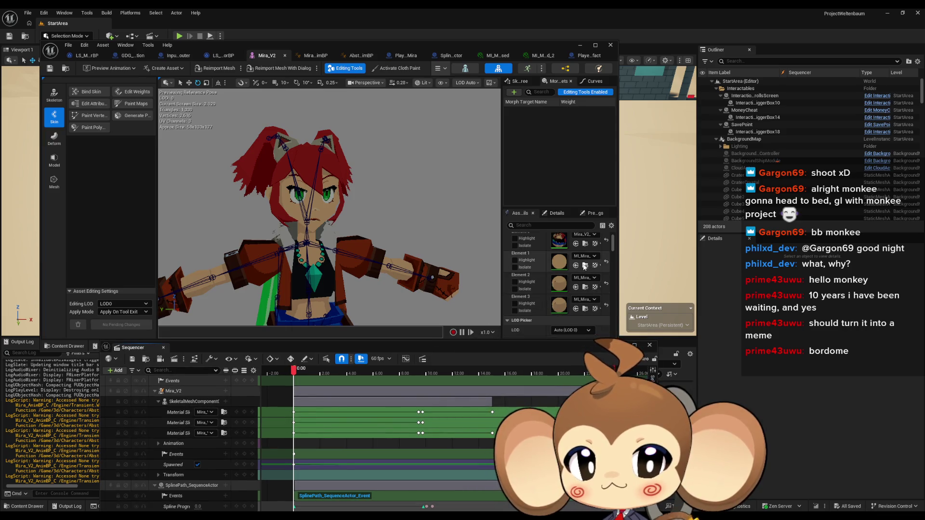
left_click(586, 289)
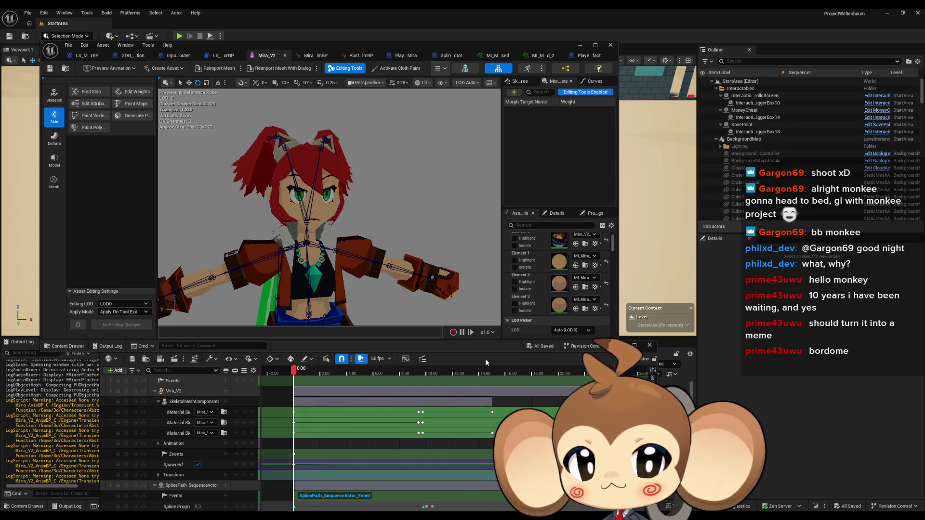
left_click(445, 351)
left_click_drag(447, 346, 475, 162)
left_click_drag(483, 401, 236, 229)
left_click_drag(489, 399, 234, 250)
Step: Assign a Mouth-folder material to the second material slot track and minimize the Mira_V2 editor
left_click_drag(491, 173, 495, 332)
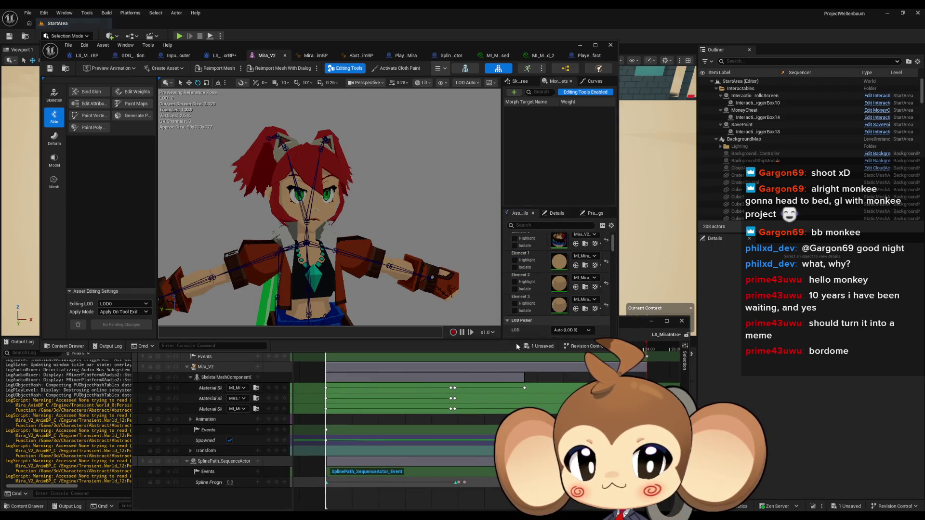
left_click_drag(646, 334, 605, 147)
mouse_move(564, 410)
left_mouse_down()
mouse_move(268, 225)
mouse_move(231, 238)
mouse_move(208, 221)
left_mouse_up()
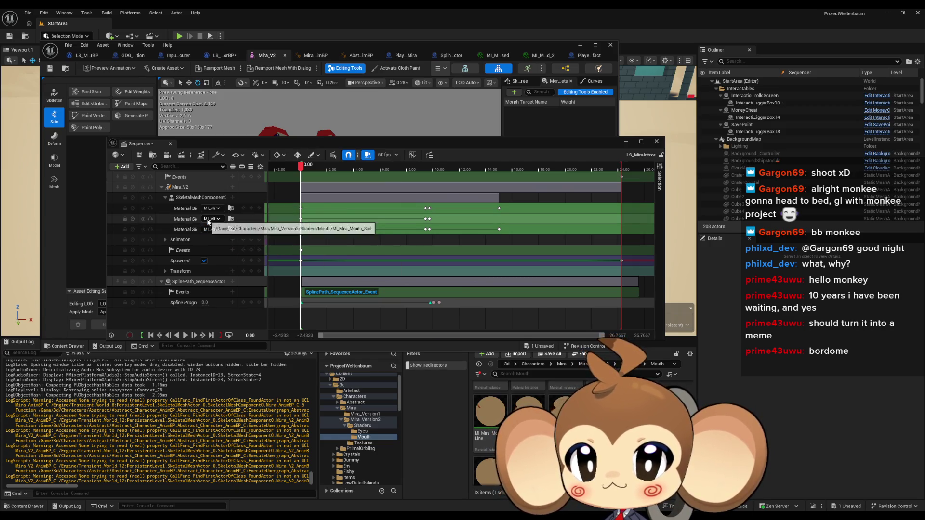
left_click_drag(269, 148, 280, 324)
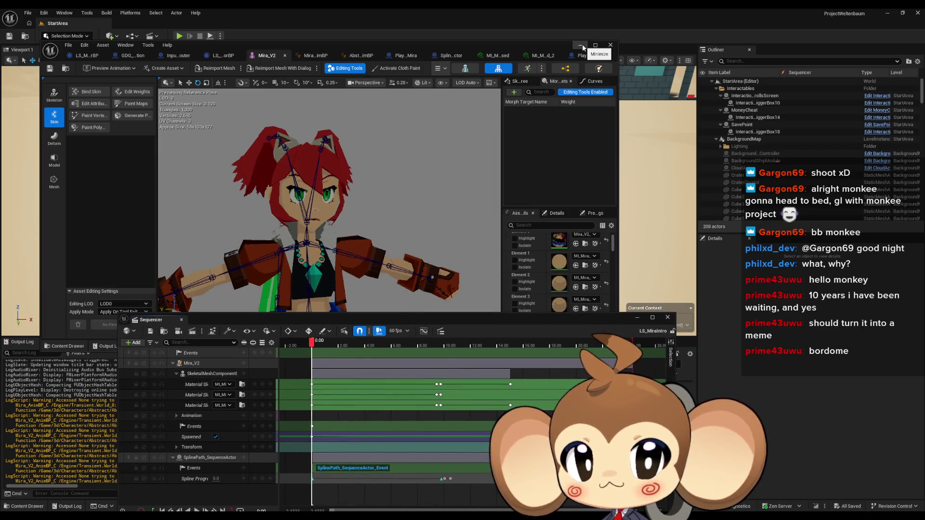
left_click(581, 46)
key("f")
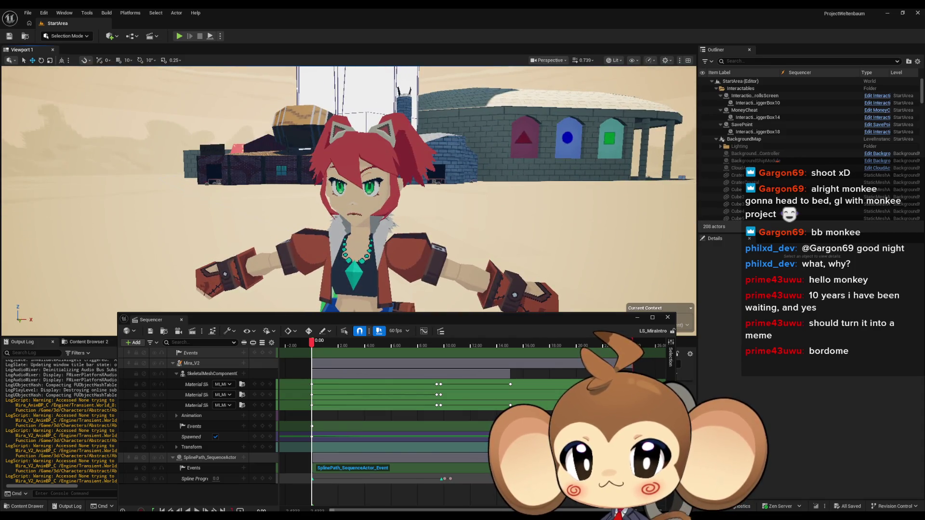
scroll(349, 189, "down", 3)
scroll(449, 260, "up", 2)
left_click_drag(317, 343, 432, 356)
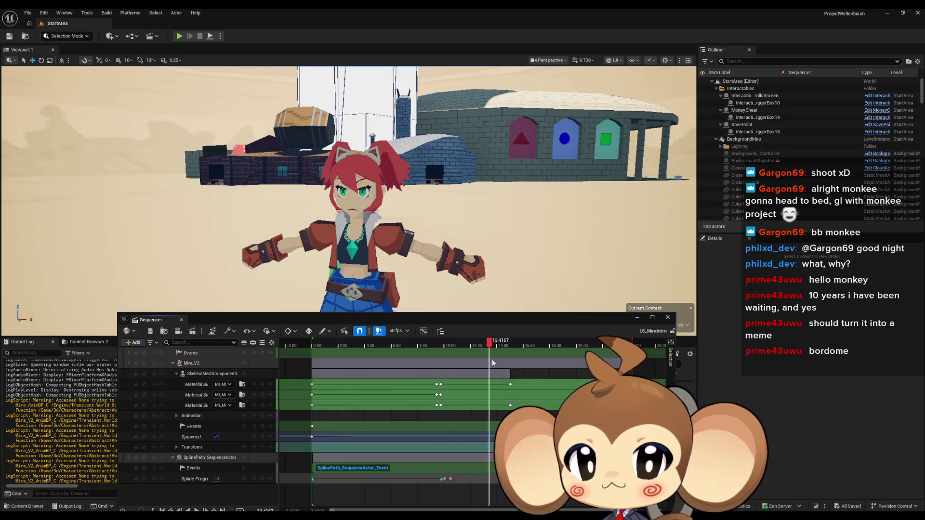
left_click_drag(529, 365, 319, 359)
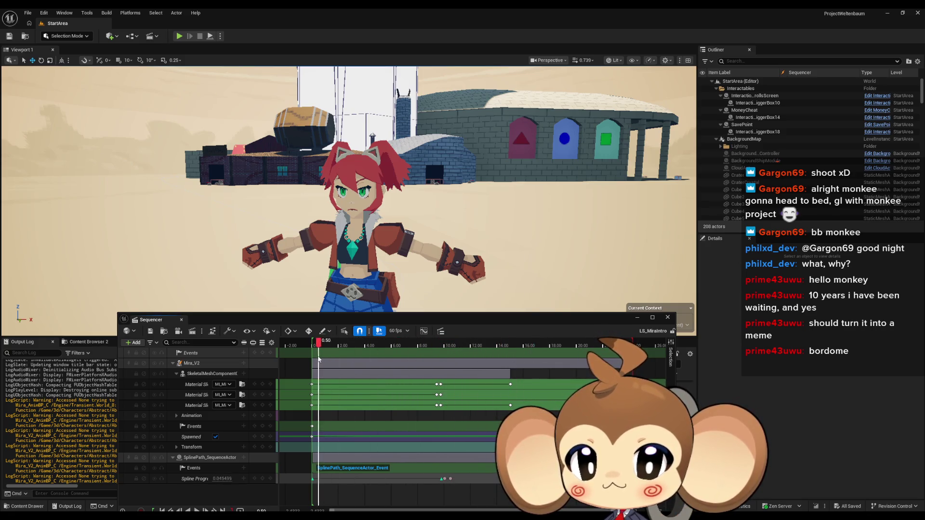
scroll(350, 188, "up", 3)
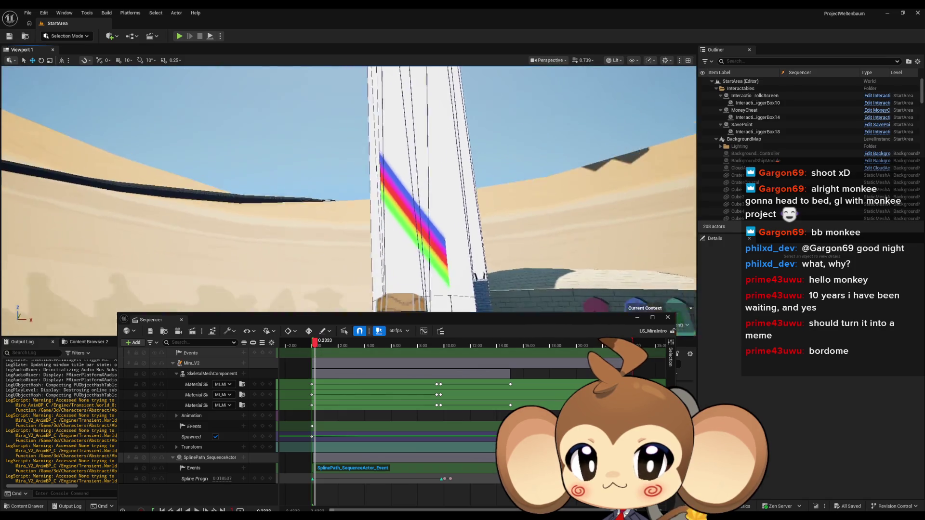
scroll(349, 188, "up", 1)
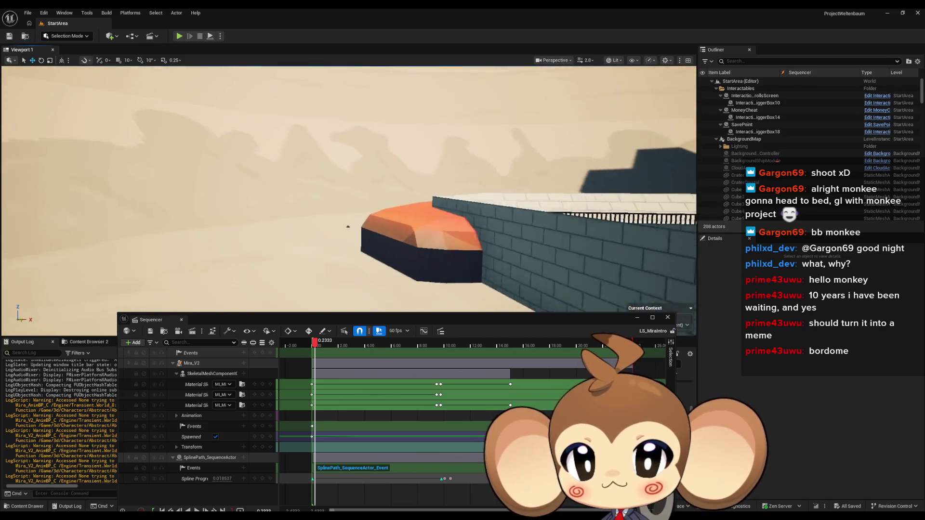
key("w")
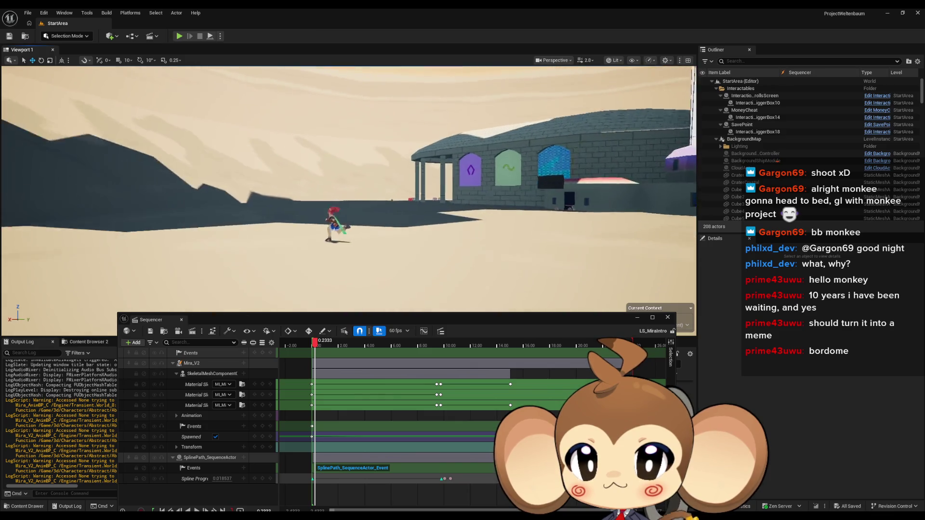
left_click_drag(314, 343, 436, 345)
left_click_drag(438, 343, 400, 347)
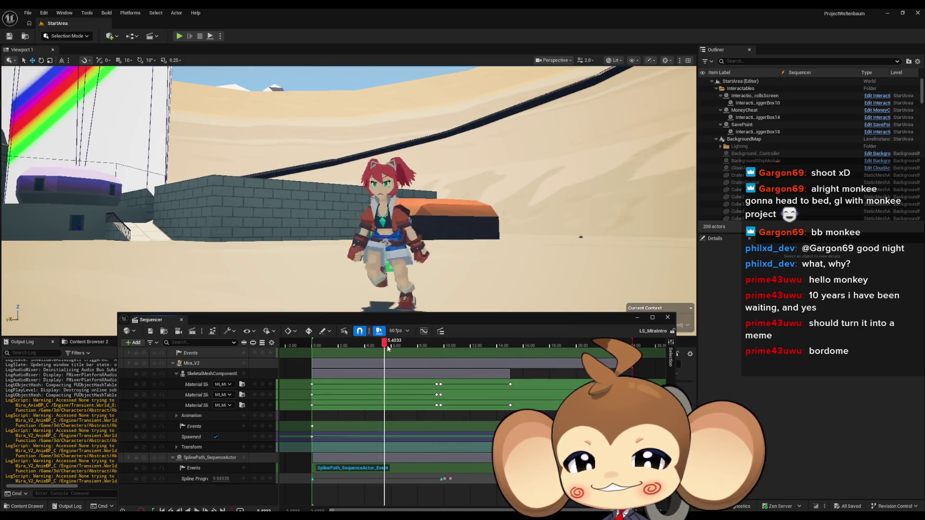
mouse_move(421, 349)
left_mouse_down()
mouse_move(442, 348)
mouse_move(309, 347)
mouse_move(536, 357)
left_mouse_up()
scroll(438, 347, "up", 3)
mouse_move(459, 349)
left_mouse_down()
mouse_move(381, 347)
mouse_move(506, 347)
mouse_move(447, 347)
left_mouse_up()
mouse_move(540, 345)
left_mouse_down()
mouse_move(601, 345)
mouse_move(277, 345)
left_mouse_up()
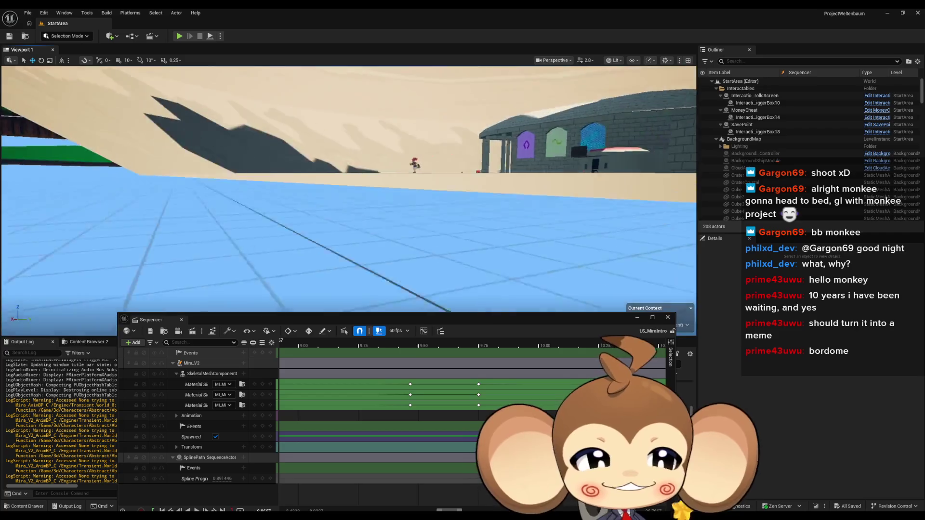
left_click(664, 318)
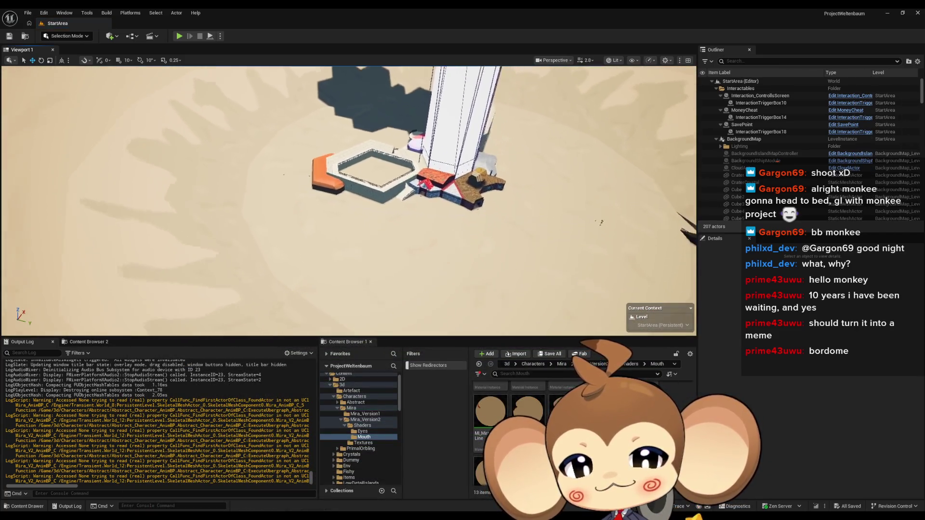
Step: Open the Main map from the Content root, clear the Output Log, and start Play
scroll(548, 382, "down", 1)
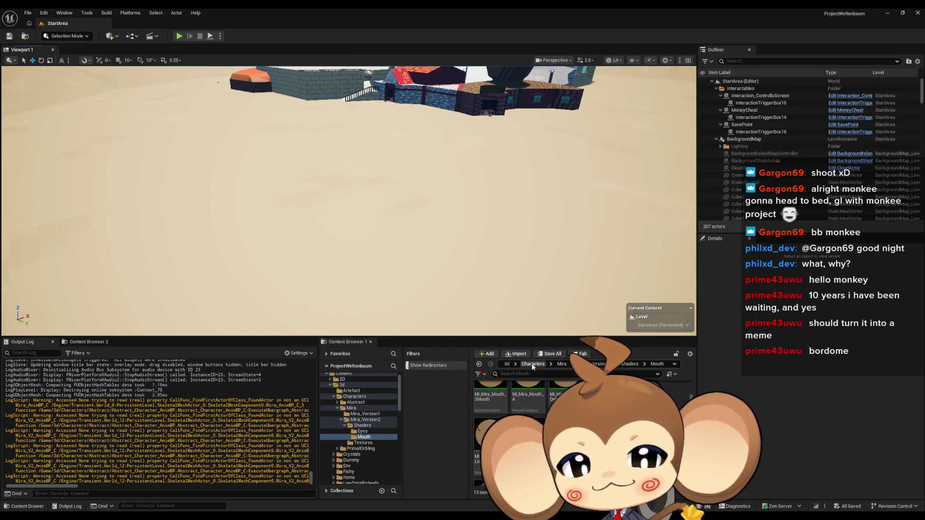
left_click(528, 364)
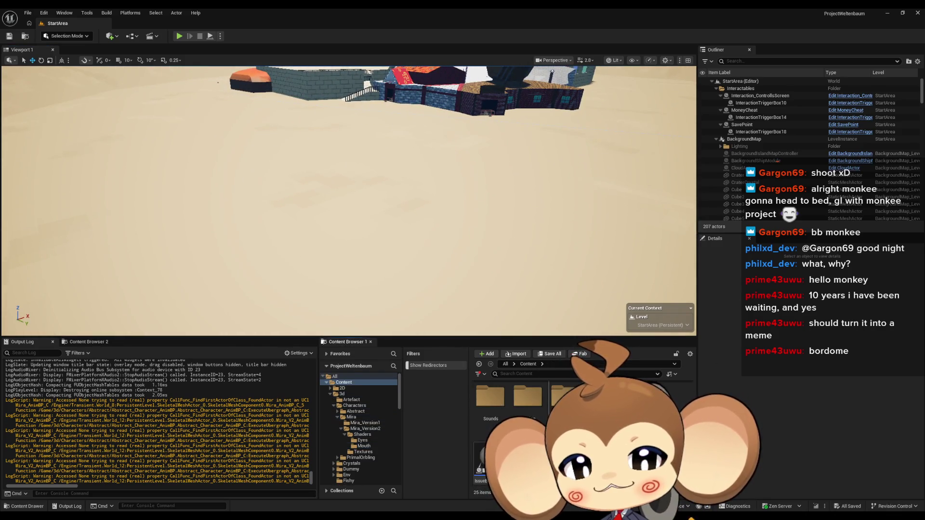
double_click(547, 417)
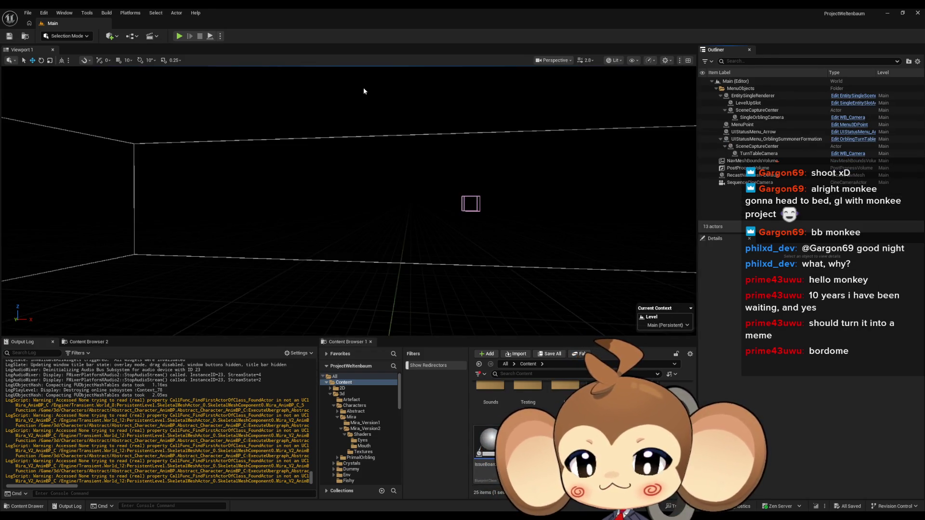
right_click(168, 375)
left_click(193, 385)
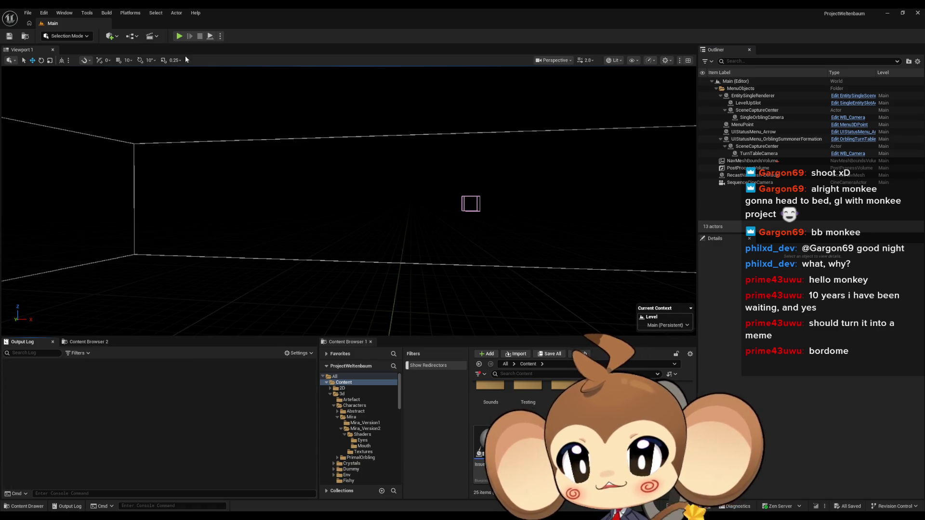
left_click(179, 36)
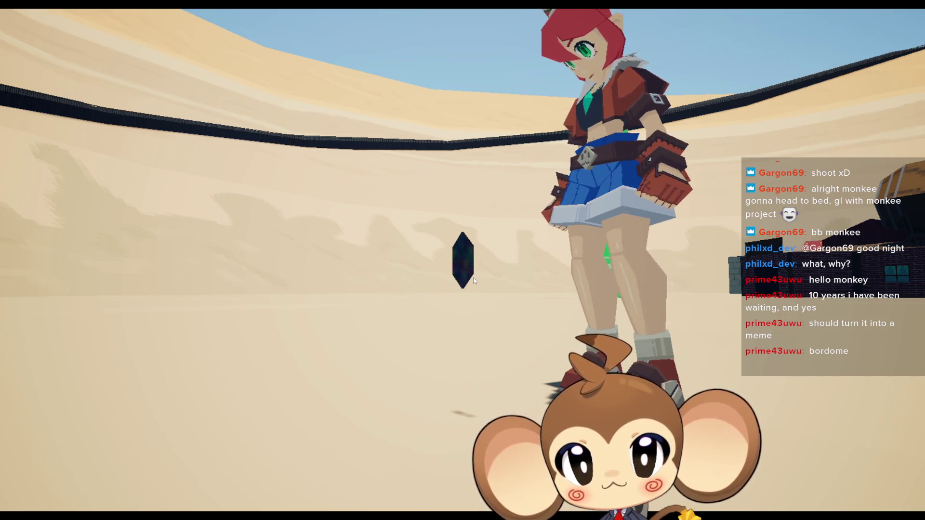
Step: Orbit the game camera around Mira, then leave fullscreen play with F11
mouse_move(473, 278)
left_mouse_down()
mouse_move(440, 273)
mouse_move(521, 231)
mouse_move(710, 254)
mouse_move(691, 225)
mouse_move(621, 209)
left_mouse_up()
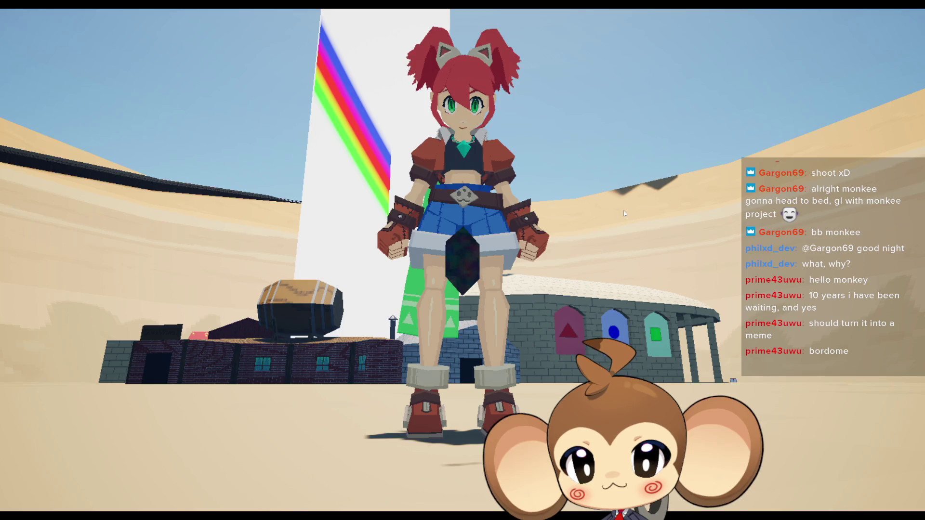
left_click_drag(625, 214, 651, 225)
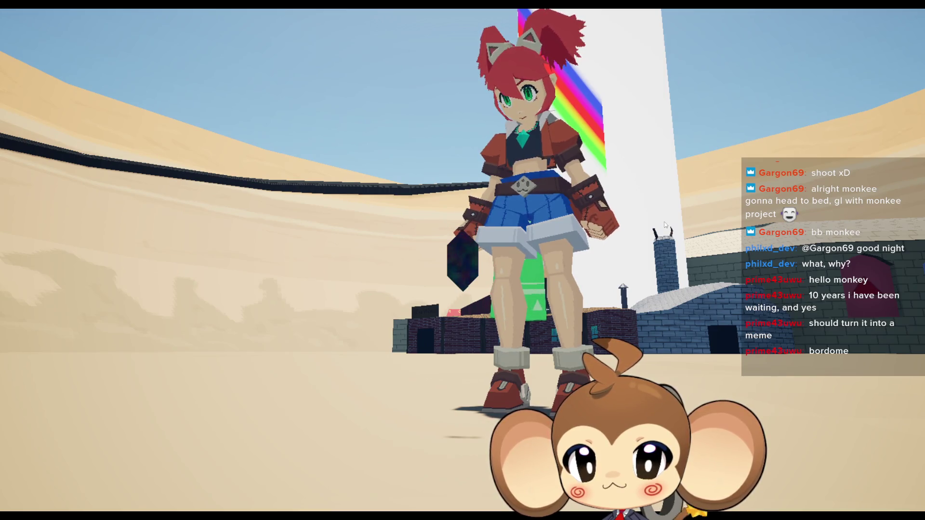
mouse_move(666, 225)
left_mouse_down()
mouse_move(511, 322)
mouse_move(472, 165)
left_mouse_up()
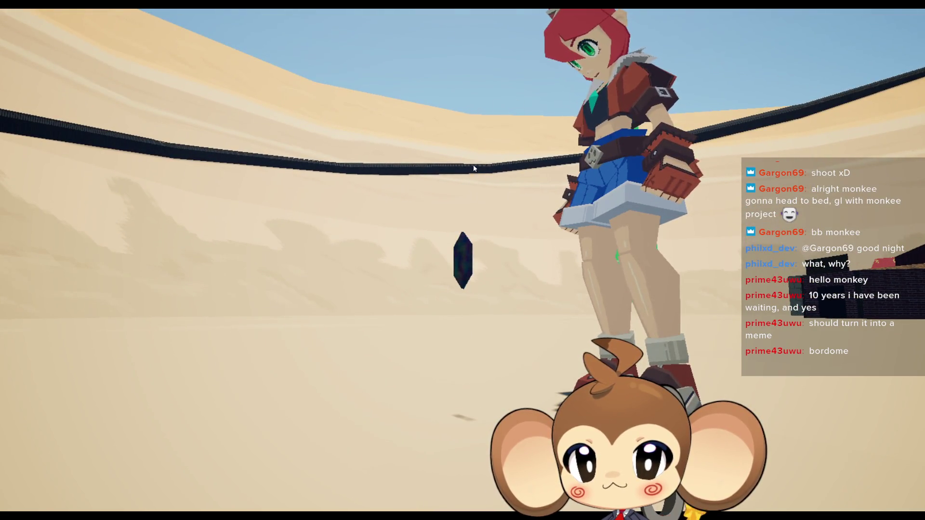
mouse_move(481, 191)
left_mouse_down()
mouse_move(496, 244)
mouse_move(574, 211)
left_mouse_up()
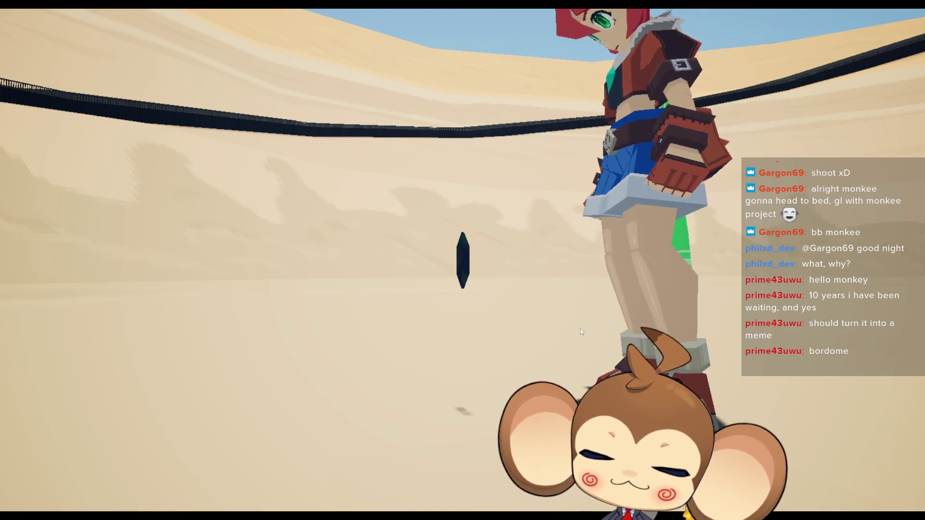
key("F11")
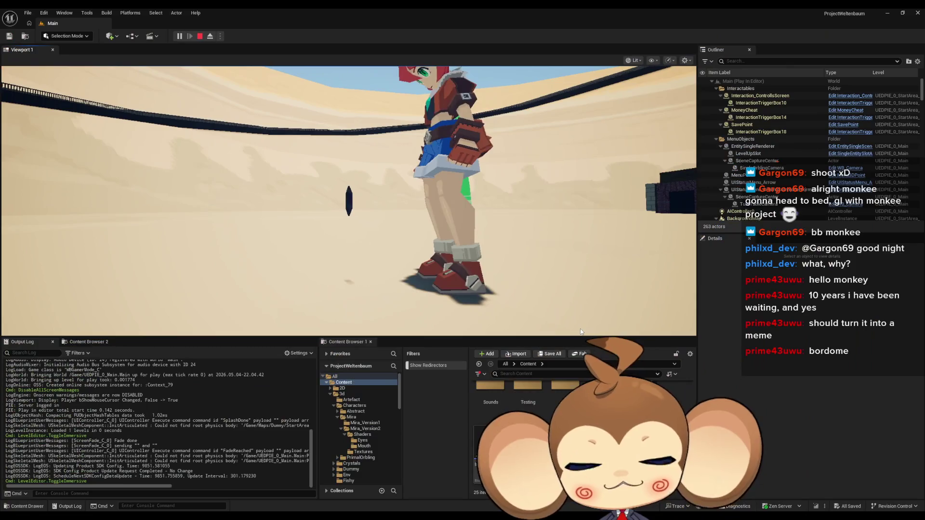
Step: Stop the play session and browse to 3d > Characters > Mira > Mira_Version2
left_click(201, 36)
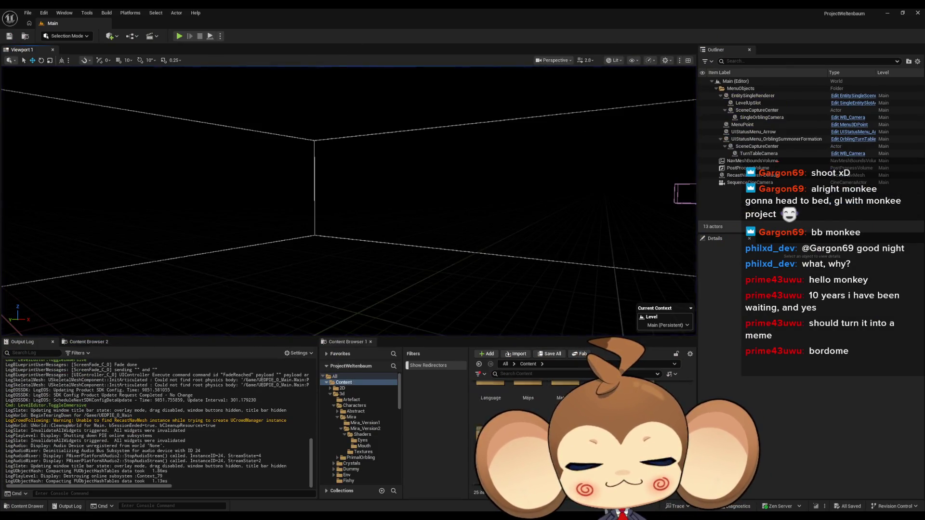
double_click(525, 401)
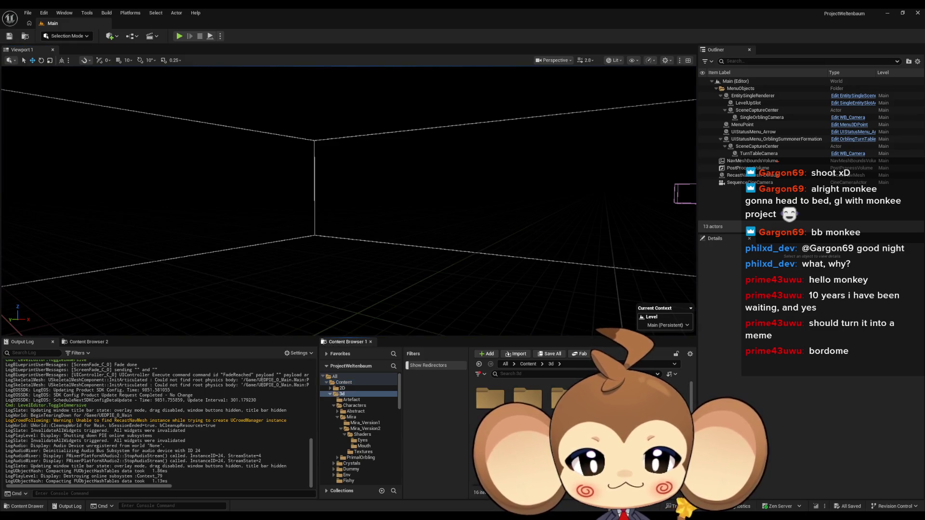
double_click(528, 399)
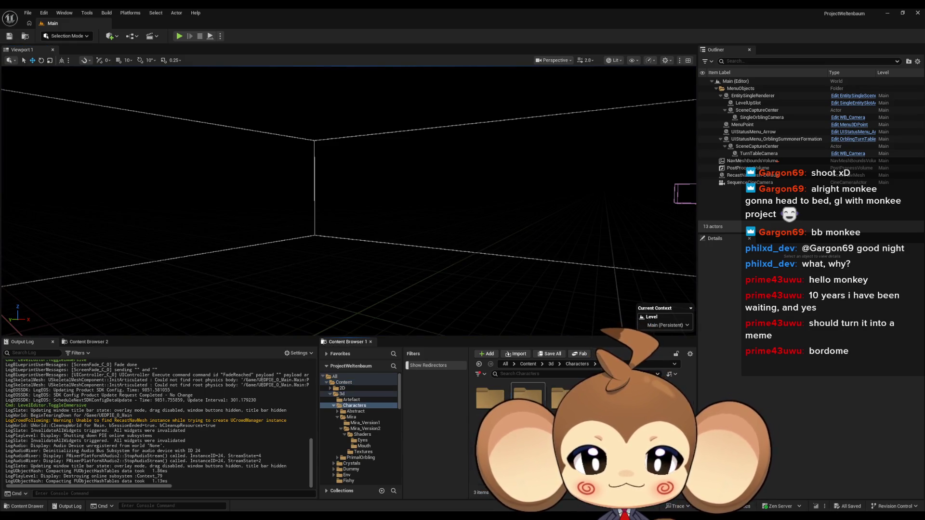
double_click(527, 399)
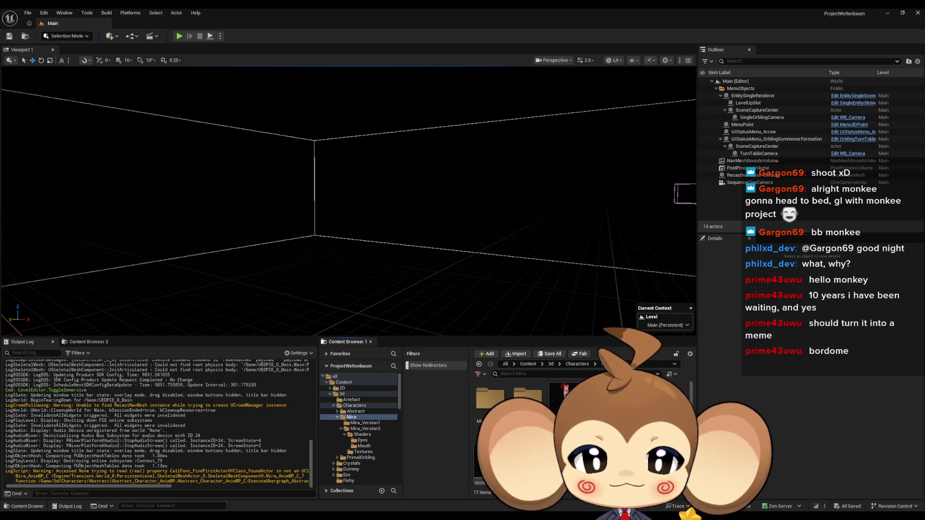
double_click(528, 399)
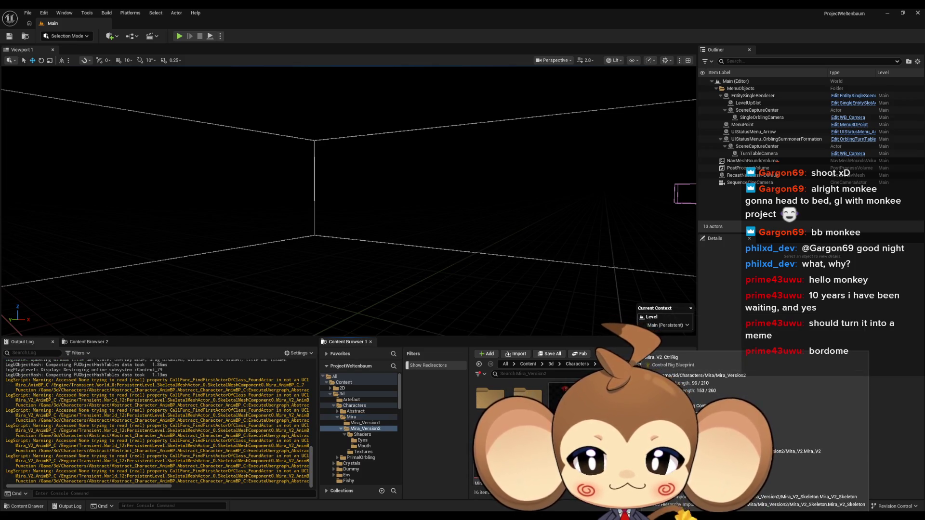
Step: Clear the Output Log and select the text of a warning message
right_click(201, 381)
left_click(227, 400)
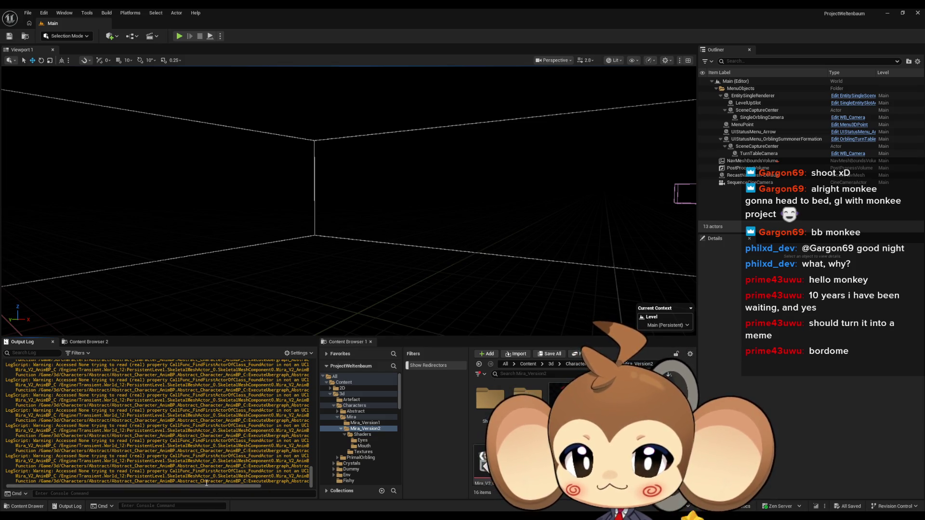
left_click_drag(195, 486, 235, 488)
left_click_drag(232, 451, 257, 445)
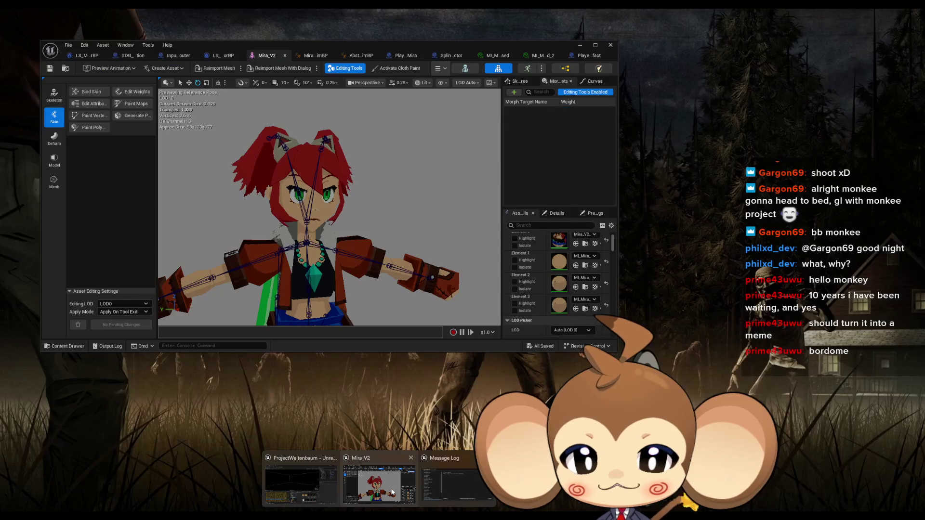
Step: Bring the Mira_V2 editor forward and save all unsaved assets
left_click(389, 459)
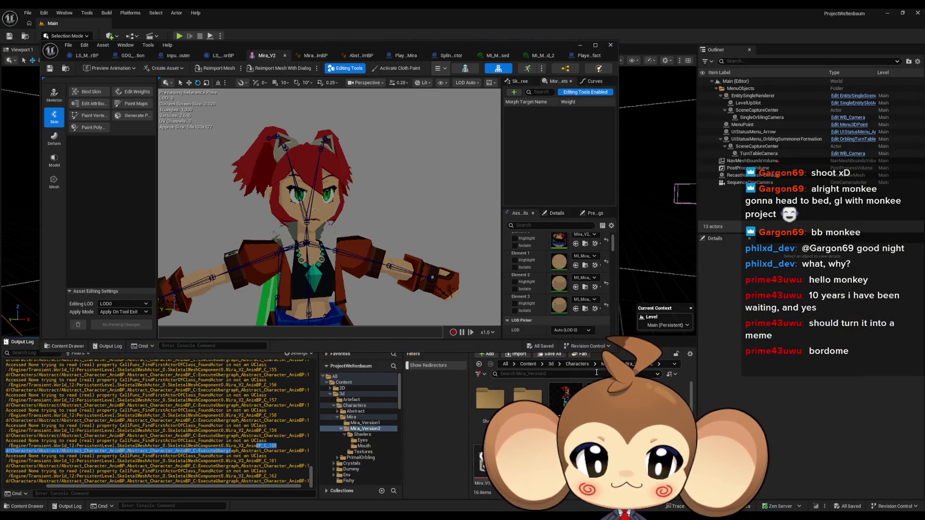
left_click(69, 44)
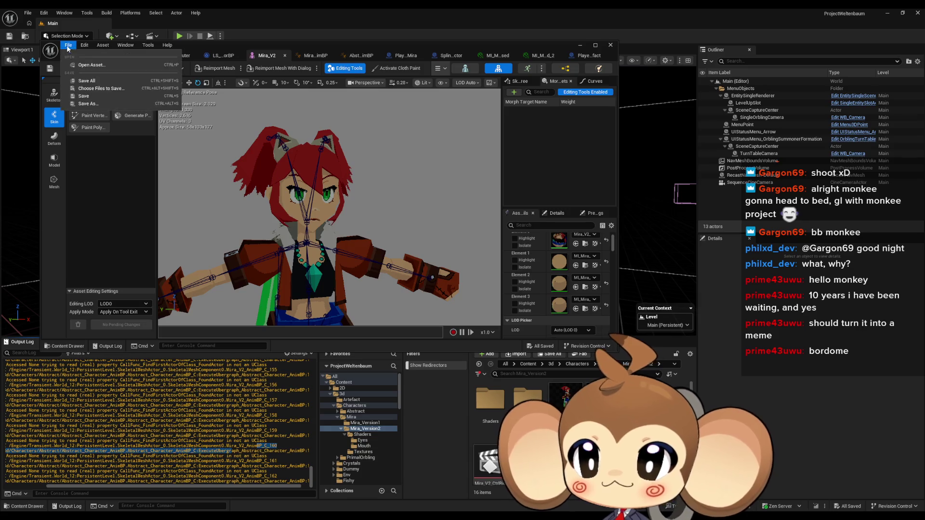
left_click(92, 81)
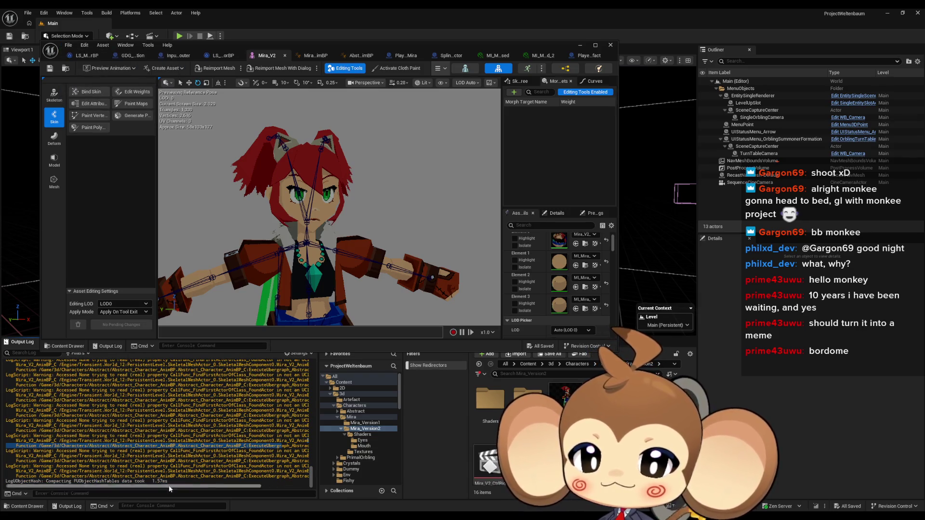
Step: Assign an Eyes material and MI_Mira_Mouth_Default to Mira_V2's slots, then save and close it
left_click(362, 434)
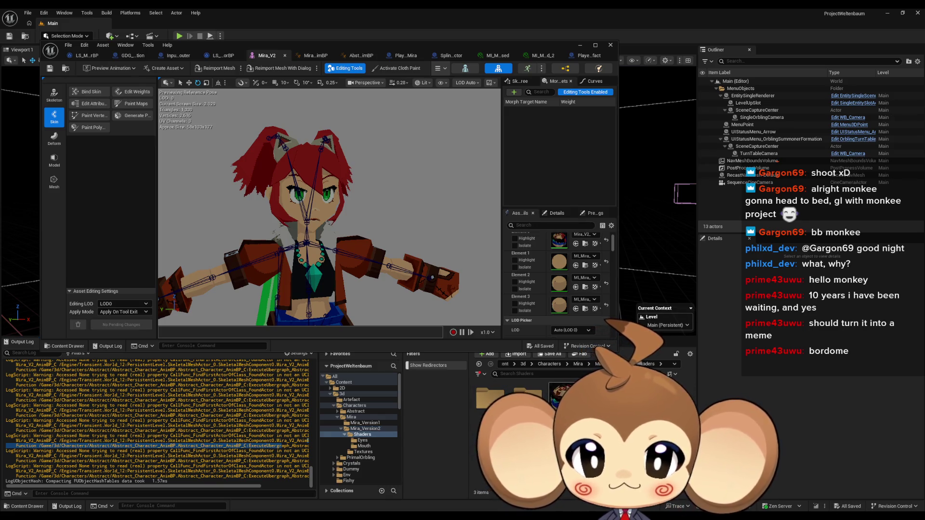
left_click(362, 440)
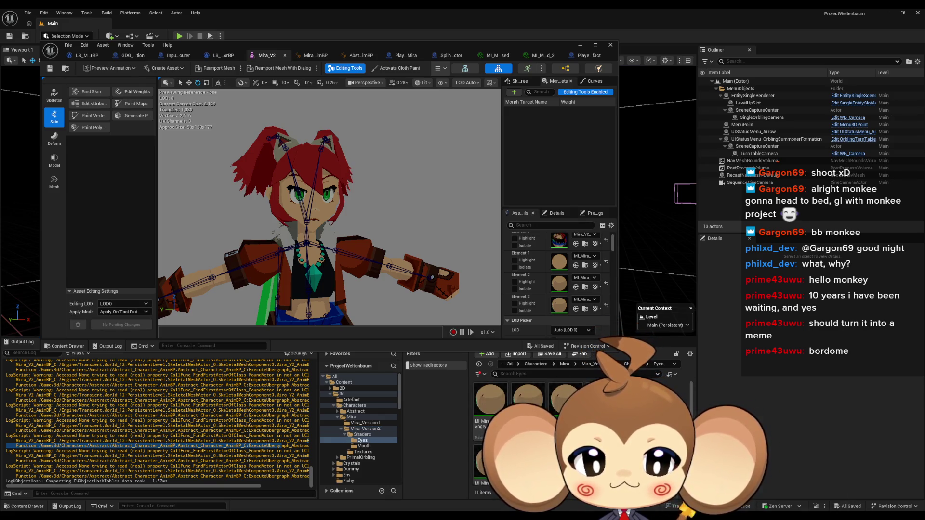
left_click_drag(490, 402, 576, 299)
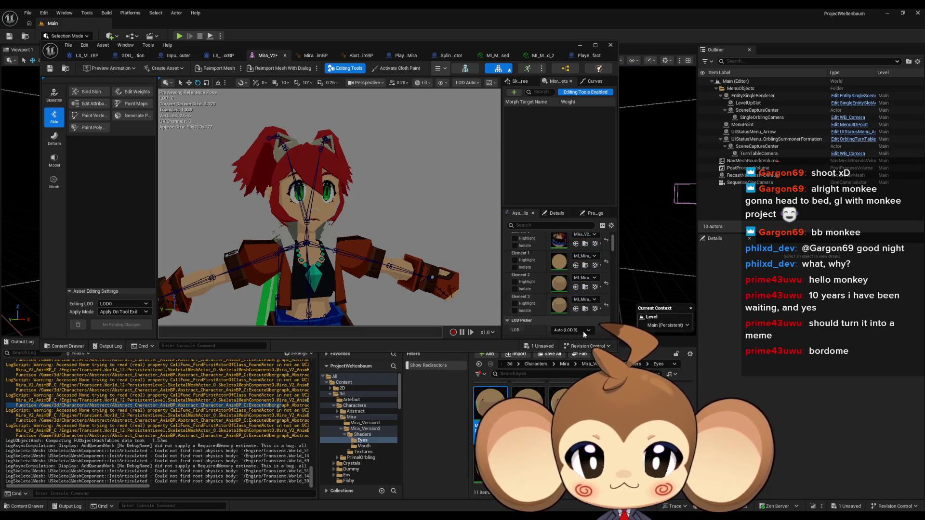
left_click(364, 446)
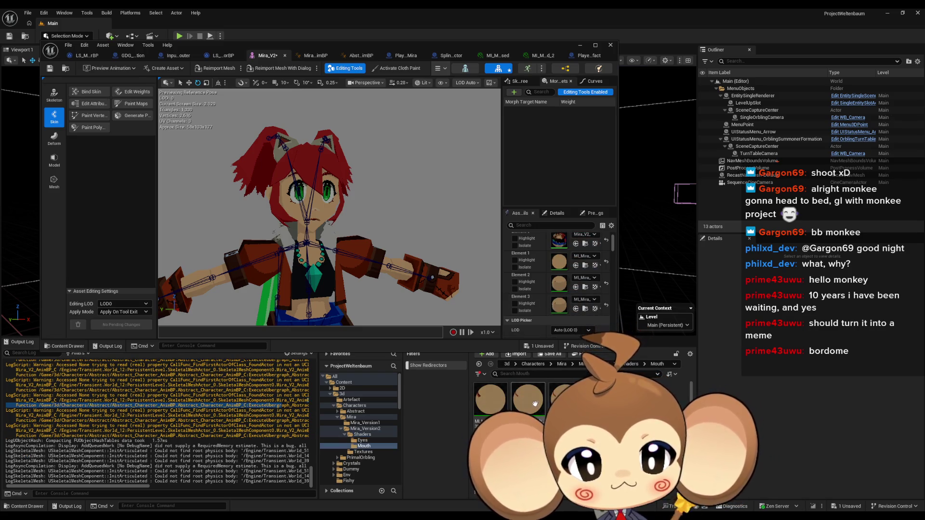
left_click_drag(563, 399, 575, 260)
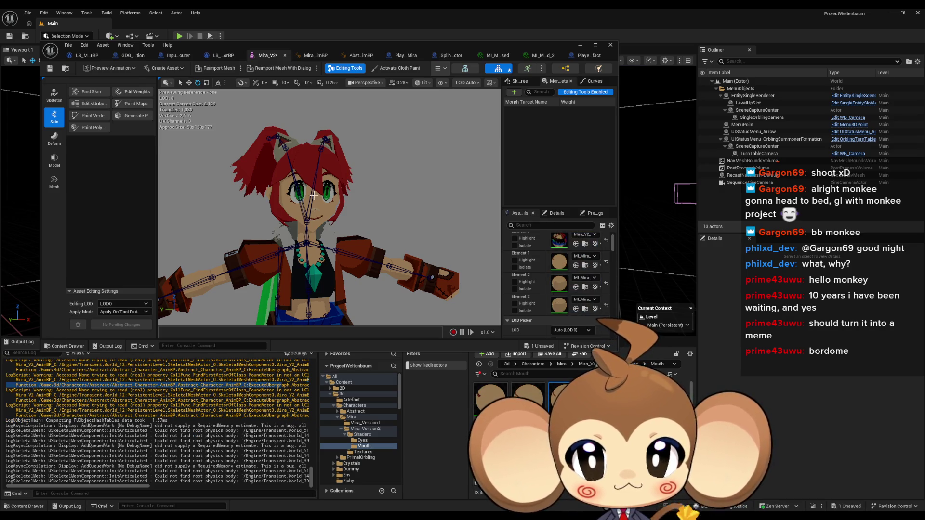
left_click(52, 69)
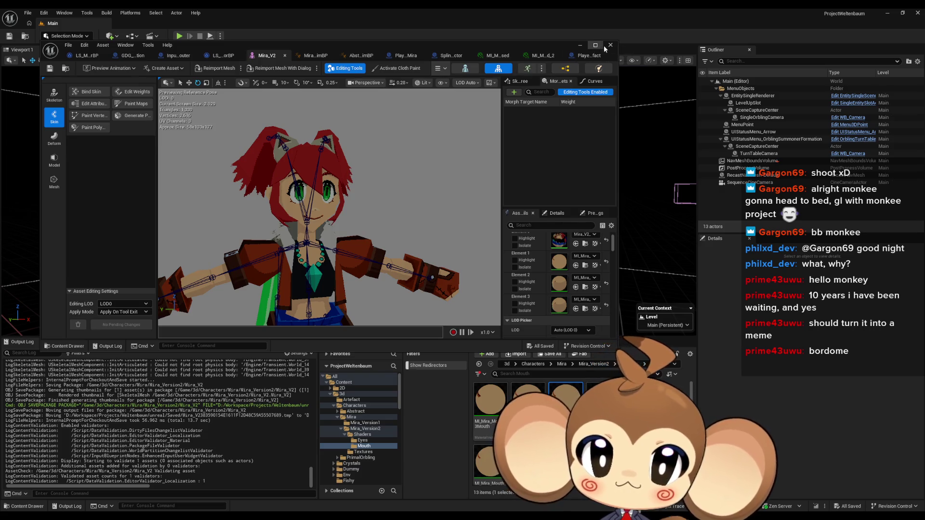
left_click(610, 45)
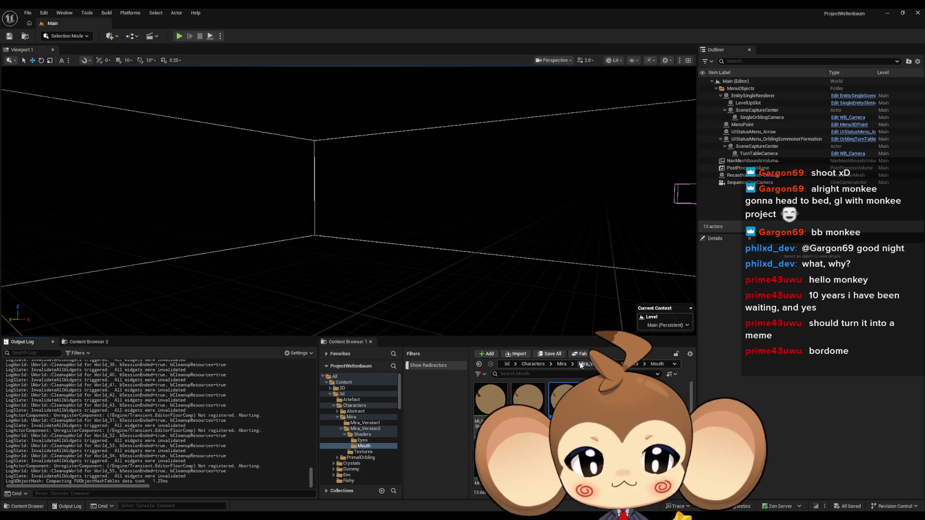
left_click(589, 365)
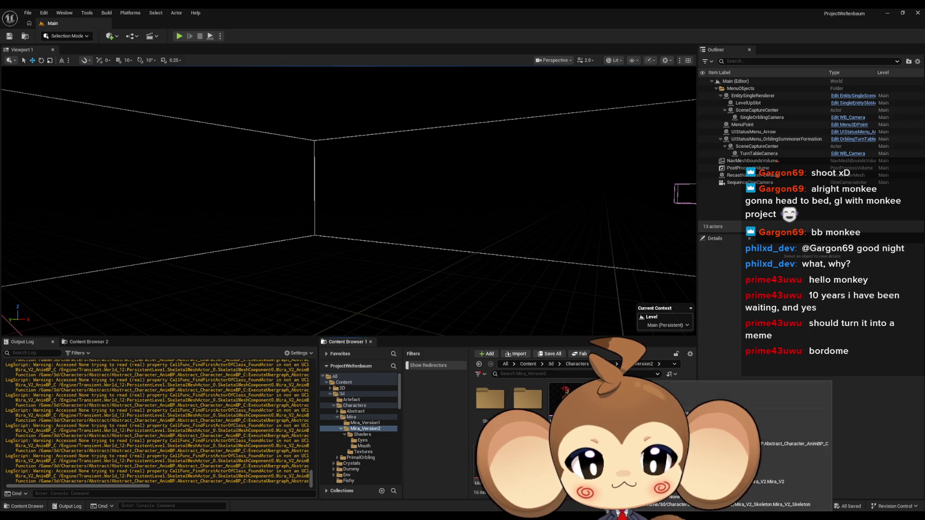
Step: Open Mira_V2_AnimBP, clear the Output Log, and jump to its parent Abstract_Character_AnimBP
double_click(566, 460)
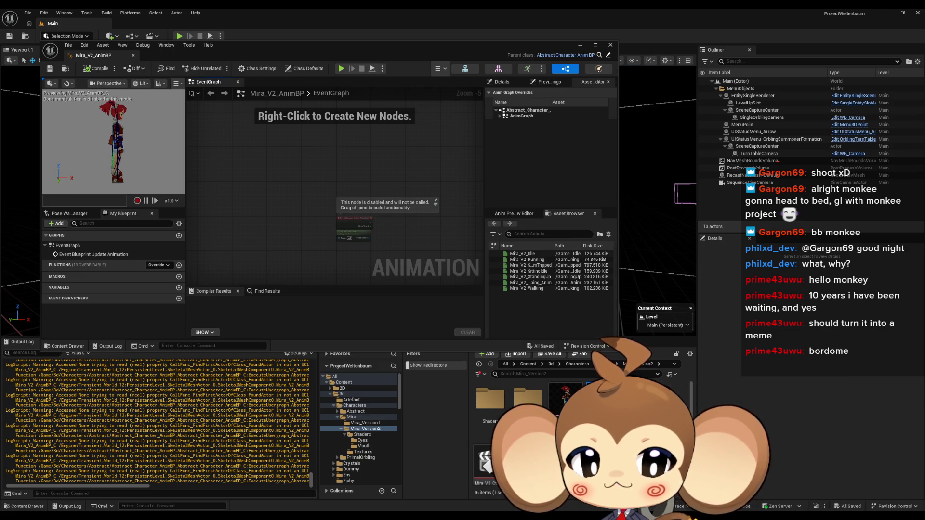
right_click(210, 424)
left_click(241, 338)
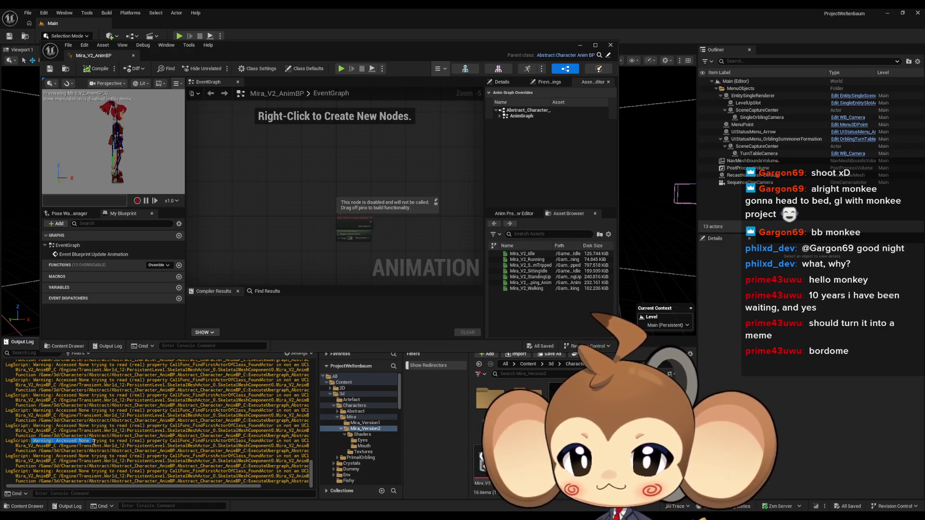
left_click_drag(167, 443, 267, 441)
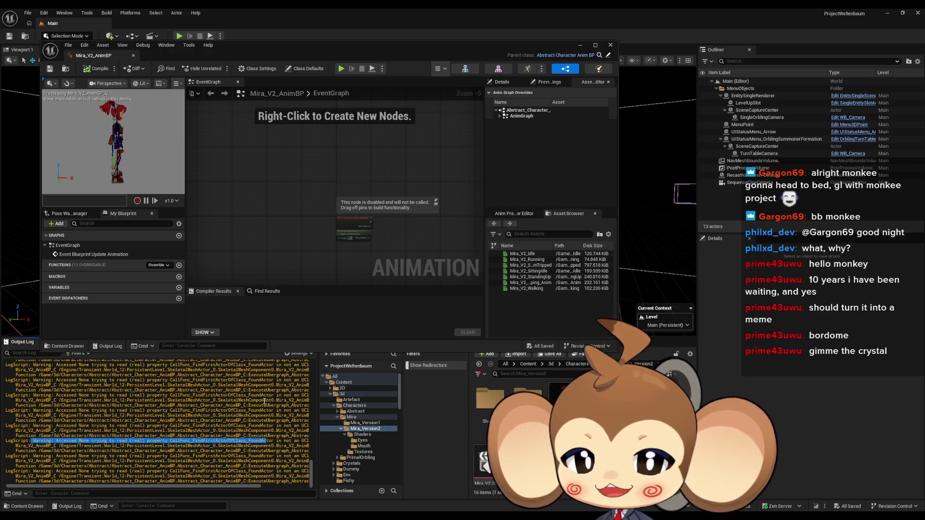
left_click(344, 239)
left_click(63, 247)
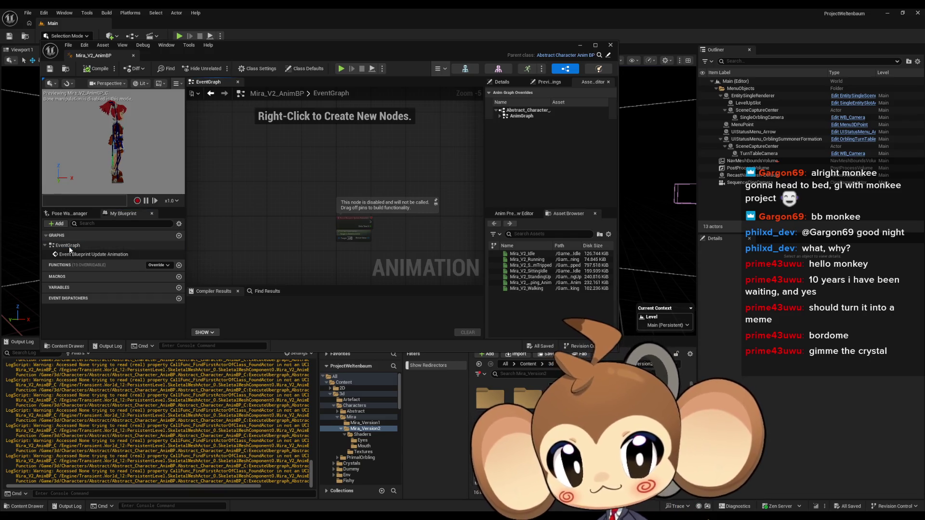
left_click(600, 55)
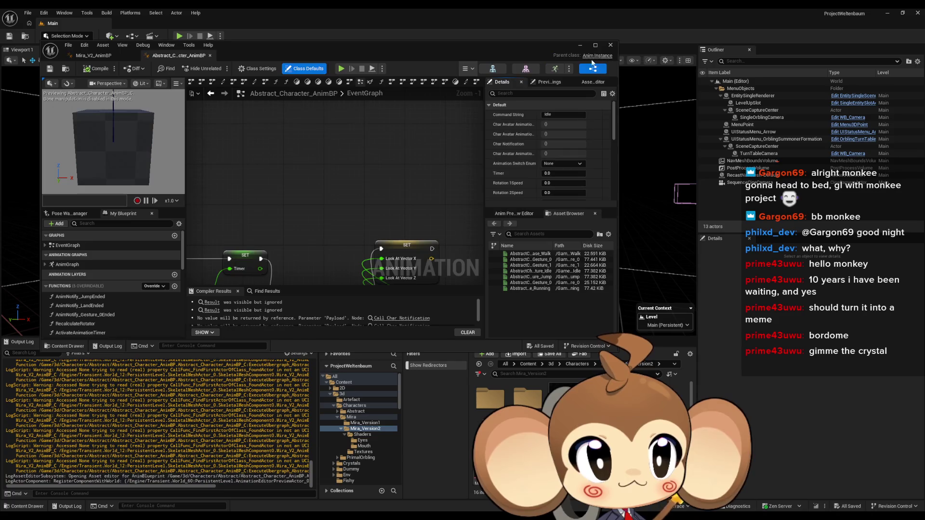
Step: Maximize the blueprint editor and delete the stray node beside the Add pin node
double_click(336, 48)
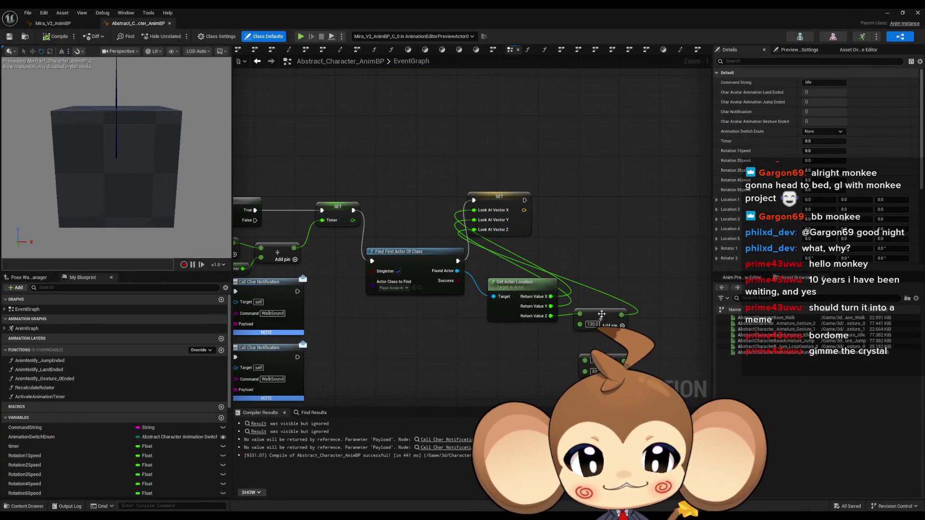
left_click_drag(571, 338, 593, 347)
key("Delete")
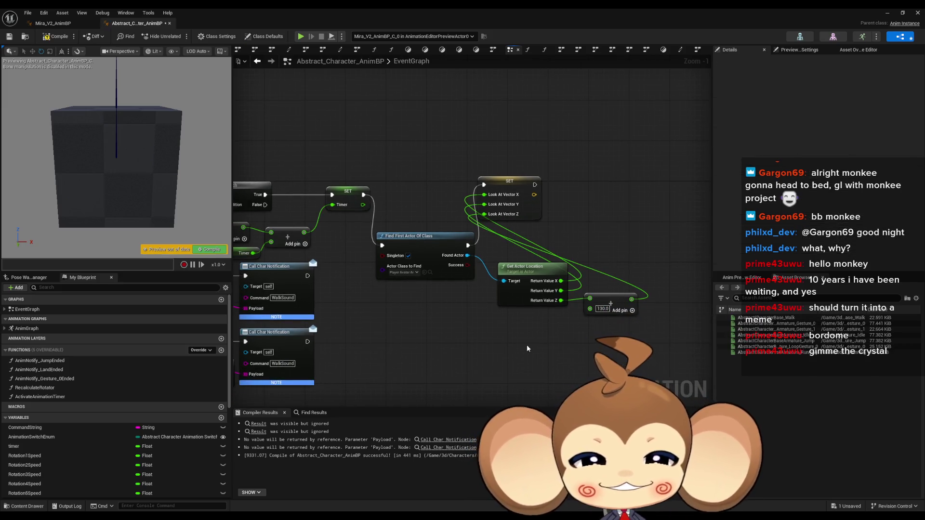
Step: Add a Branch after Find First Actor Of Class gating SET, then compile, save, and close both editors
mouse_move(404, 220)
left_mouse_down()
mouse_move(433, 214)
mouse_move(440, 230)
mouse_move(427, 231)
left_mouse_up()
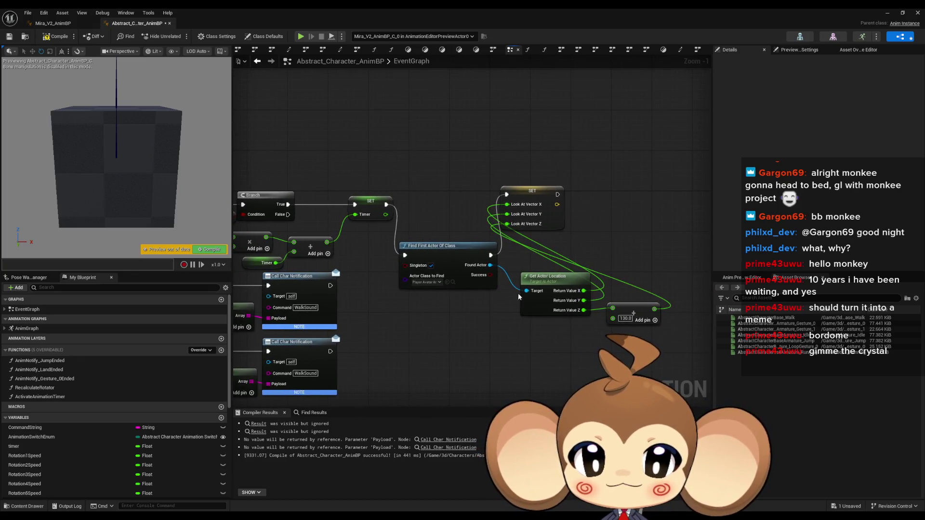
mouse_move(490, 276)
left_mouse_down()
mouse_move(489, 327)
mouse_move(506, 196)
left_mouse_up()
type("br")
key("Return")
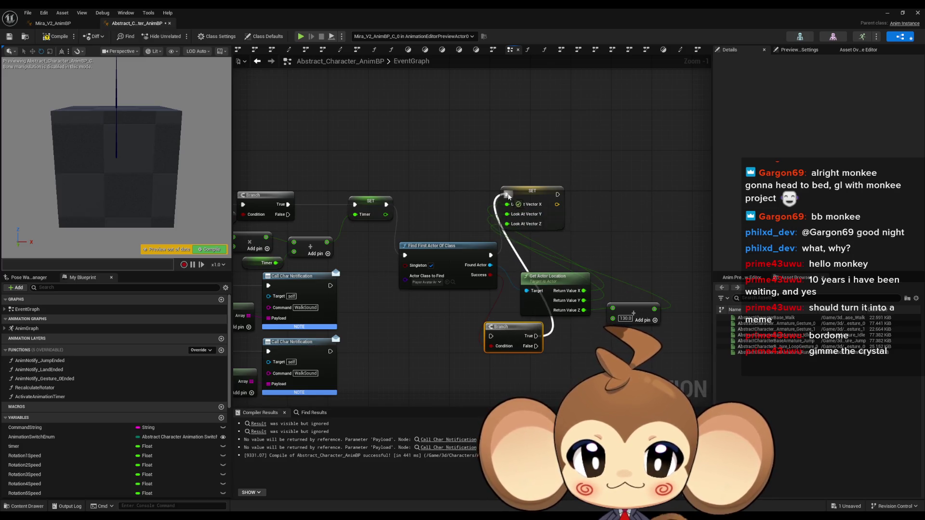
left_click_drag(490, 255, 492, 338)
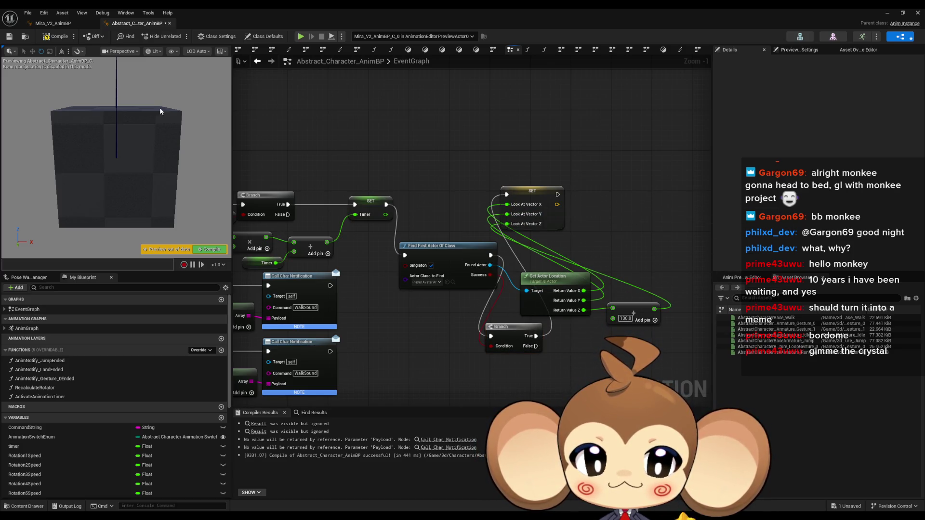
key("ctrl+s")
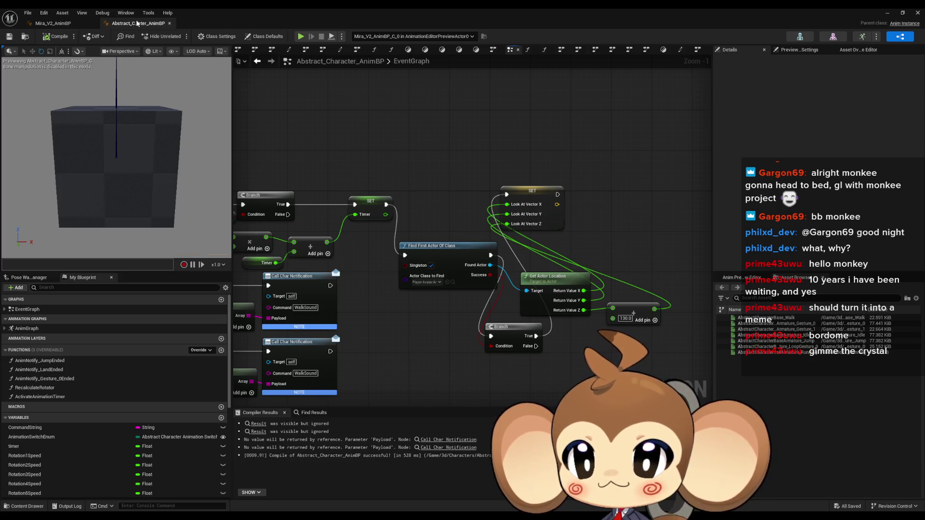
left_click(170, 23)
left_click(71, 23)
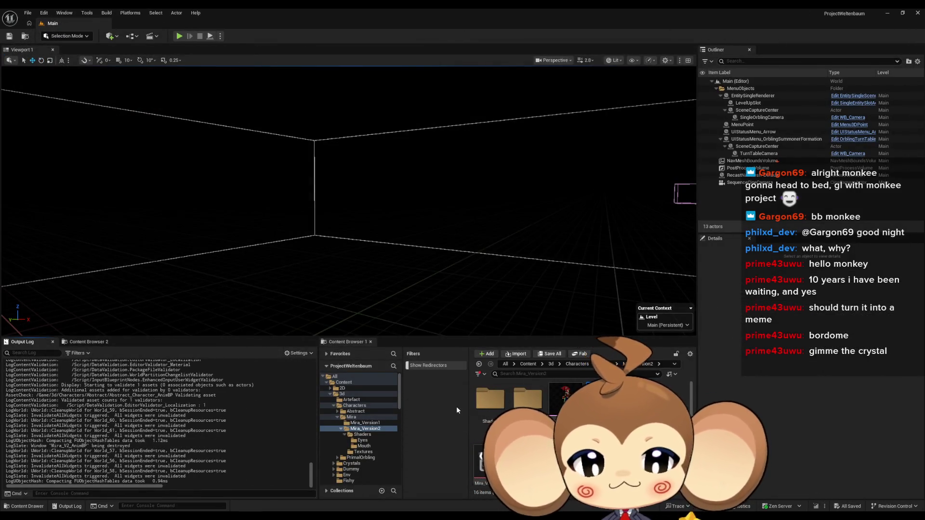
Step: Reopen and close Mira_V2_AnimBP, then open Mira_V2_CtrlRig from the Content Browser
double_click(489, 463)
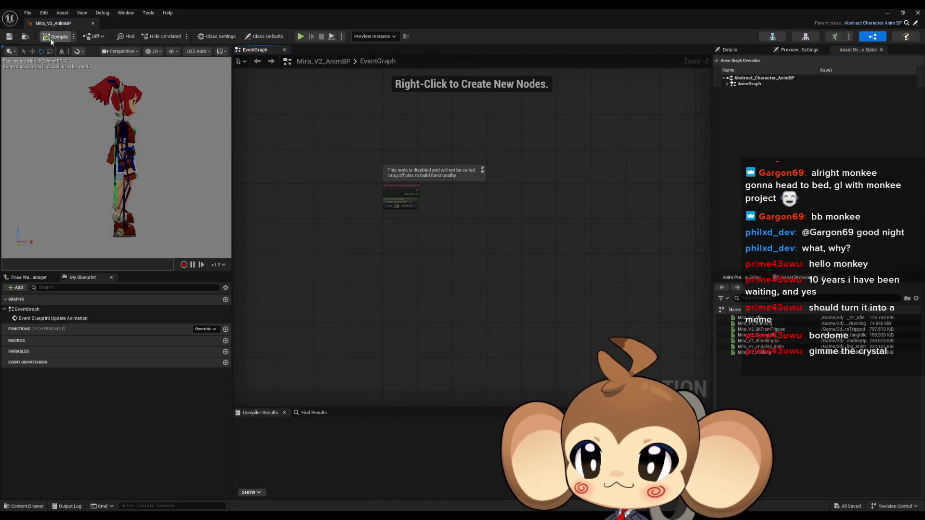
left_click(918, 12)
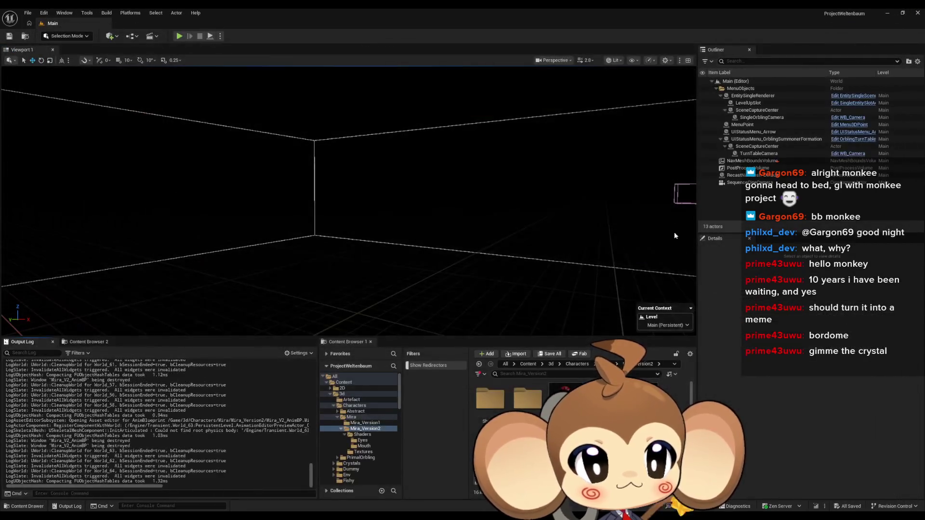
double_click(490, 462)
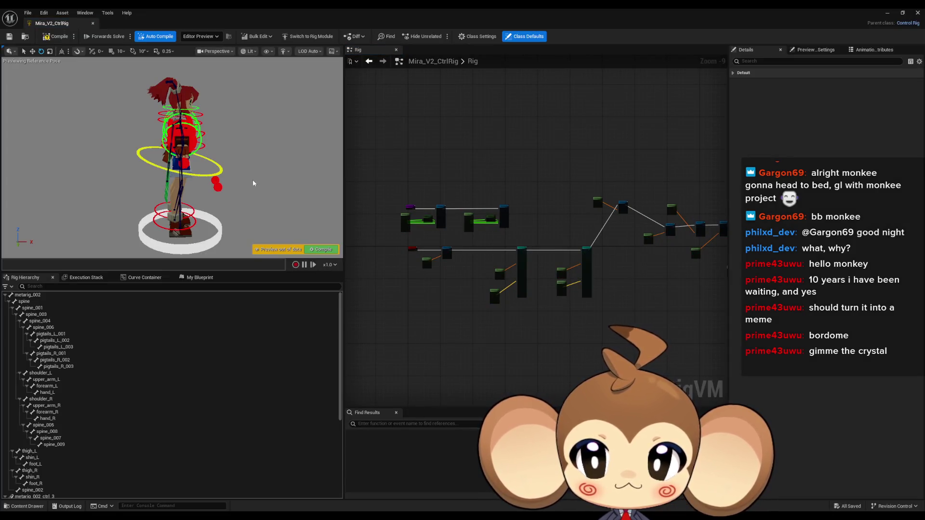
Step: Change the hand_L_ctrl control's shape colour to yellow
mouse_move(184, 215)
left_mouse_down()
mouse_move(202, 212)
mouse_move(212, 226)
mouse_move(241, 212)
mouse_move(207, 212)
mouse_move(243, 204)
left_mouse_up()
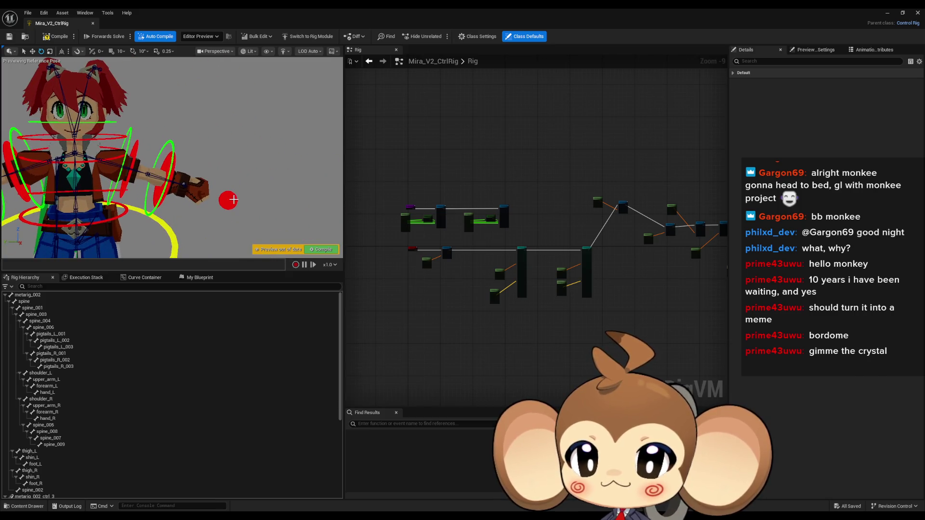
left_click(234, 199)
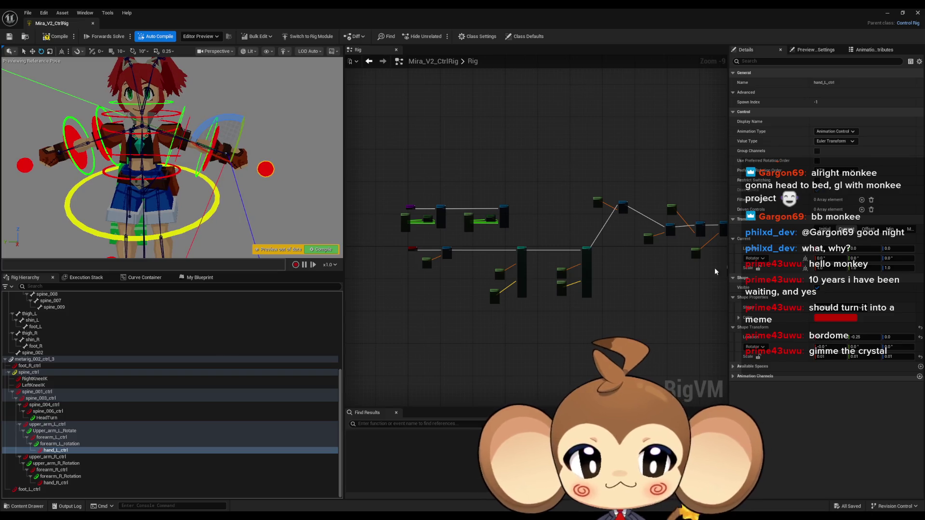
left_click(822, 316)
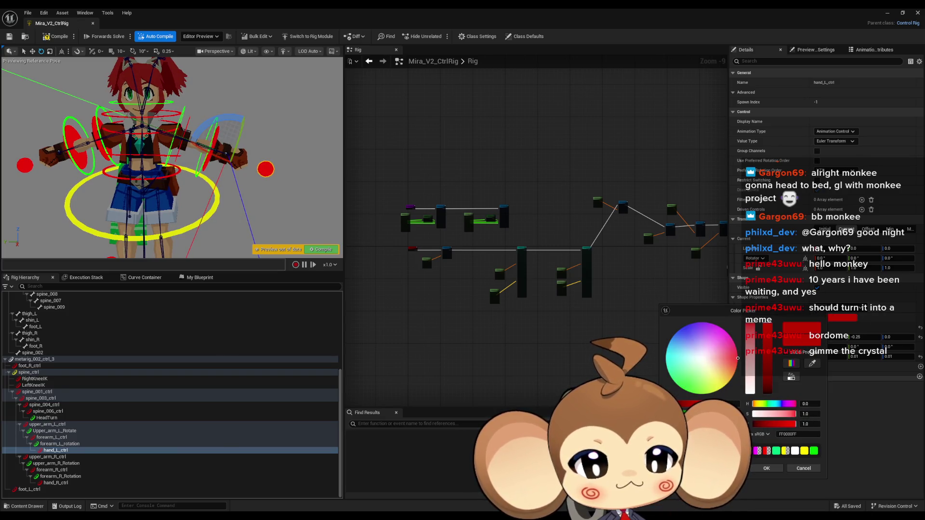
left_click_drag(738, 358, 719, 389)
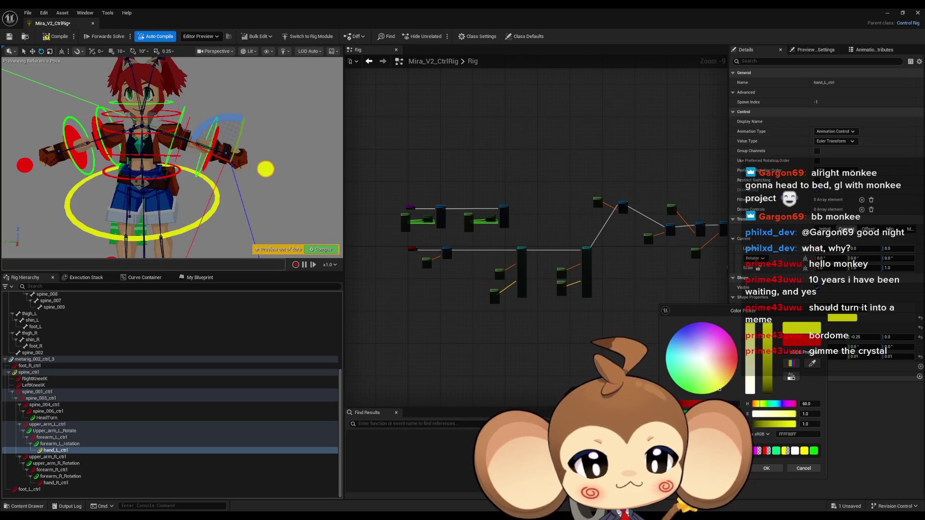
left_click(767, 468)
Step: Change the hand_R_ctrl control's shape colour from red to yellow (FFFF00FF)
mouse_move(302, 178)
left_mouse_down()
mouse_move(62, 171)
mouse_move(127, 171)
left_mouse_up()
left_click(127, 171)
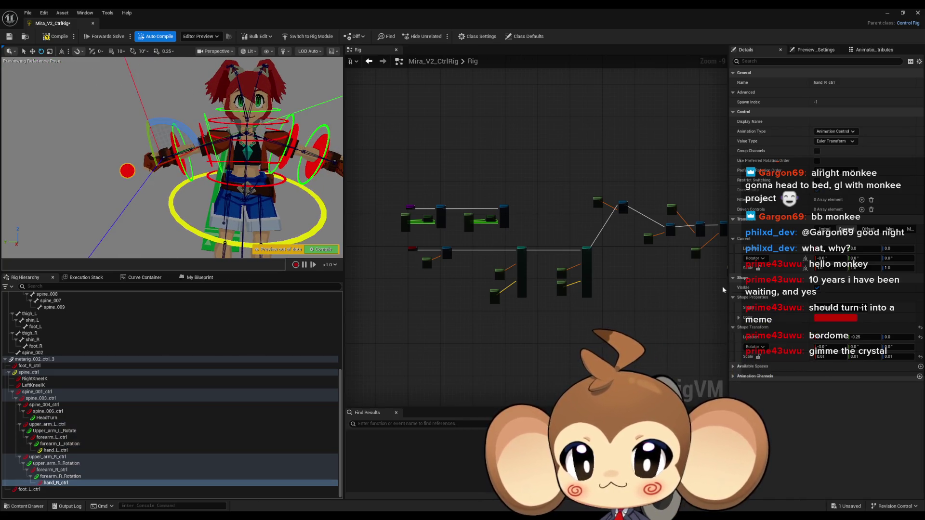
left_click(839, 319)
left_click(826, 450)
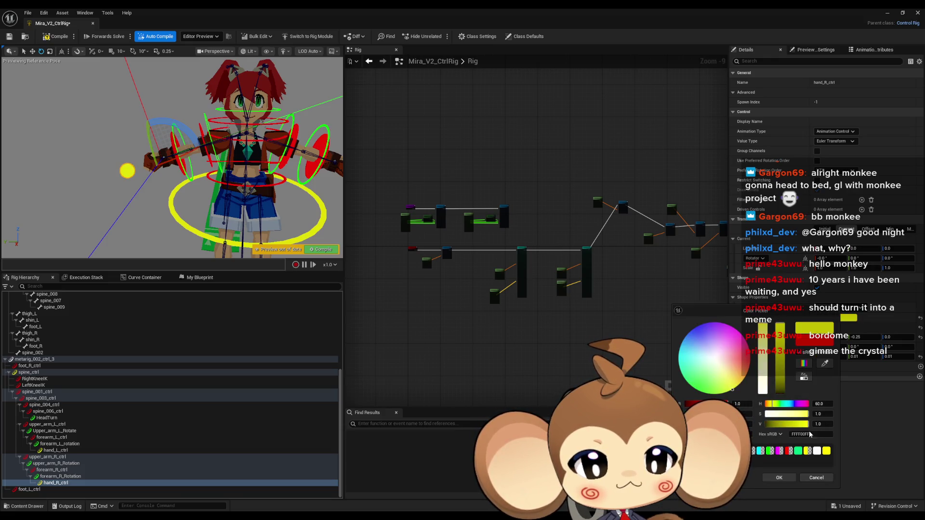
left_click(779, 479)
scroll(246, 151, "down", 3)
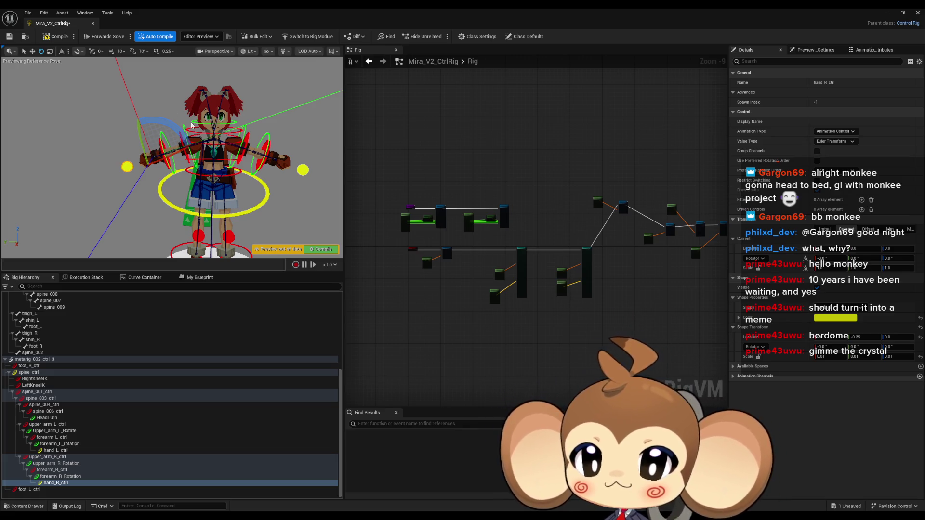
mouse_move(232, 191)
left_mouse_down()
mouse_move(214, 172)
mouse_move(239, 202)
left_mouse_up()
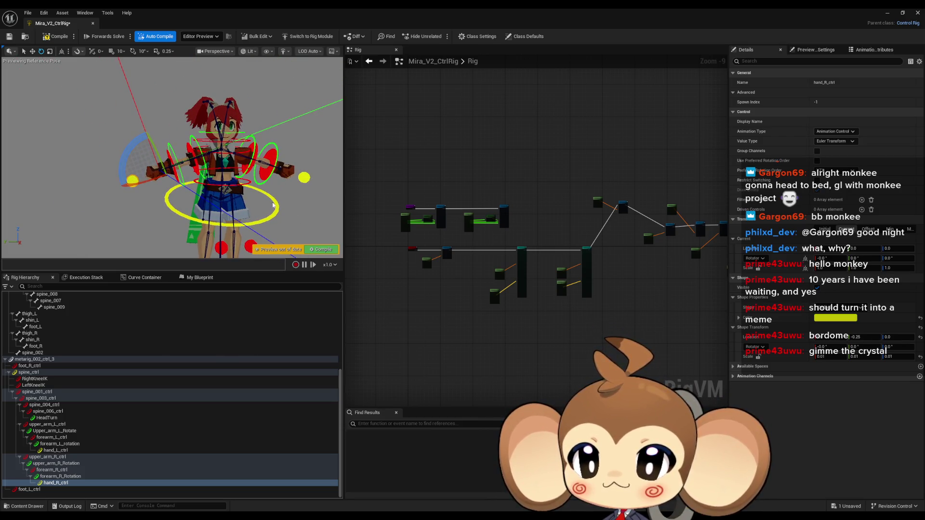
left_click_drag(568, 244, 451, 275)
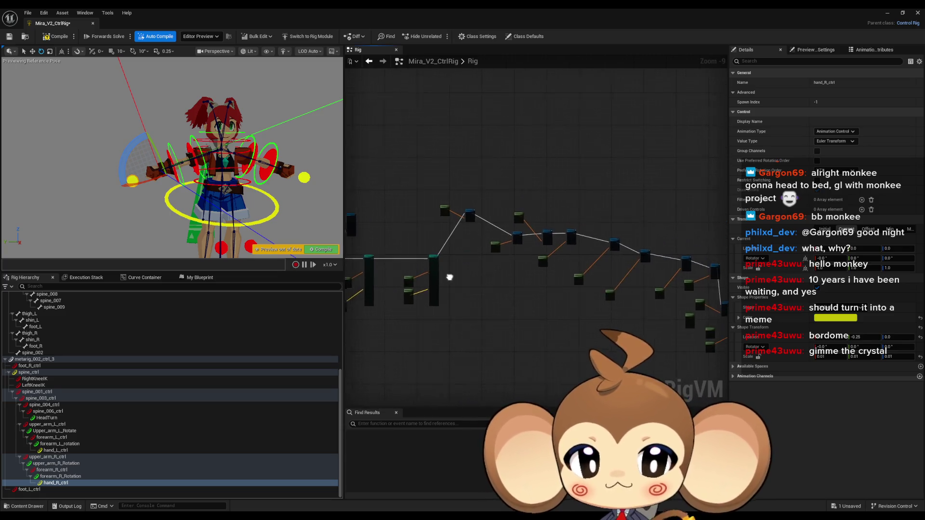
scroll(595, 302, "up", 6)
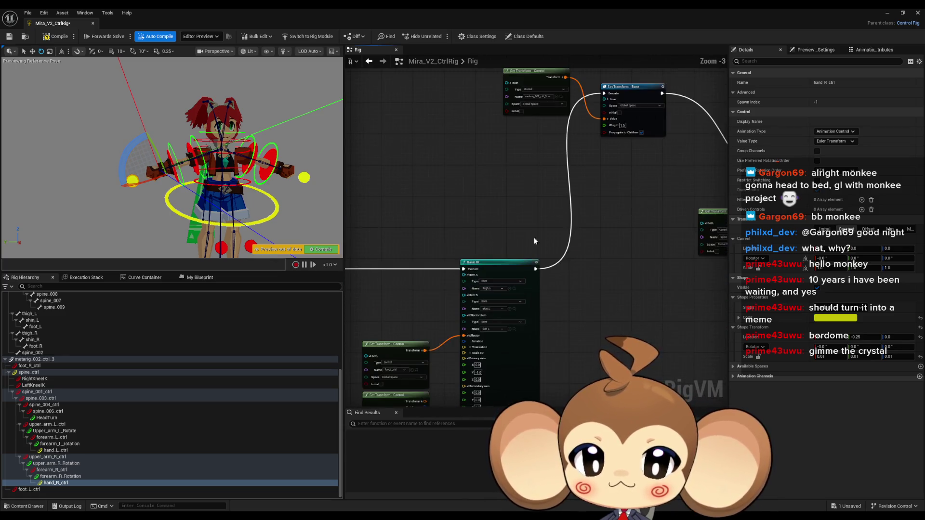
scroll(460, 282, "up", 3)
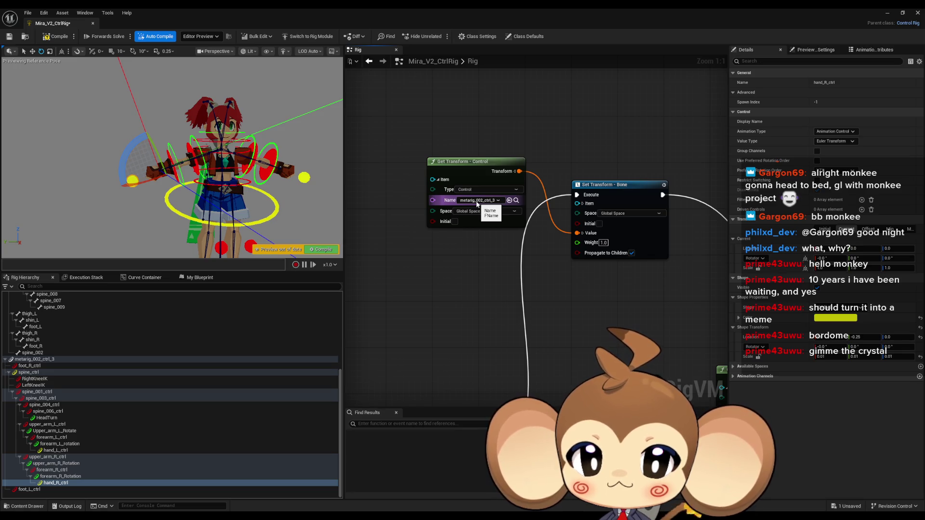
left_click(516, 201)
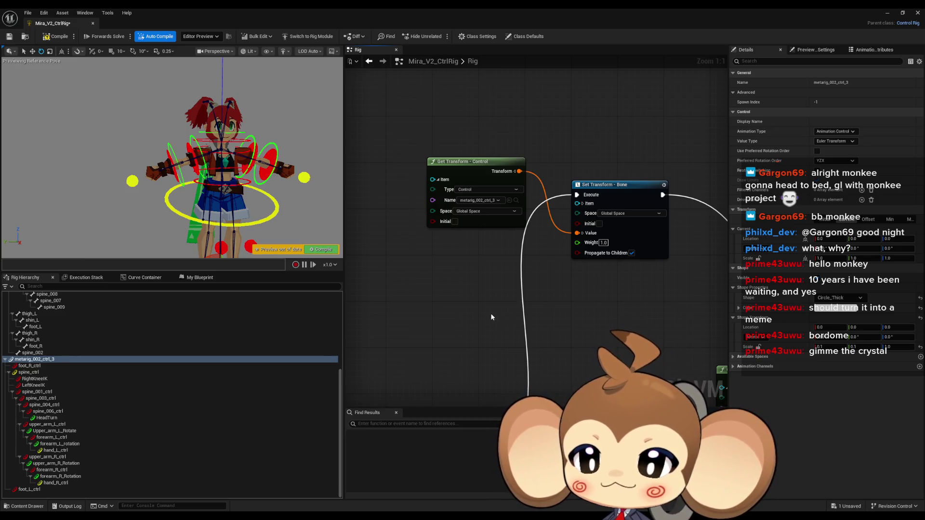
scroll(554, 313, "down", 5)
mouse_move(577, 315)
left_mouse_down()
mouse_move(546, 238)
mouse_move(222, 173)
left_mouse_up()
scroll(489, 302, "up", 5)
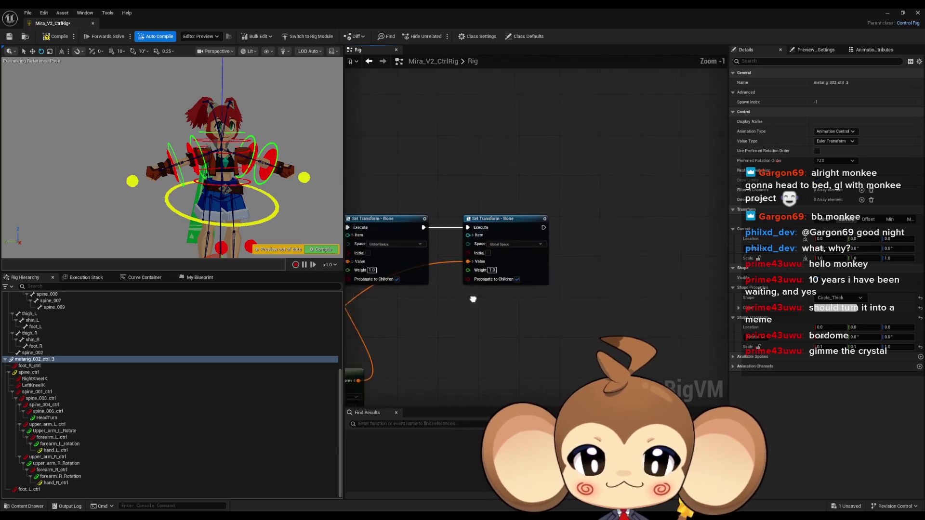
mouse_move(437, 350)
left_mouse_down()
mouse_move(555, 294)
mouse_move(512, 360)
mouse_move(513, 372)
mouse_move(544, 376)
left_mouse_up()
Step: Place an Interpolate node, found by searching 'blend', below the right-arm transform chain
left_click_drag(476, 389, 487, 341)
scroll(482, 371, "down", 2)
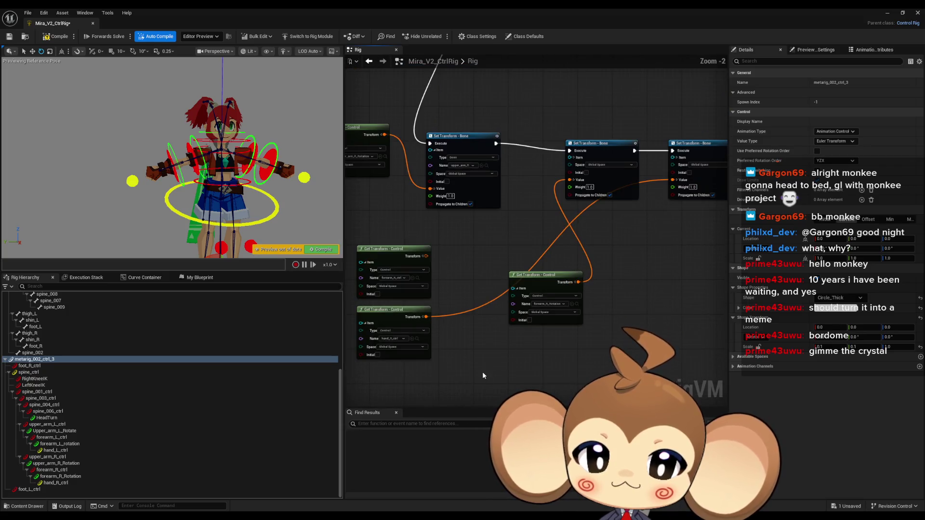
right_click(484, 372)
type("blend")
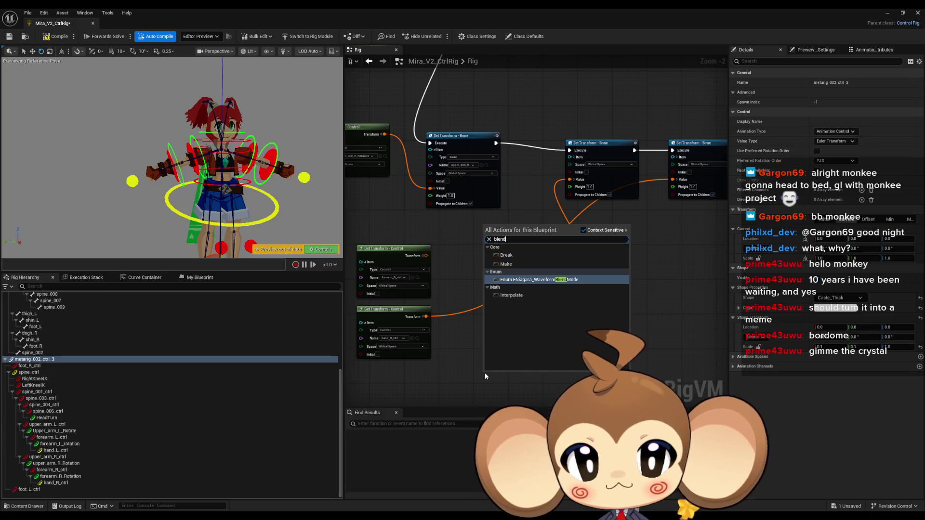
key("Up")
key("Up")
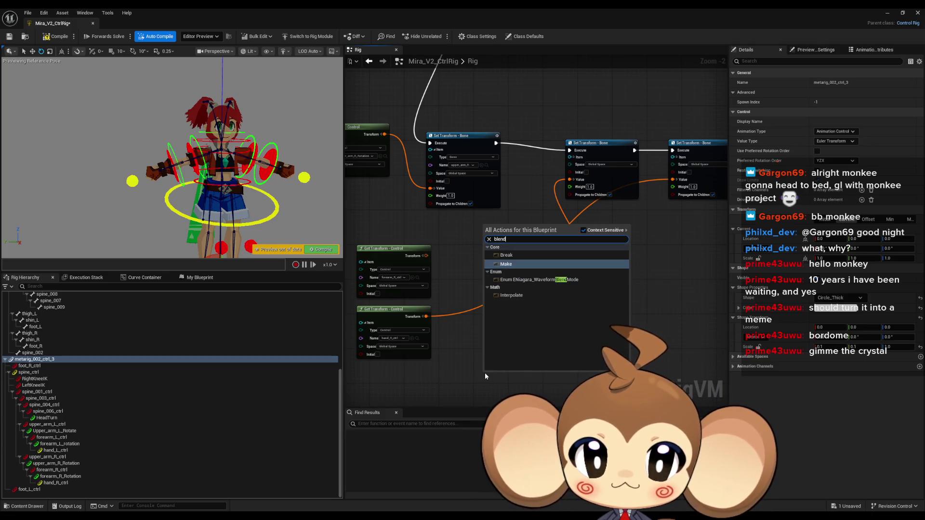
key("Down")
key("Down")
key("Down")
key("Return")
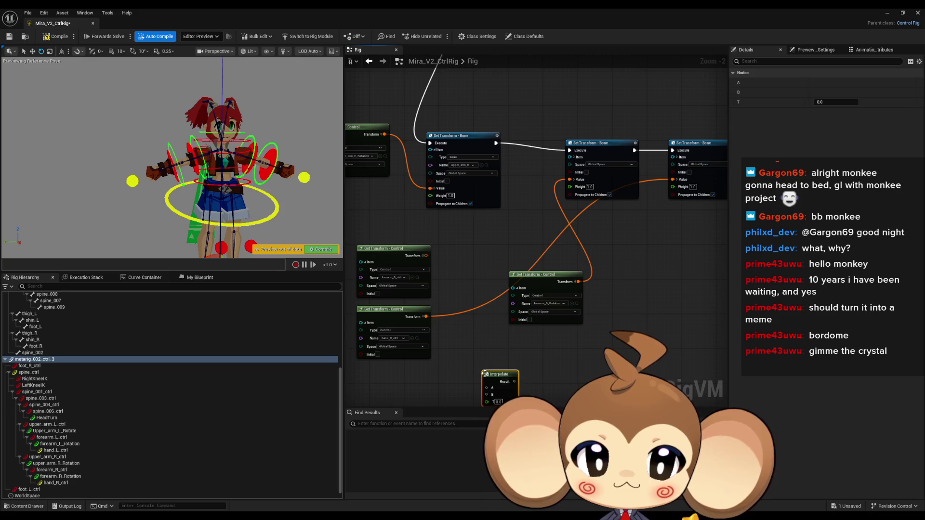
left_click_drag(561, 356, 531, 305)
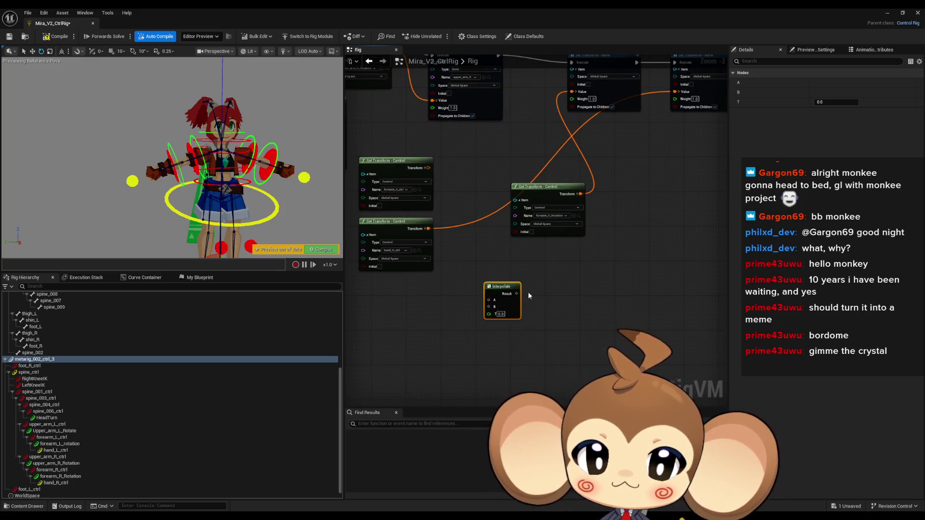
mouse_move(494, 290)
left_mouse_down()
mouse_move(485, 346)
mouse_move(546, 304)
left_mouse_up()
mouse_move(535, 258)
left_mouse_down()
mouse_move(533, 232)
mouse_move(453, 202)
left_mouse_up()
scroll(518, 366, "up", 2)
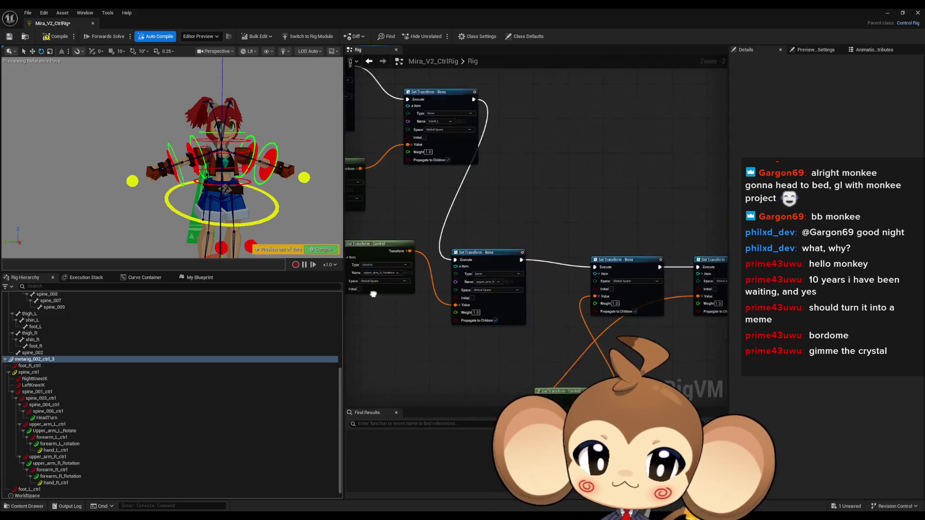
Step: Line up the upper_arm, forearm_R_Rotation and hand_R_ctrl Get Transform nodes
left_click(497, 181)
left_click_drag(496, 182, 514, 265)
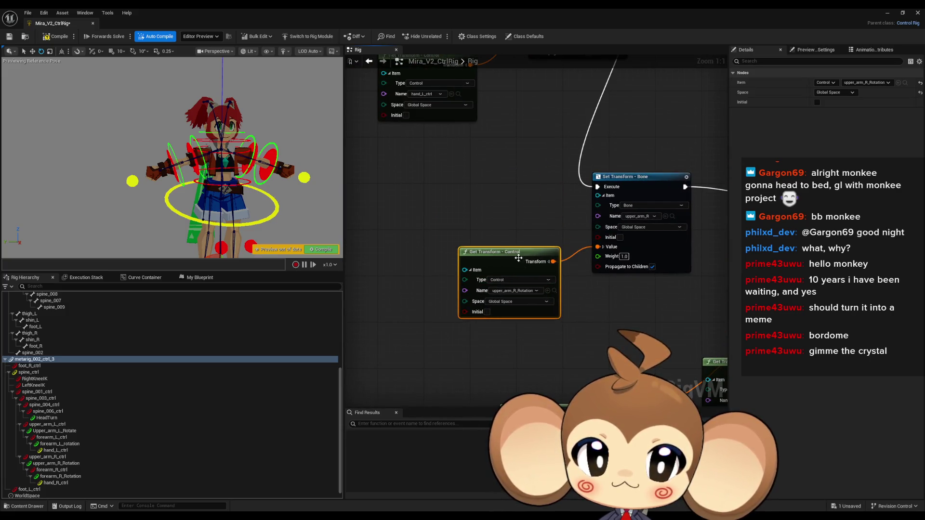
left_click_drag(622, 269, 530, 202)
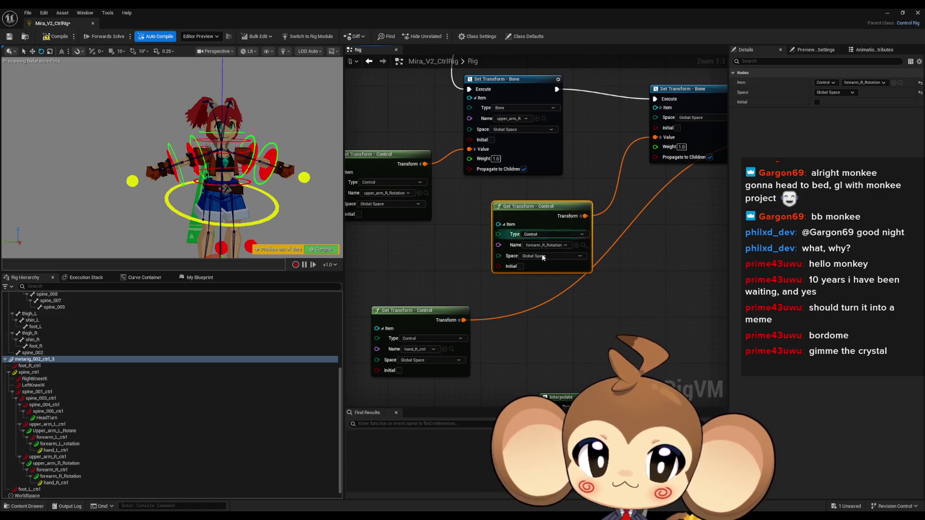
mouse_move(442, 311)
left_mouse_down()
mouse_move(598, 206)
mouse_move(539, 207)
left_mouse_up()
scroll(526, 281, "down", 3)
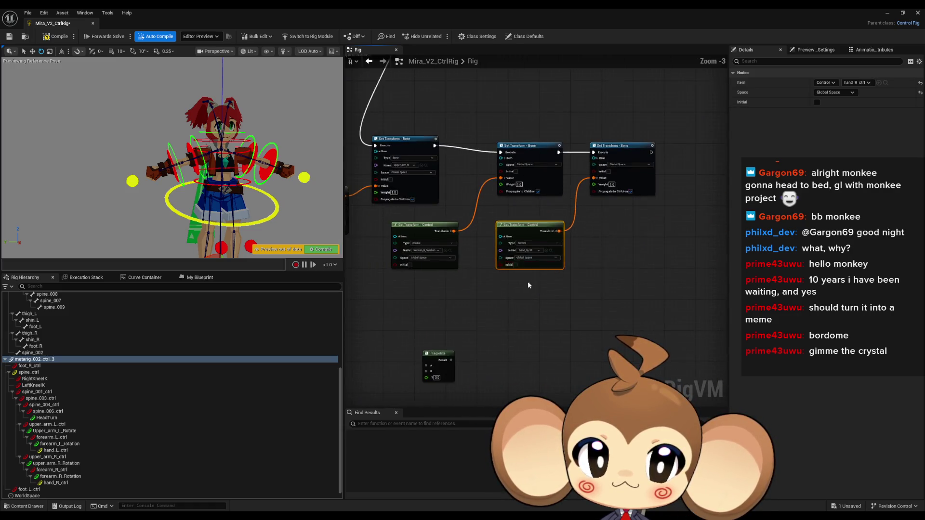
left_click(593, 281)
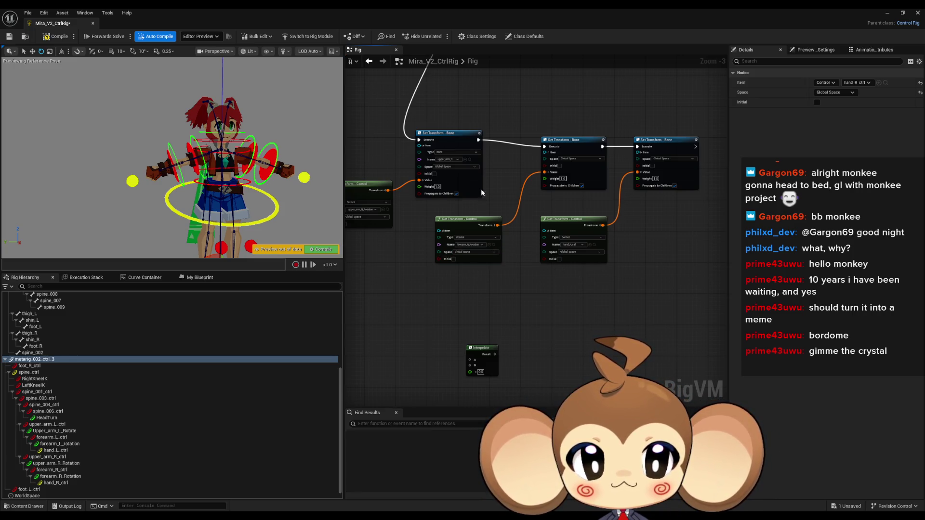
scroll(483, 198, "up", 3)
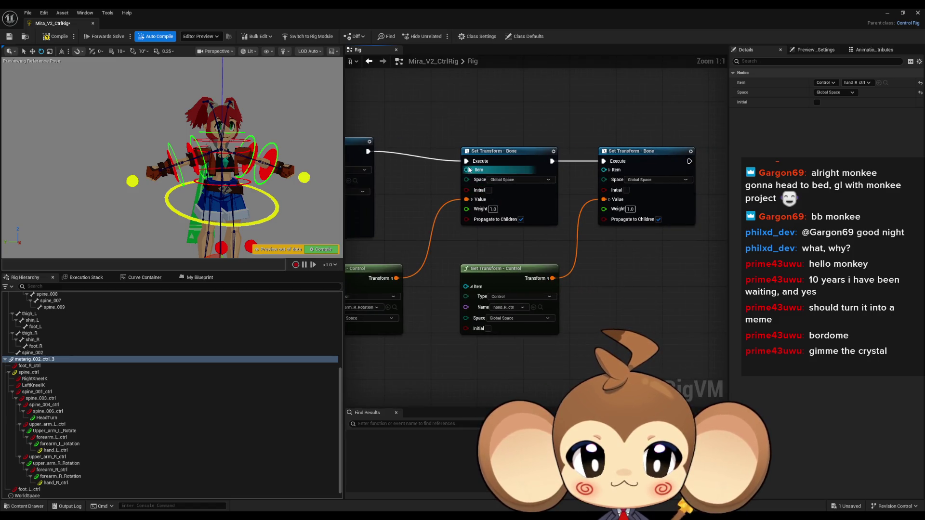
Step: Nudge the forearm Set Transform node and pull a wire from hand_R Set Transform's Execute output
left_click(472, 170)
left_click_drag(472, 169, 464, 154)
left_click(610, 170)
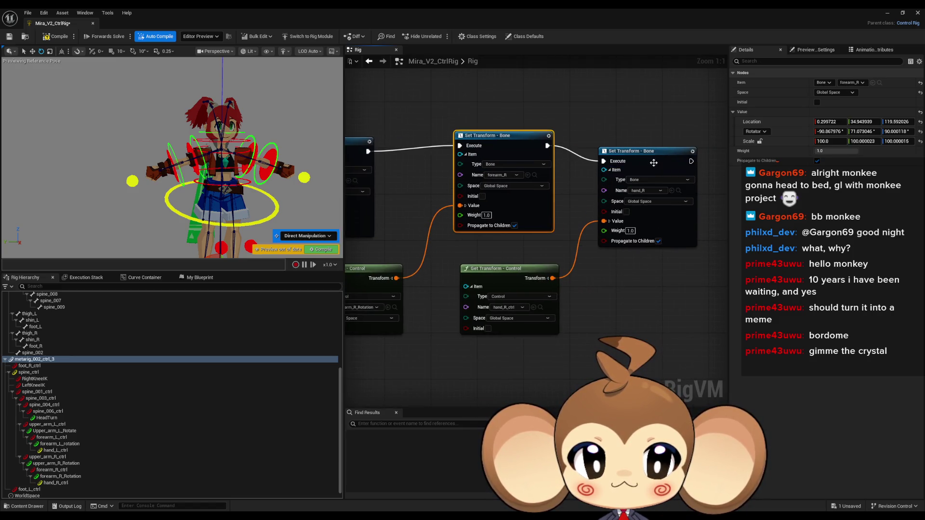
scroll(615, 239, "down", 4)
left_click_drag(438, 235, 506, 208)
scroll(582, 260, "up", 2)
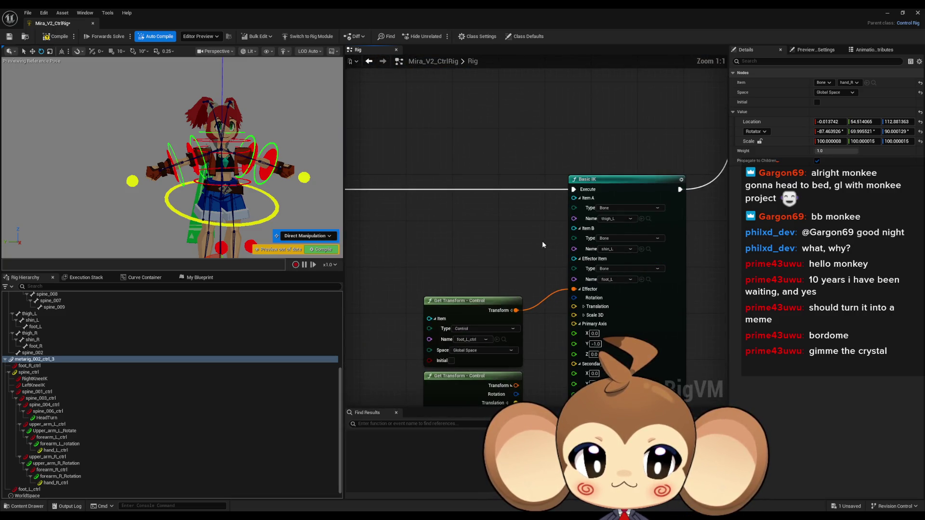
mouse_move(515, 270)
left_mouse_down()
mouse_move(500, 274)
mouse_move(464, 207)
left_mouse_up()
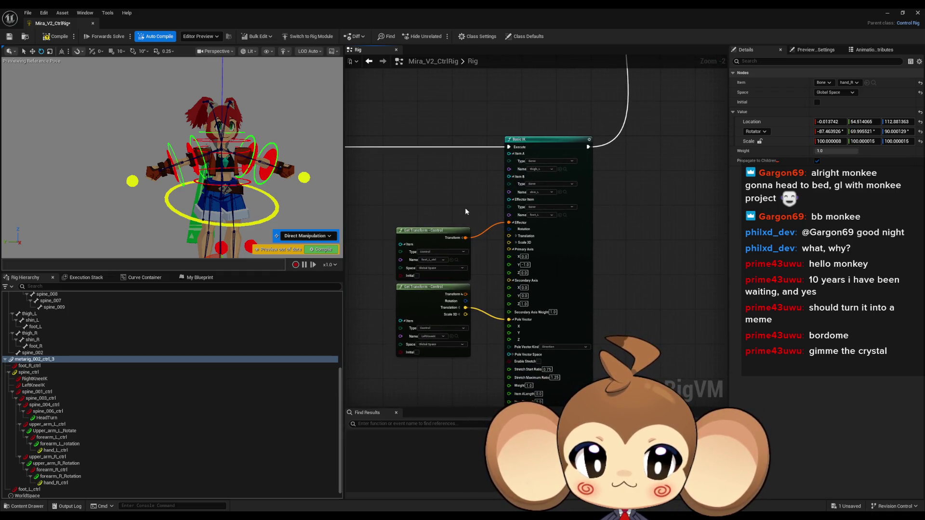
scroll(478, 213, "down", 2)
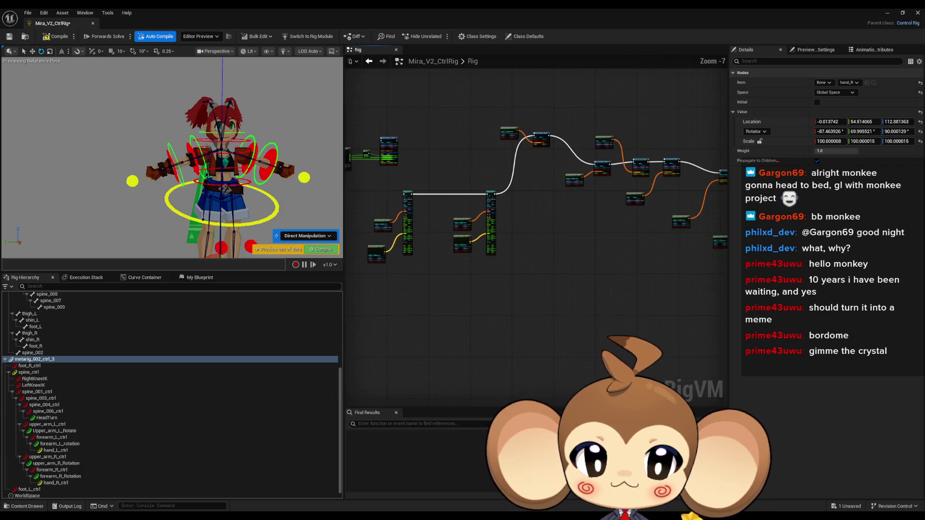
scroll(365, 244, "up", 1)
mouse_move(516, 322)
left_mouse_down()
mouse_move(526, 337)
mouse_move(361, 352)
mouse_move(344, 373)
left_mouse_up()
left_click_drag(568, 232, 617, 230)
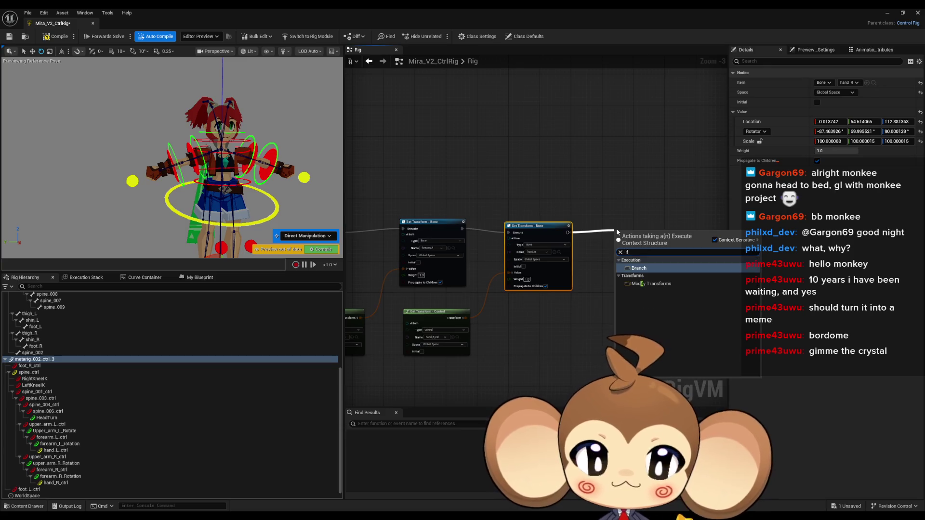
Step: Add a Branch node to the execution chain from a Set Transform node
left_click(556, 181)
left_click_drag(556, 181, 638, 206)
scroll(554, 209, "down", 2)
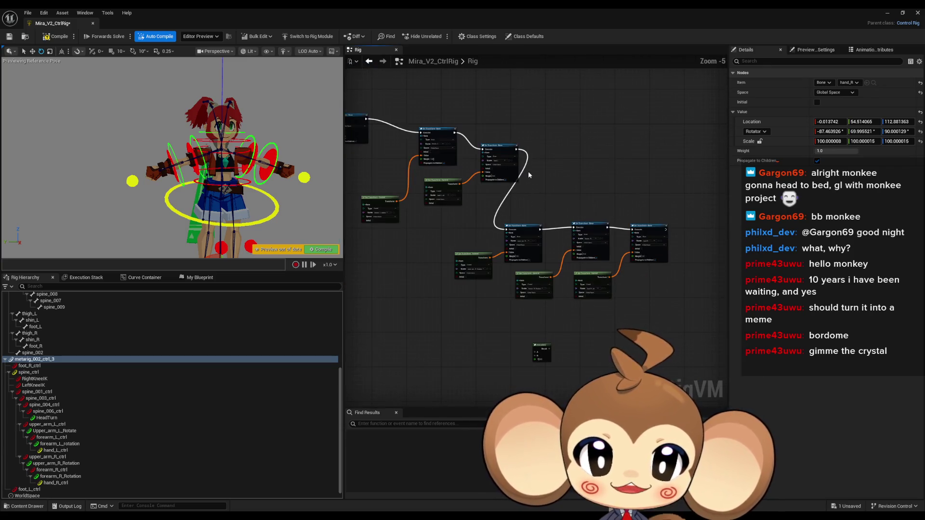
left_click_drag(516, 149, 558, 147)
type("branch")
key("Return")
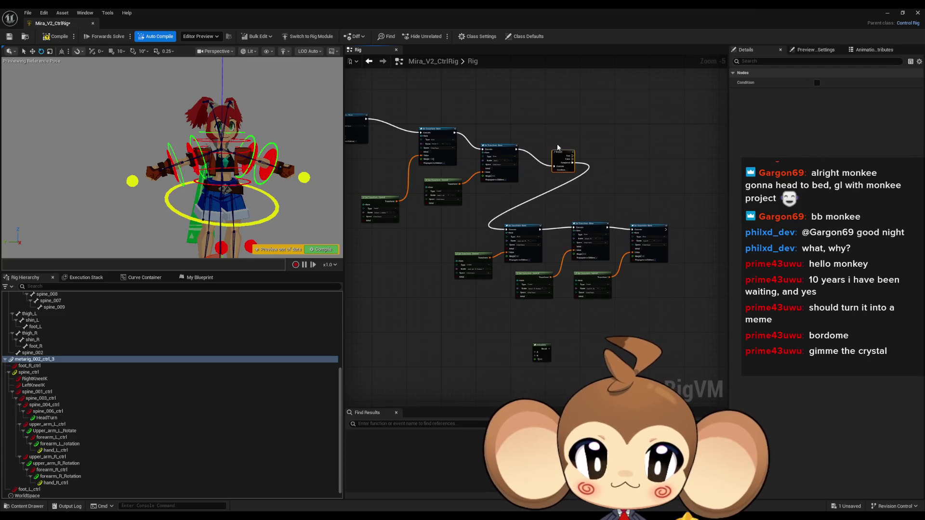
scroll(533, 211, "up", 5)
Step: Move the Branch node above the right-arm chain, then bring up the Reddit FK/IK thread maximized
left_click_drag(534, 210, 563, 211)
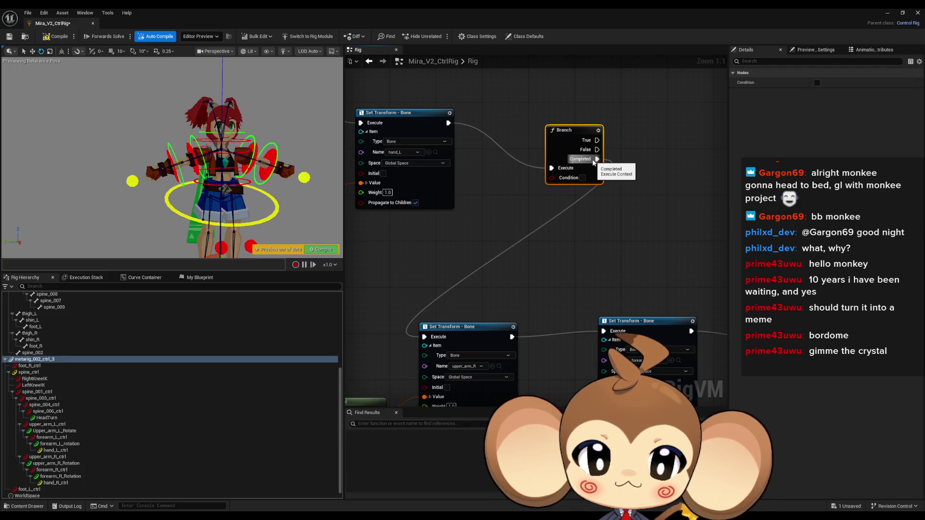
mouse_move(570, 143)
left_mouse_down()
mouse_move(554, 178)
mouse_move(395, 257)
mouse_move(454, 241)
mouse_move(582, 173)
mouse_move(519, 217)
left_mouse_up()
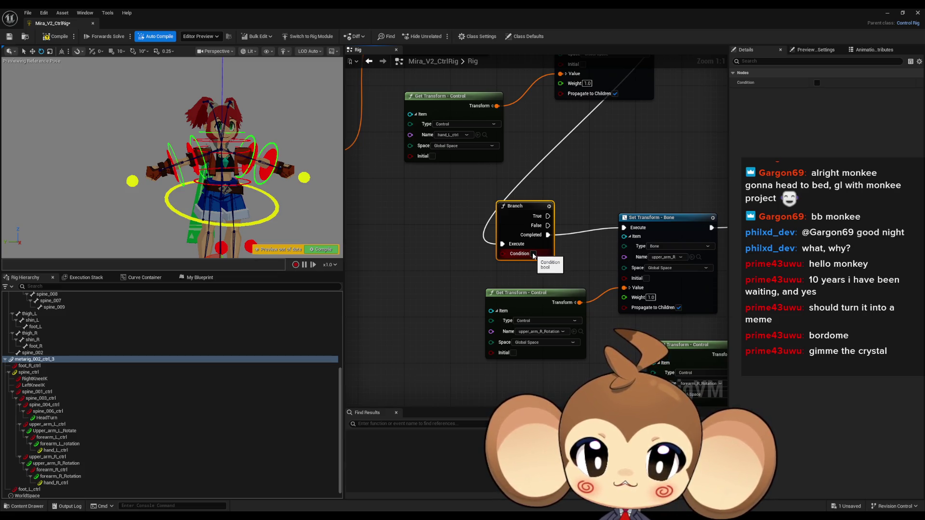
left_click_drag(526, 216, 713, 99)
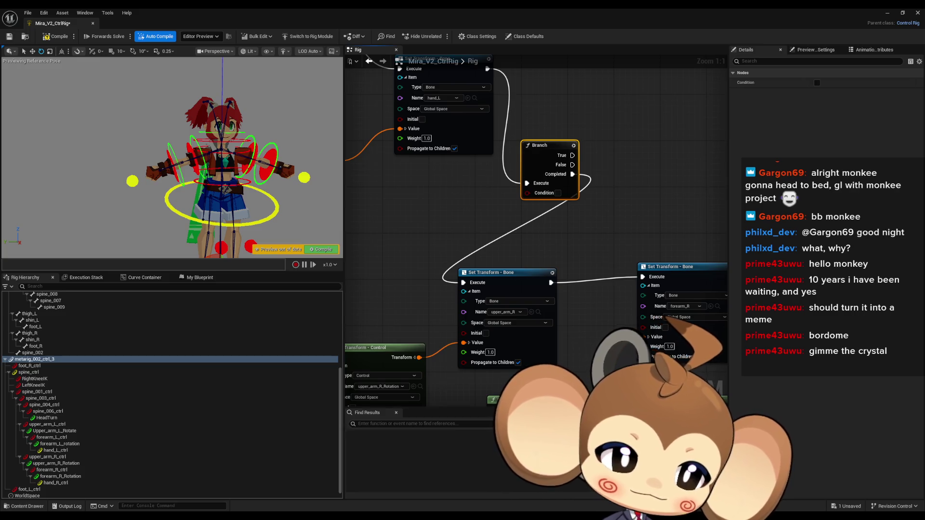
key("alt+Tab")
double_click(455, 151)
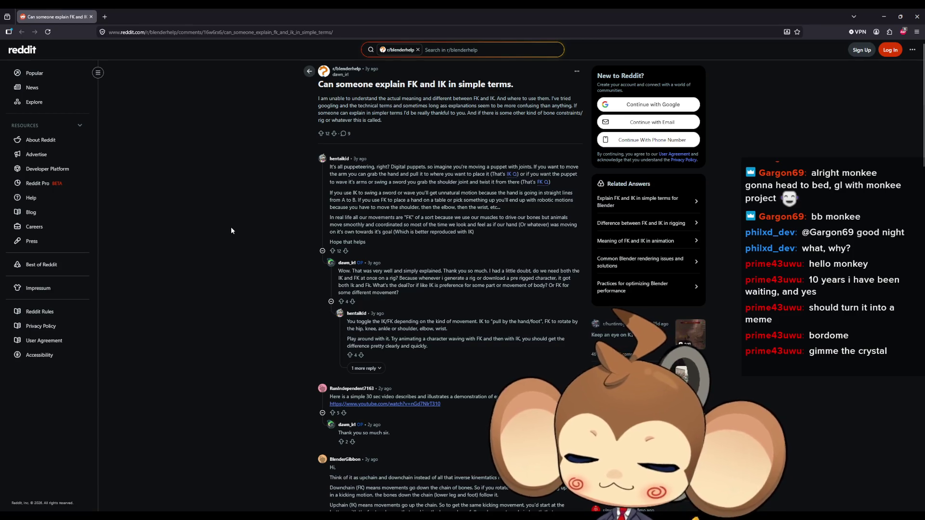
Step: Search the Reddit FK/IK thread for 'blend', then return to the Unreal editor
key("ctrl+f")
type("blend")
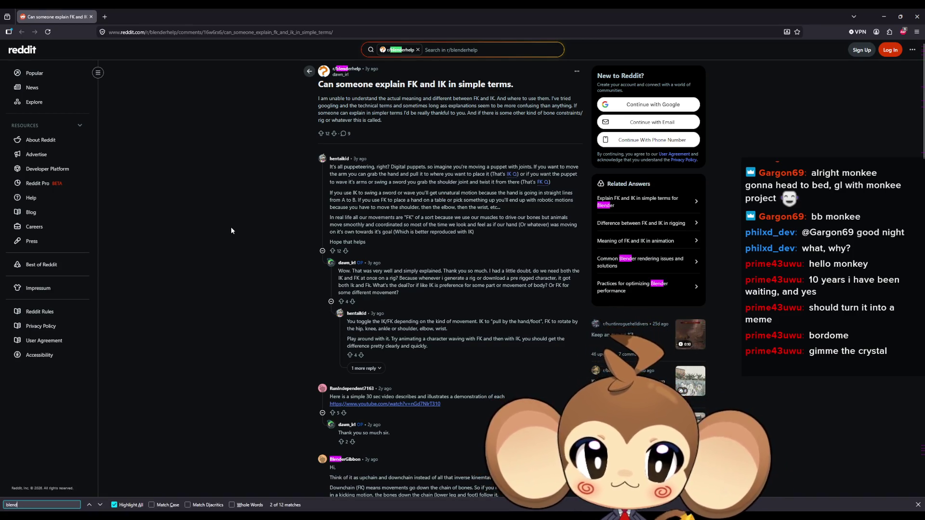
scroll(239, 233, "down", 15)
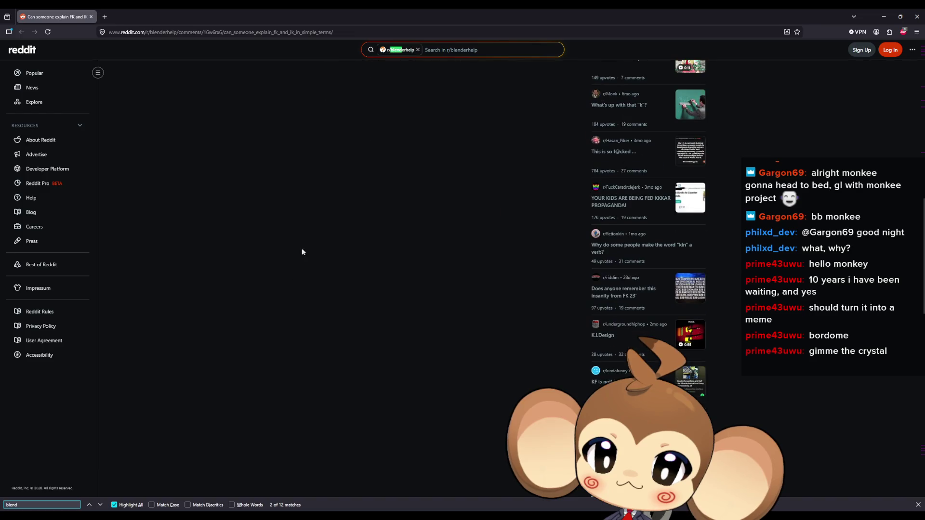
key("alt+Tab")
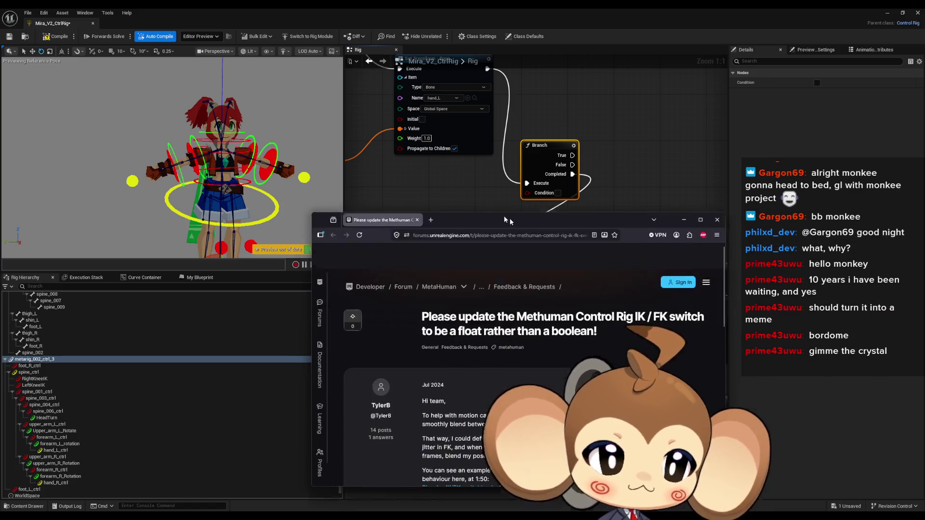
Step: Maximize the MetaHuman forum post and highlight the passage about smoothly blending FK and IK
left_click_drag(519, 224, 397, 139)
double_click(398, 140)
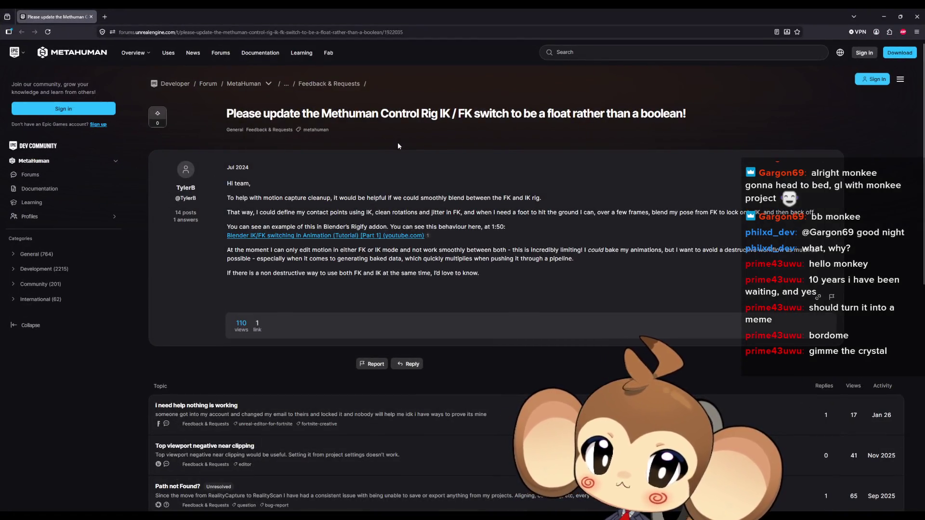
left_click_drag(308, 198, 508, 198)
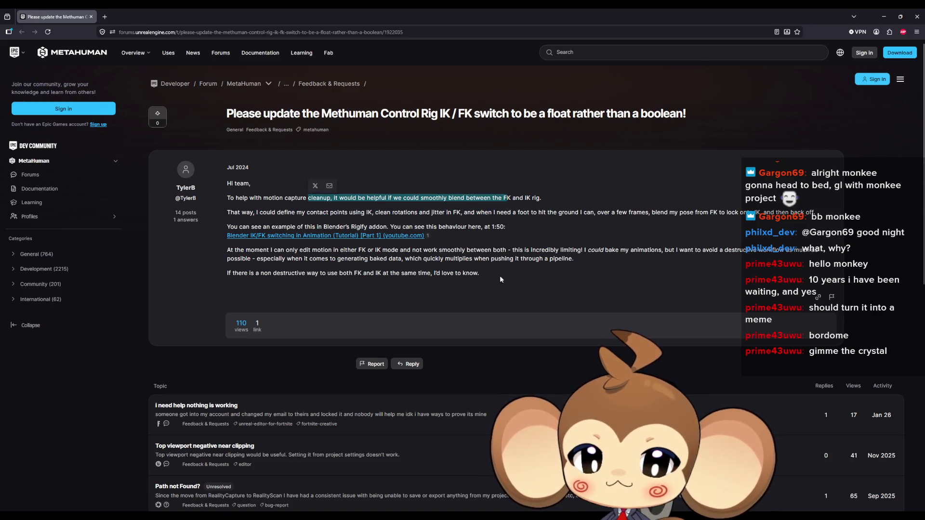
scroll(504, 300, "down", 5)
scroll(504, 303, "up", 5)
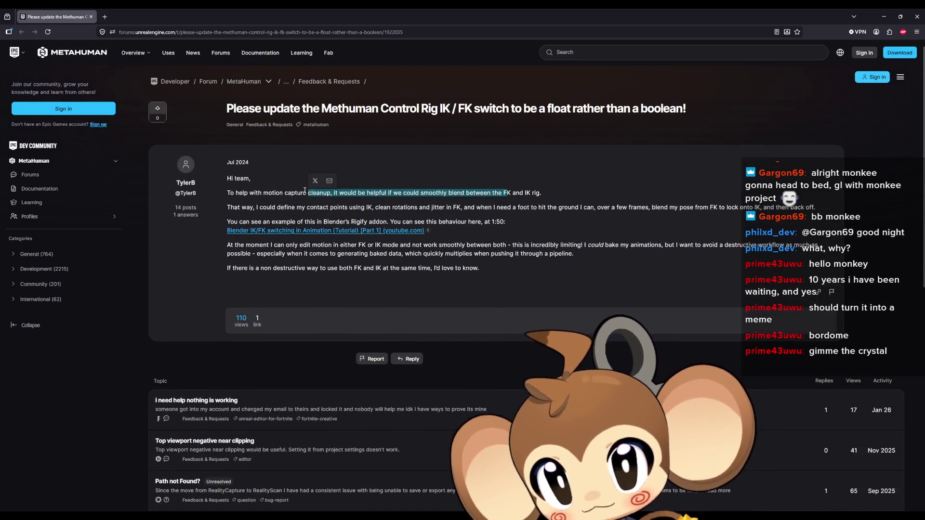
double_click(318, 208)
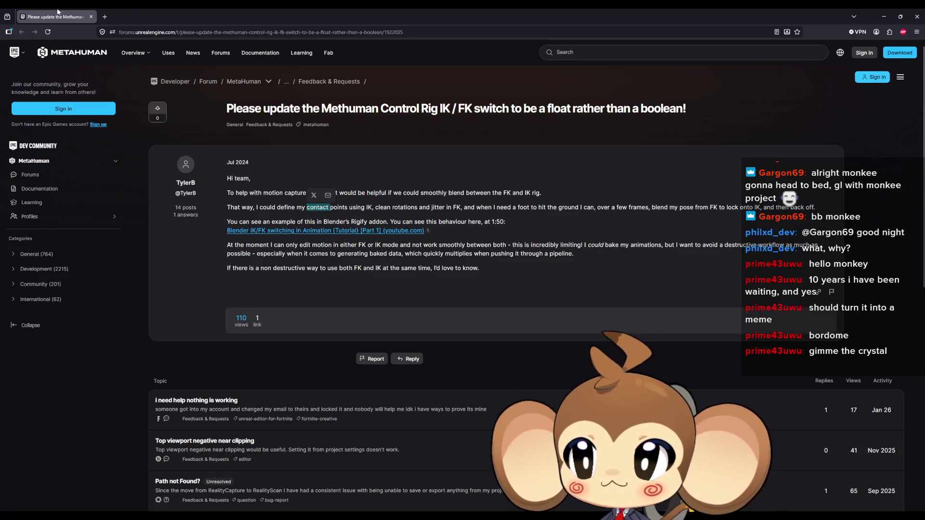
Step: Switch from the forum post back to the Unreal Editor
key("alt+Tab")
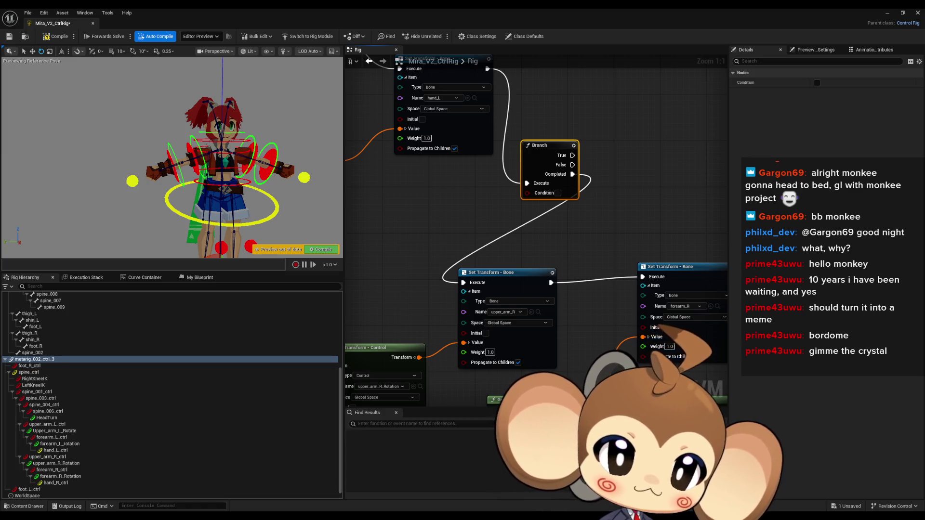
Step: Bring the 'How to Blend FK and IK with Unreal Control Rig' Short forward and maximize it
left_click_drag(924, 111, 473, 105)
double_click(472, 105)
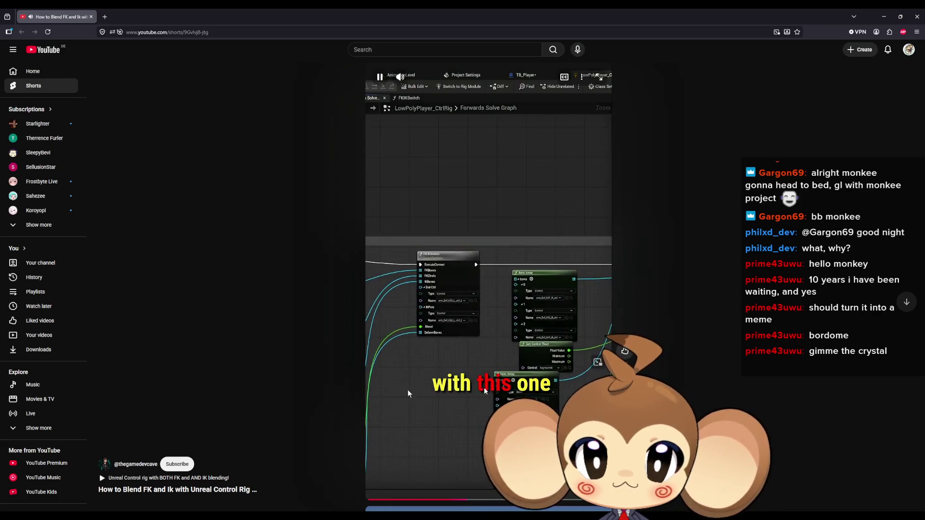
Step: Pause, seek and scrub through the Short's FKIKSwitch graph, then return to the Unreal rig editor
left_click(410, 389)
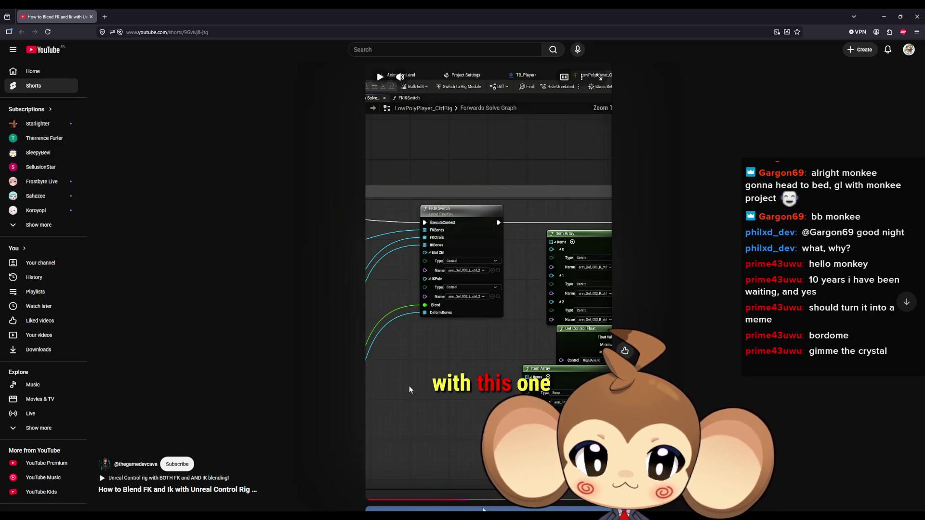
left_click(460, 502)
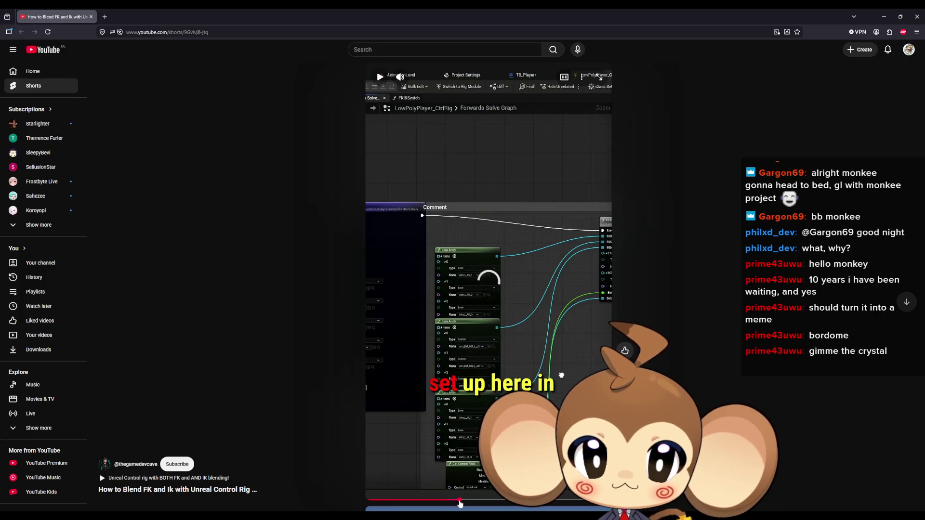
left_click(473, 503)
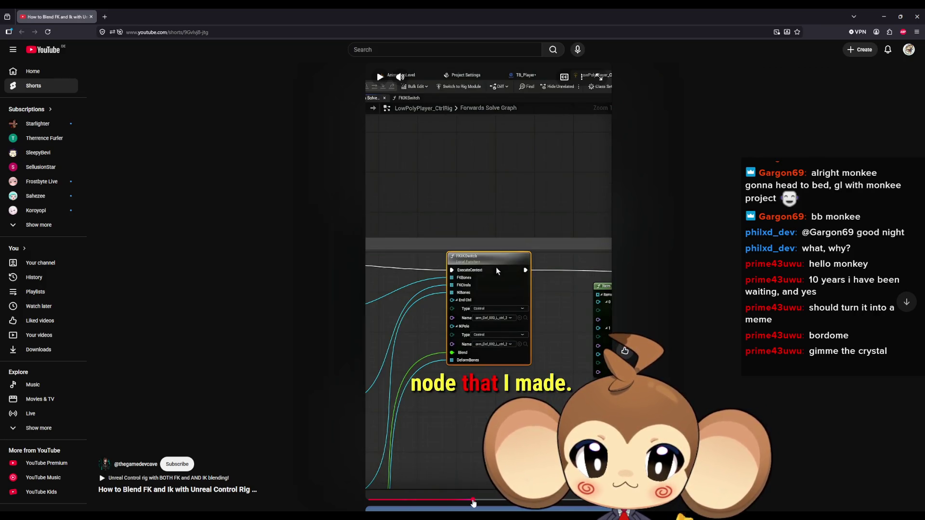
left_click(482, 292)
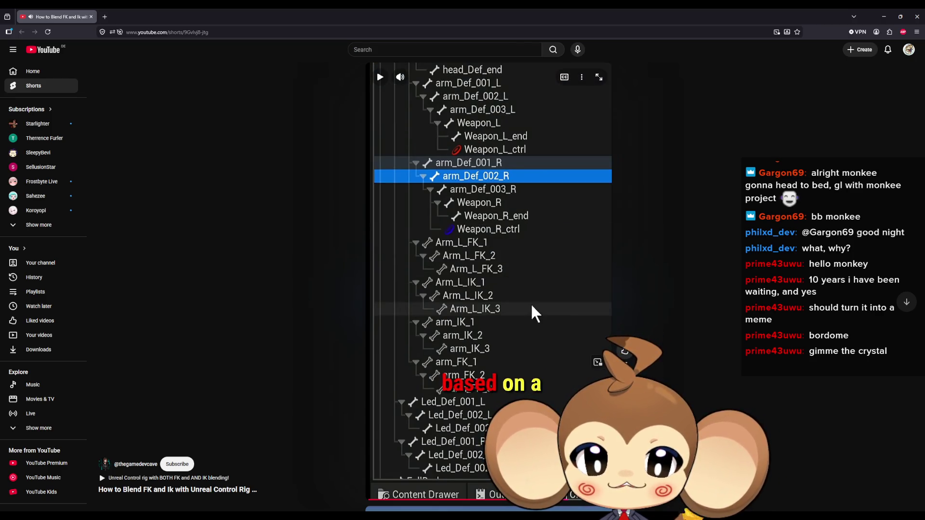
left_click(532, 307)
left_click(531, 302)
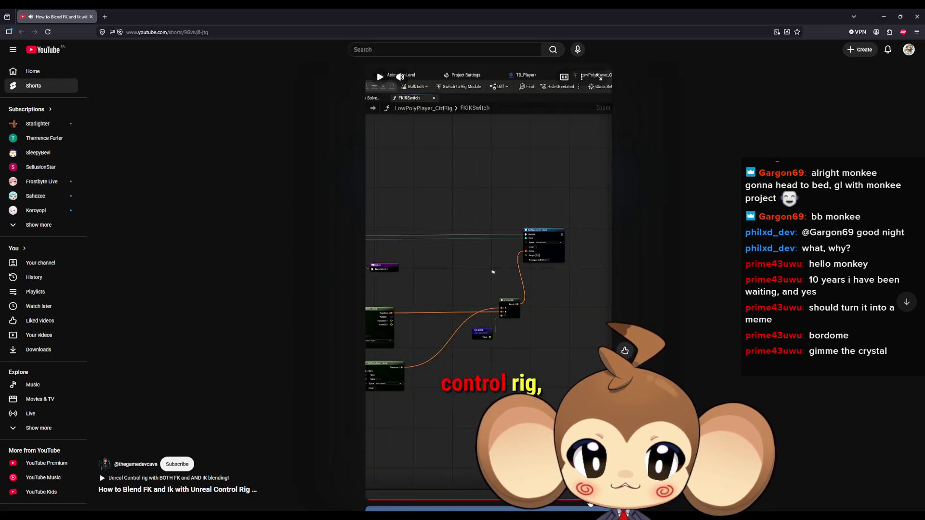
left_click_drag(568, 503, 578, 503)
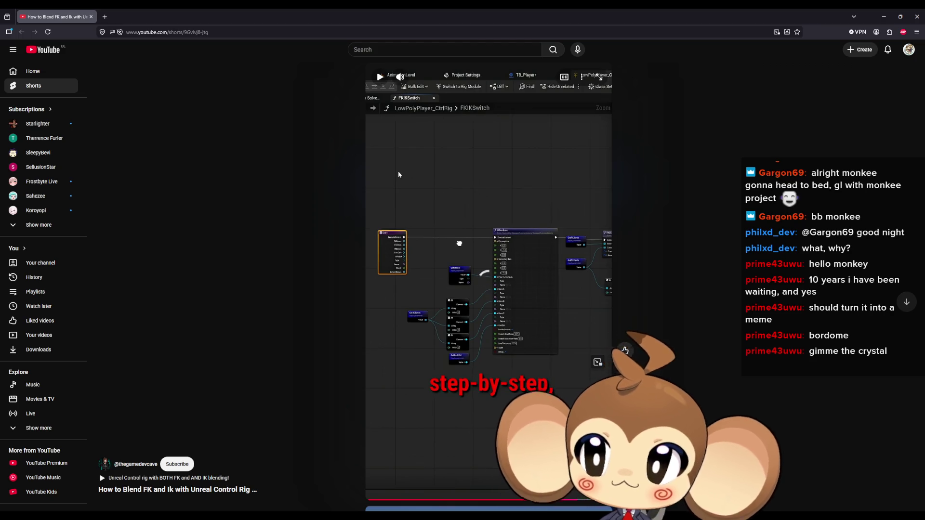
key("alt+Tab")
scroll(449, 229, "down", 3)
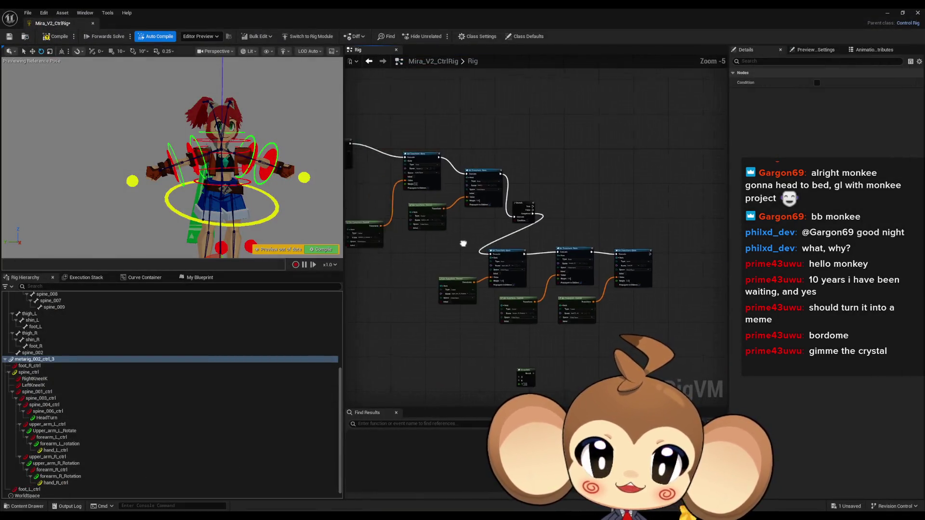
scroll(627, 337, "up", 4)
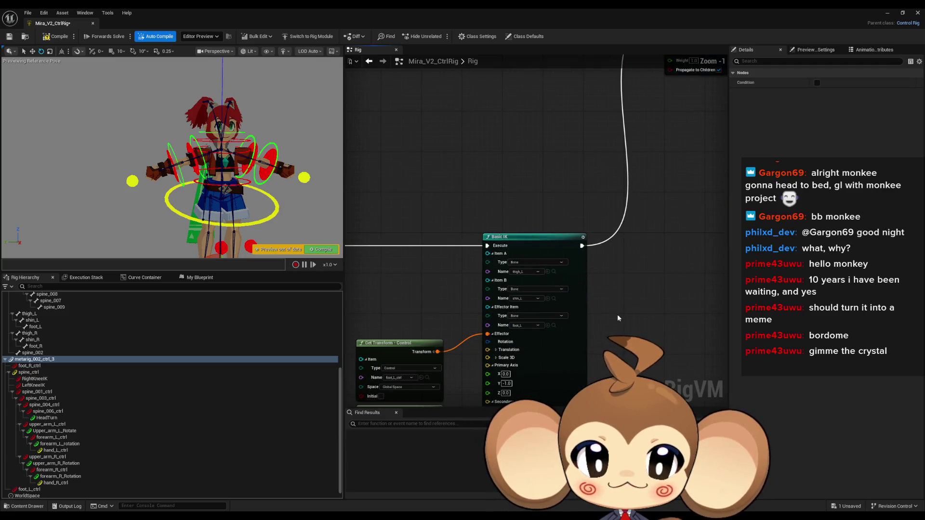
left_click_drag(592, 288, 590, 221)
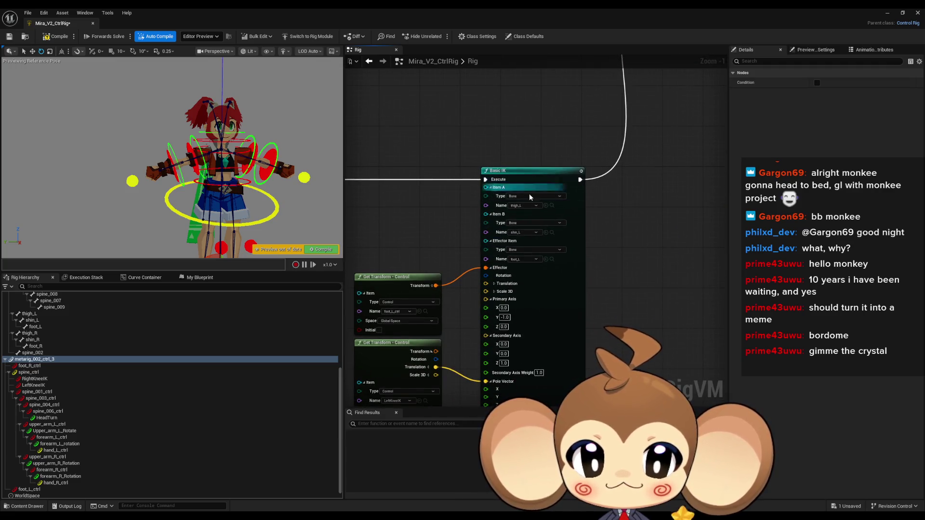
scroll(591, 289, "down", 2)
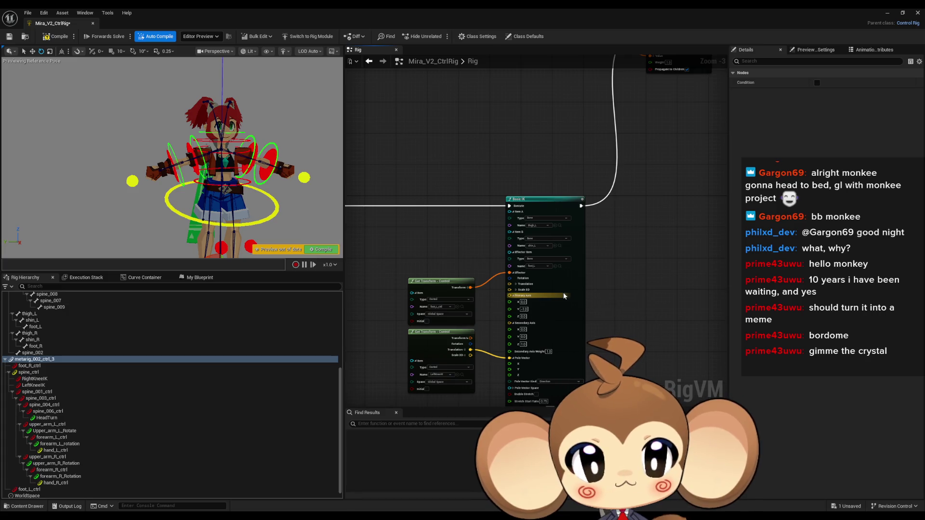
mouse_move(560, 296)
left_mouse_down()
mouse_move(617, 294)
mouse_move(345, 279)
mouse_move(545, 308)
mouse_move(501, 304)
left_mouse_up()
scroll(476, 279, "up", 2)
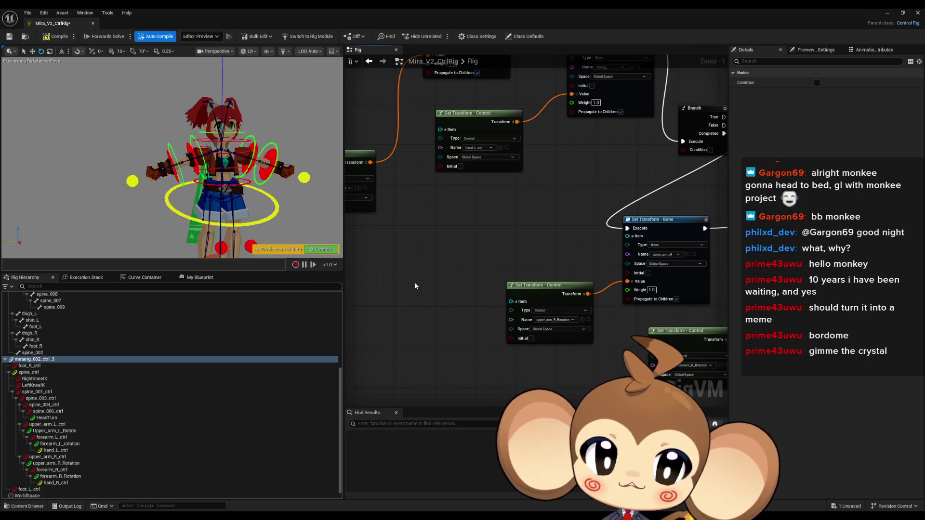
right_click(416, 286)
type("ik")
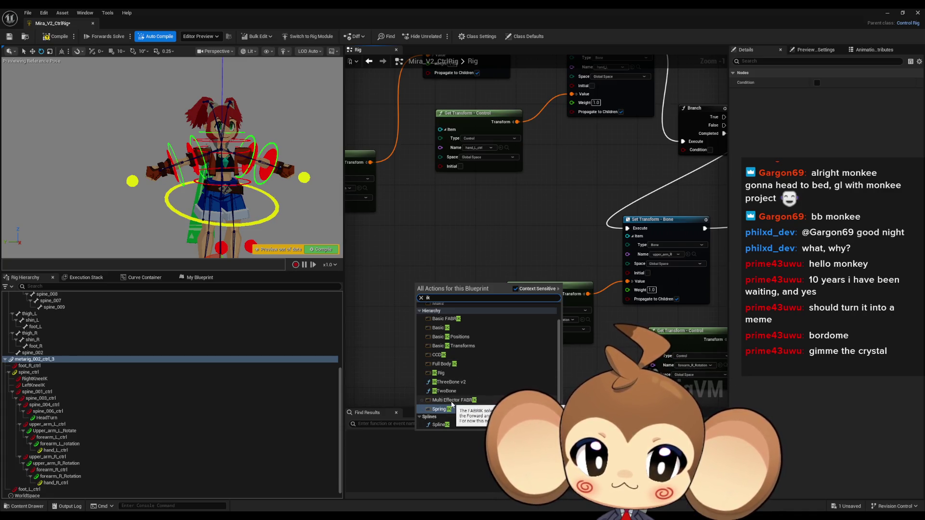
scroll(456, 377, "up", 1)
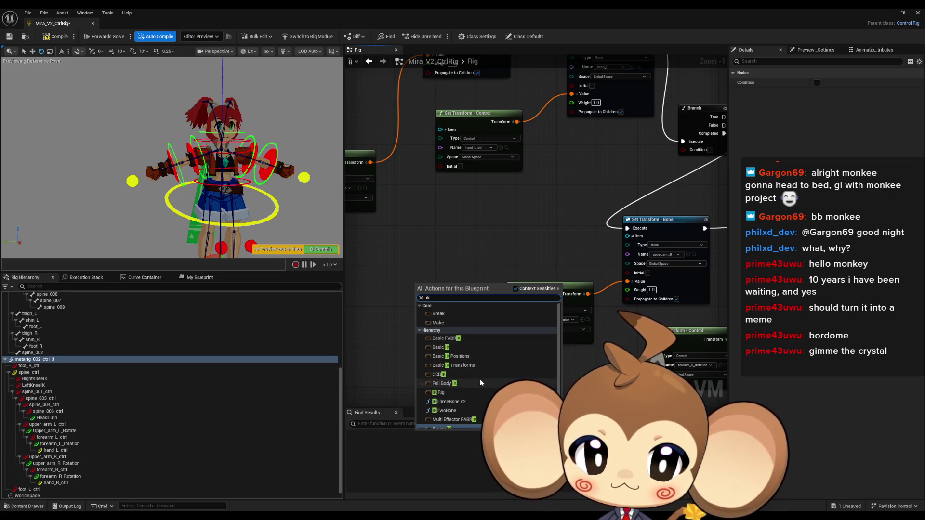
left_click(452, 239)
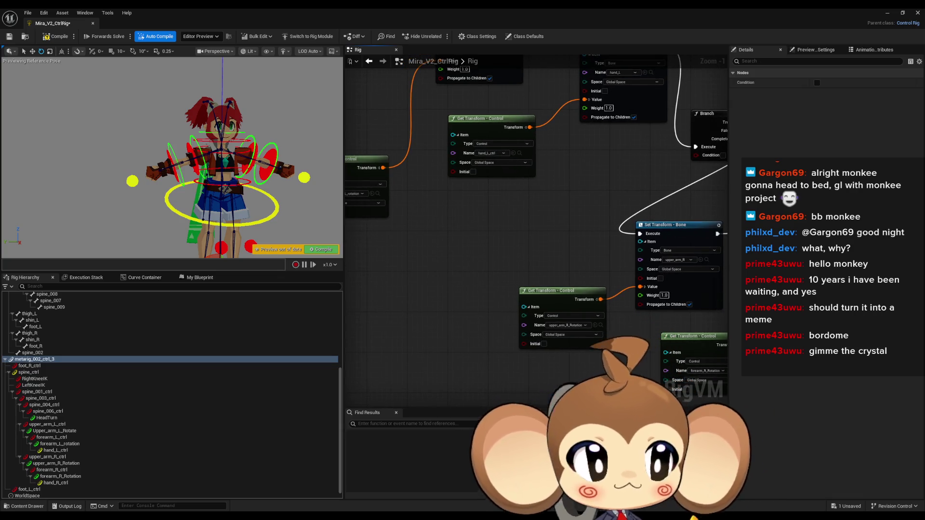
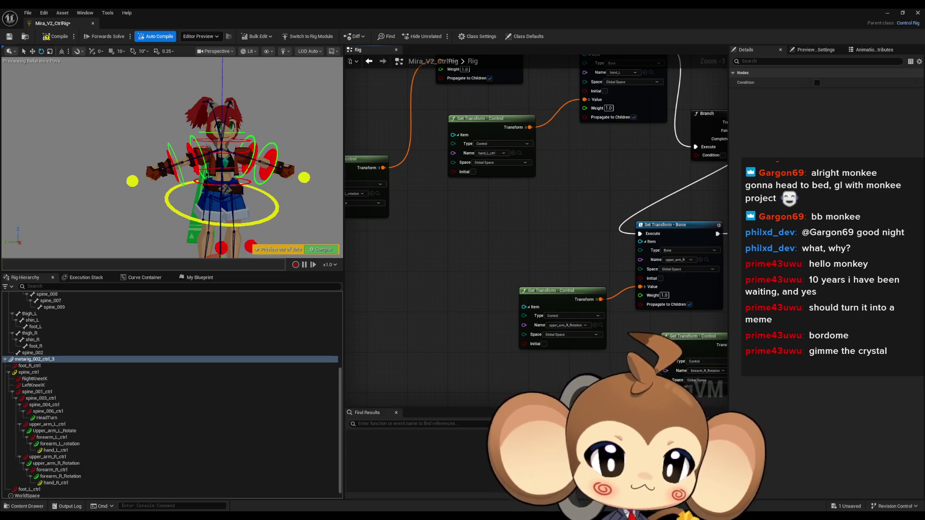
Step: Search for a 'two bone' node, then cancel and pan along the arm Set Transform nodes
right_click(382, 338)
type("two")
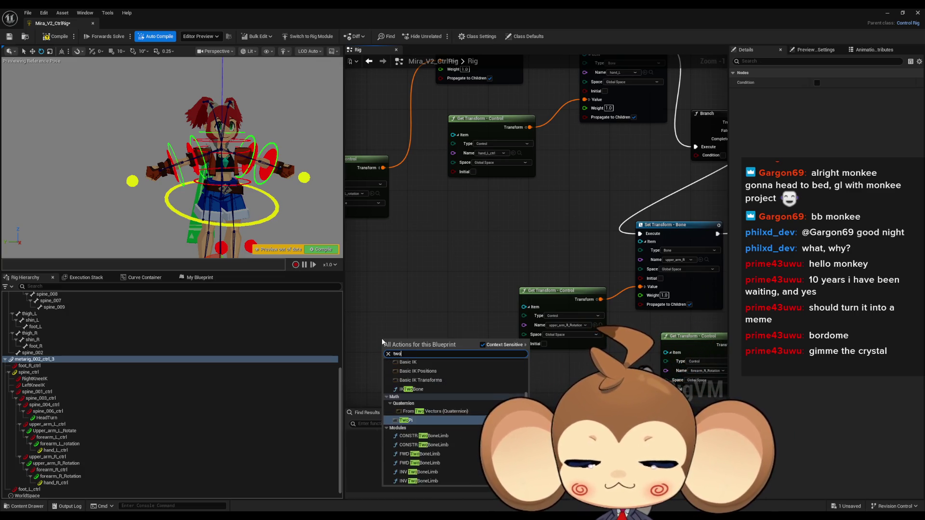
type(" bone")
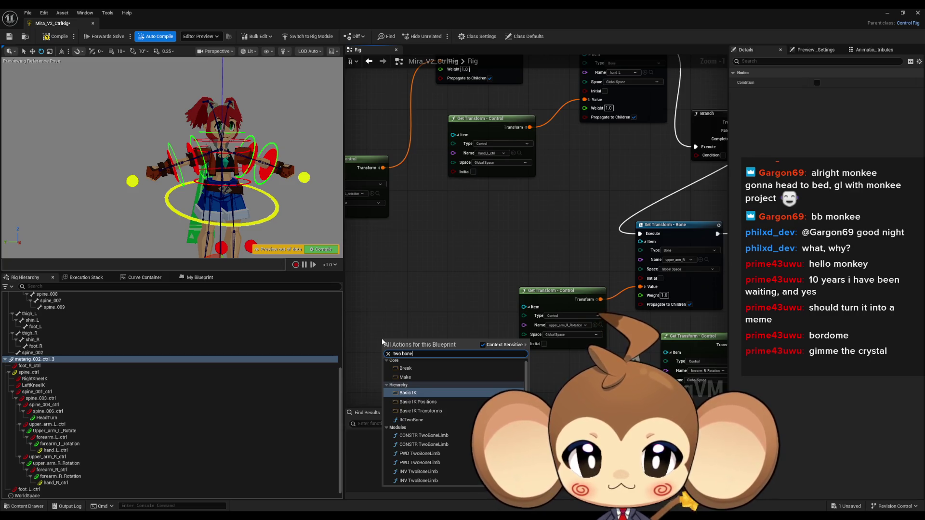
key("BackSpace")
key("BackSpace")
key("BackSpace")
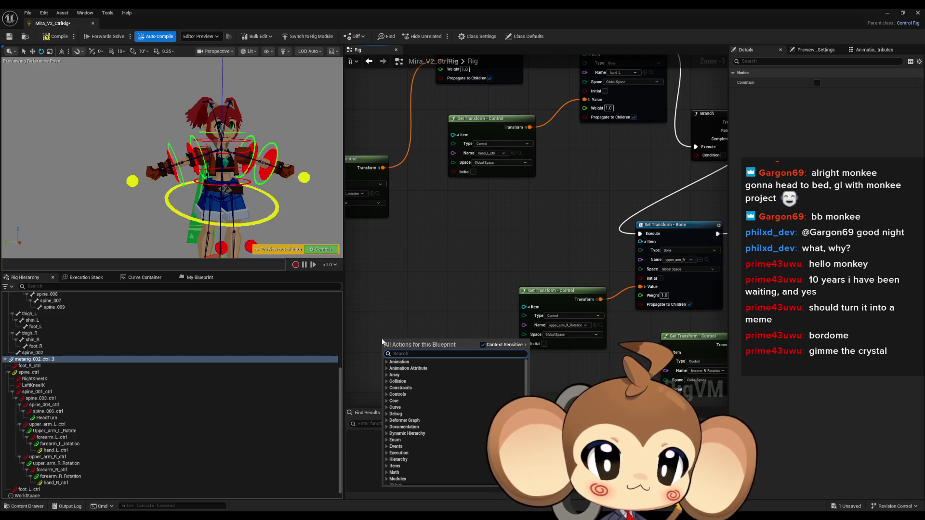
left_click_drag(431, 298, 389, 203)
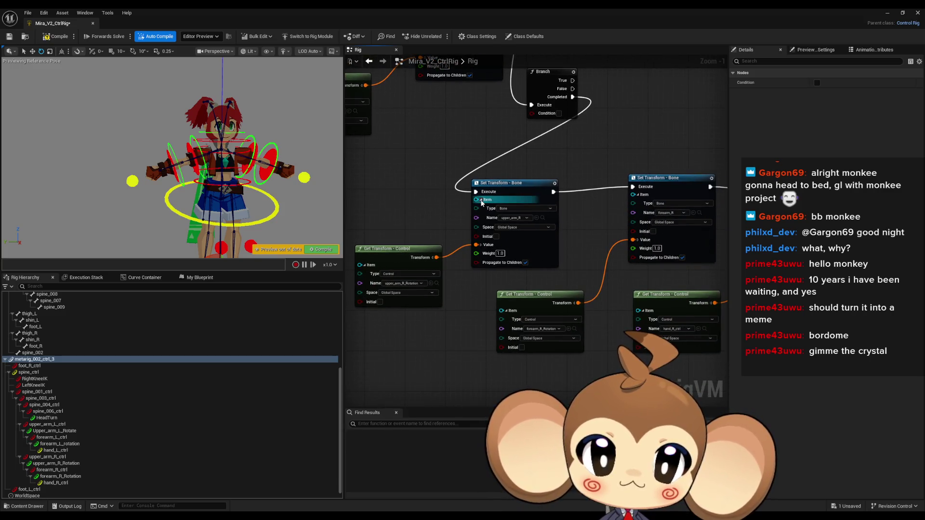
scroll(586, 221, "up", 1)
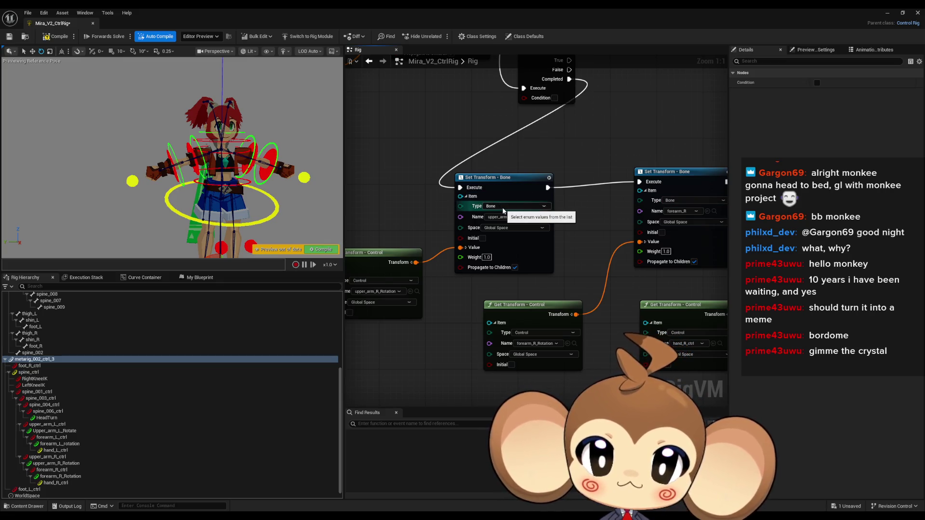
left_click_drag(413, 268, 518, 269)
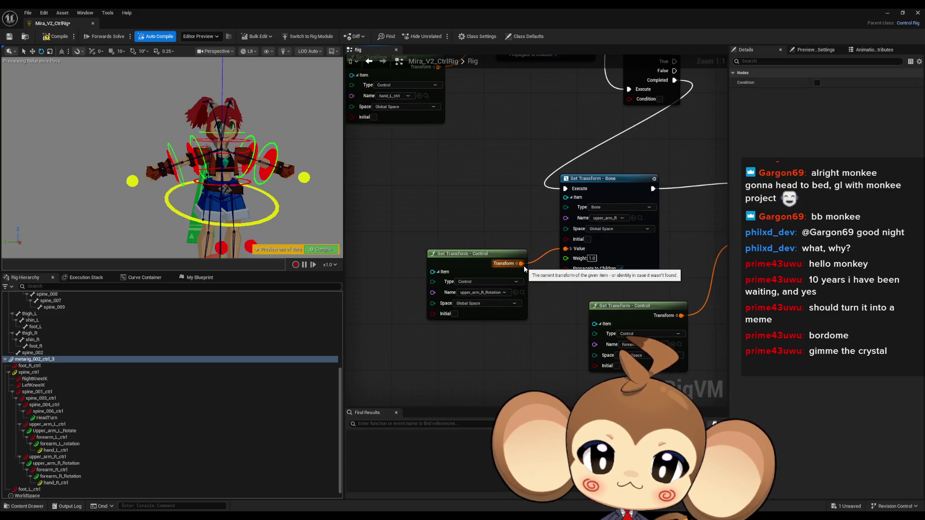
scroll(524, 265, "down", 2)
mouse_move(666, 217)
left_mouse_down()
mouse_move(554, 215)
mouse_move(655, 204)
left_mouse_up()
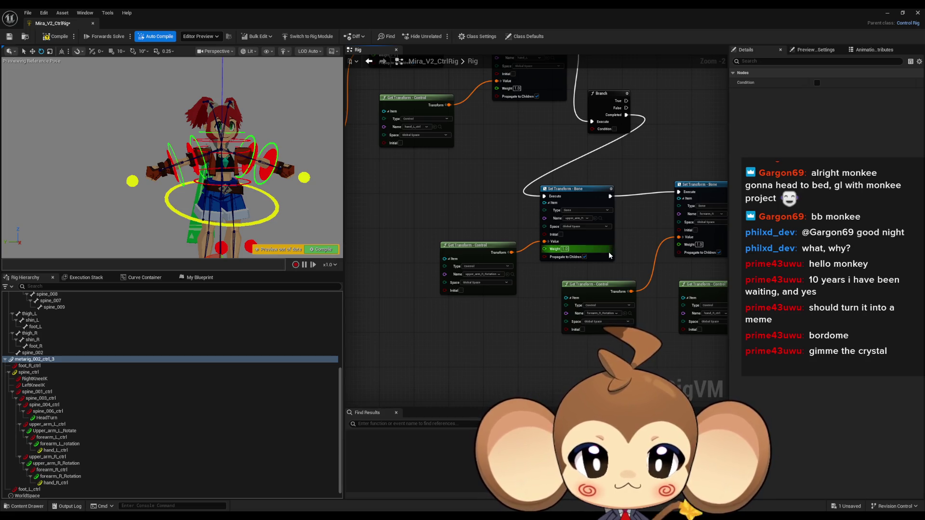
left_click_drag(615, 256, 470, 267)
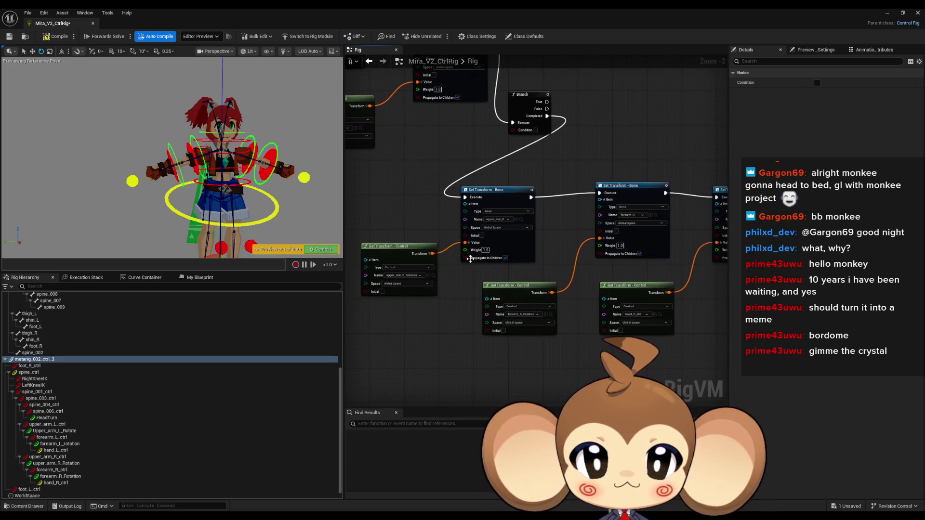
Step: Bring the upper Set Transform and Basic IK nodes into view and select the Interpolate node
mouse_move(487, 173)
left_mouse_down()
mouse_move(530, 250)
mouse_move(511, 289)
left_mouse_up()
scroll(505, 324, "down", 3)
left_click_drag(504, 326, 716, 288)
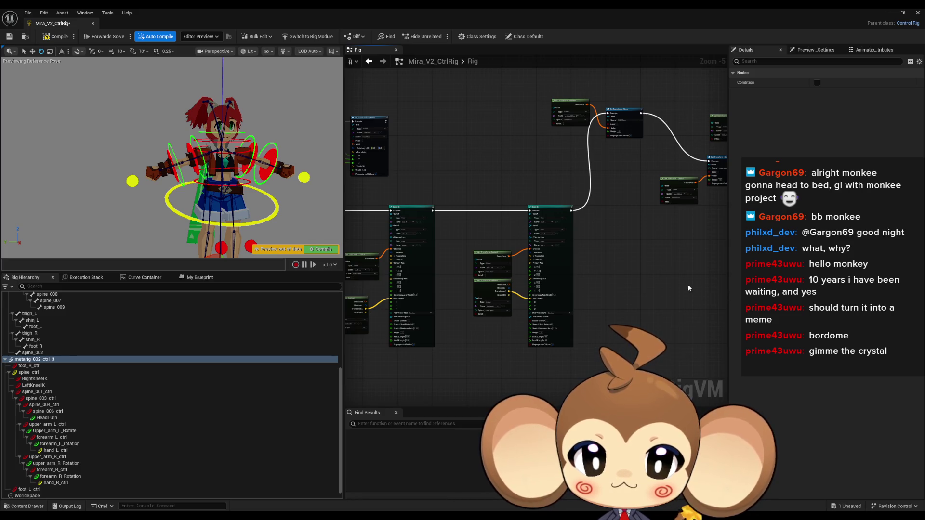
mouse_move(655, 286)
left_mouse_down()
mouse_move(565, 229)
mouse_move(383, 196)
left_mouse_up()
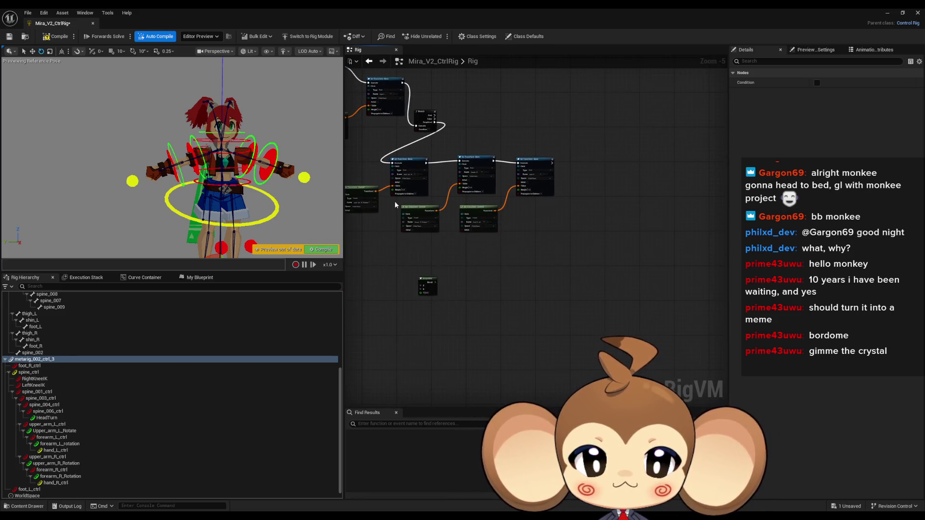
scroll(394, 258, "up", 3)
left_click(443, 306)
left_click_drag(441, 270, 569, 291)
scroll(515, 256, "up", 2)
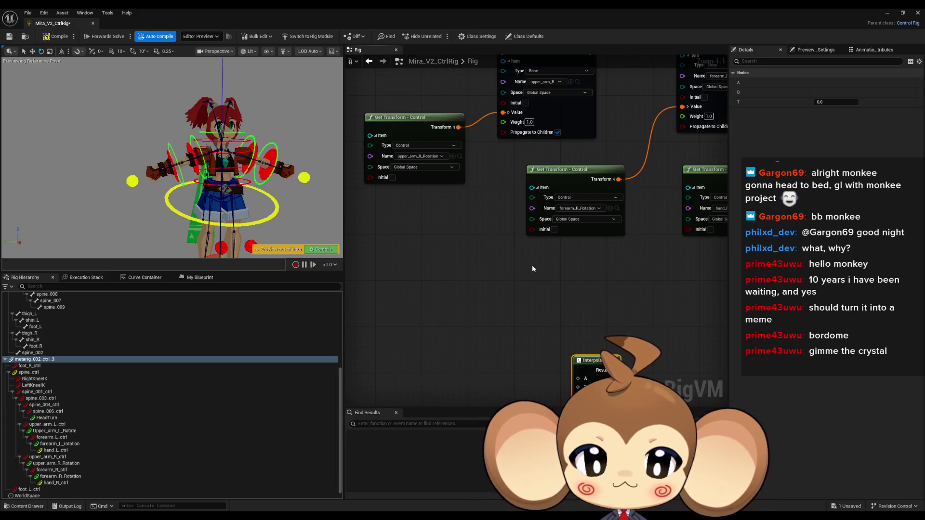
Step: Duplicate the upper_arm_R_Rotation Get Transform, wire it into Interpolate's A, then delete it
left_click(415, 118)
key("ctrl+c")
key("ctrl+v")
mouse_move(578, 378)
left_mouse_down()
mouse_move(558, 379)
mouse_move(505, 340)
left_mouse_up()
left_click_drag(563, 343, 548, 270)
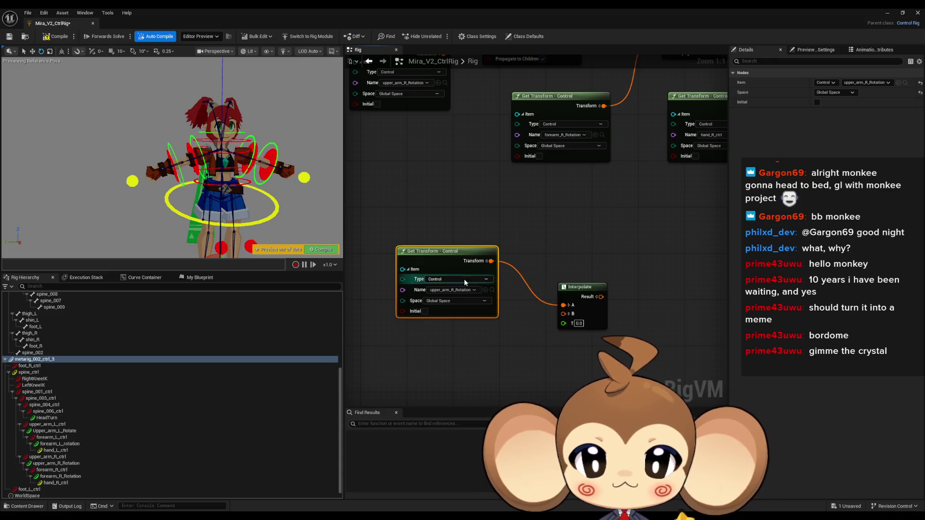
key("Delete")
Step: Pan over to the leg IK nodes and select the Basic IK node
scroll(464, 275, "down", 4)
left_click_drag(465, 277, 529, 272)
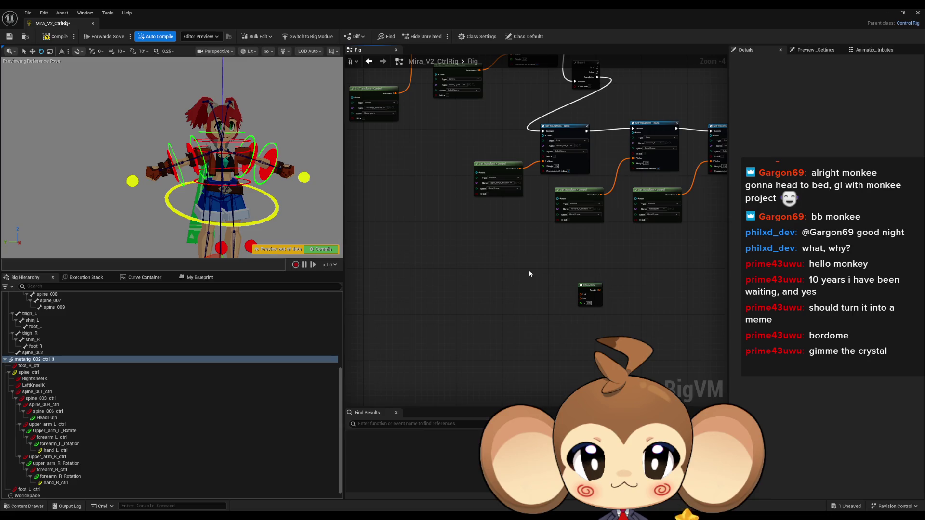
mouse_move(528, 270)
left_mouse_down()
mouse_move(471, 250)
mouse_move(555, 317)
left_mouse_up()
scroll(508, 269, "up", 5)
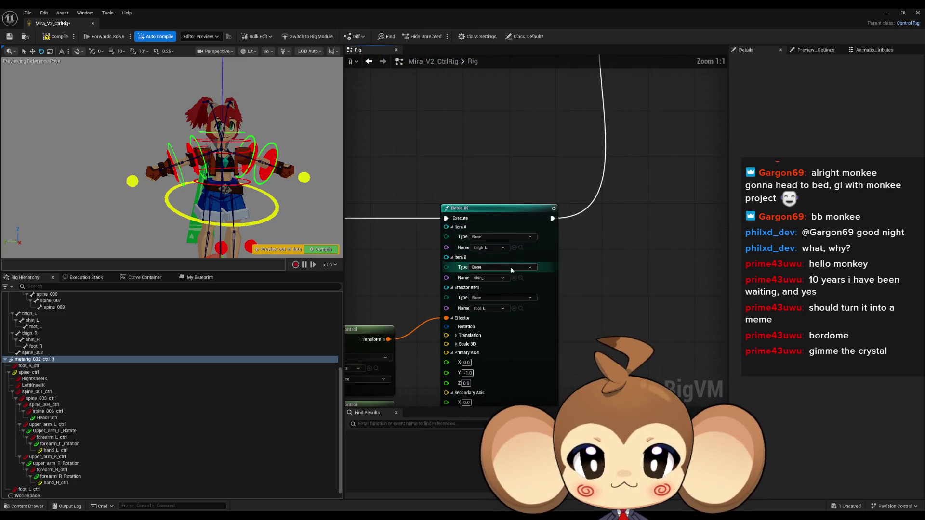
left_click(496, 215)
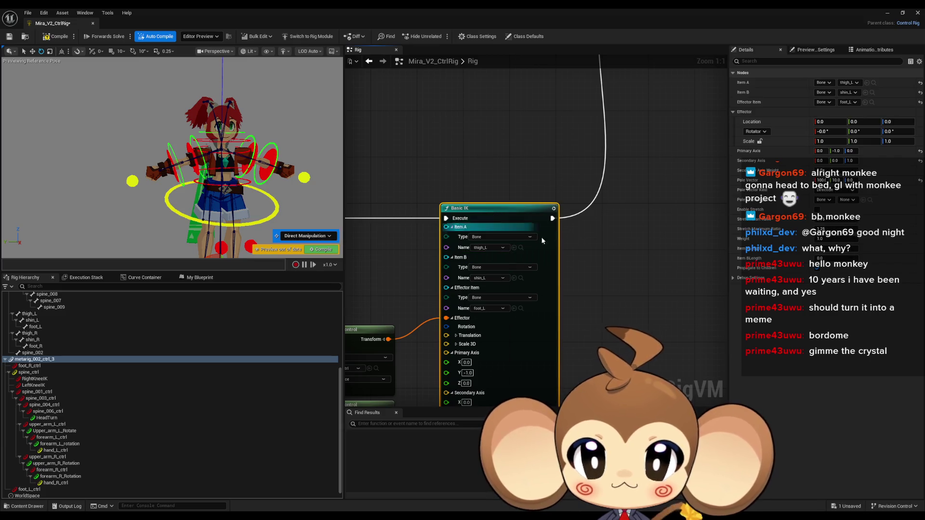
left_click_drag(604, 311, 617, 301)
scroll(617, 301, "down", 5)
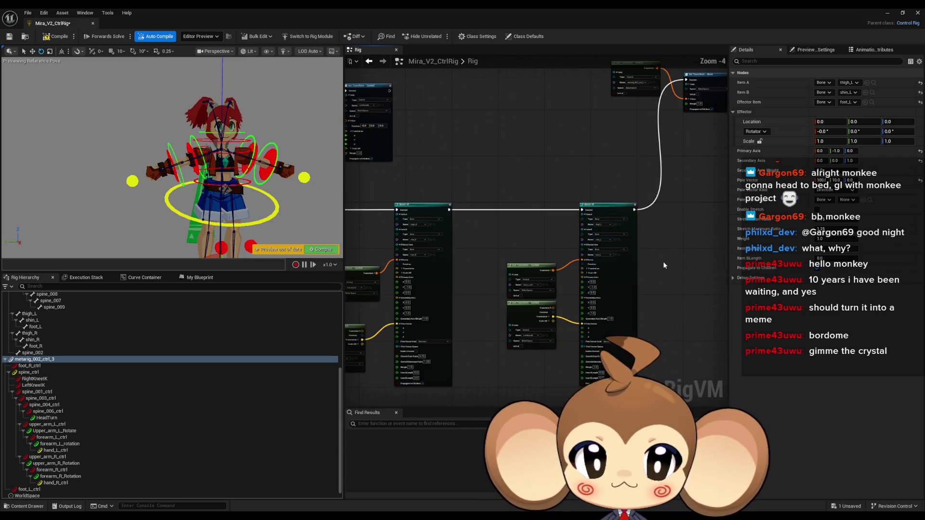
Step: Add a Basic IK Positions node from the 'ik' search and toggle its Elbow output pin
right_click(574, 276)
type("ik")
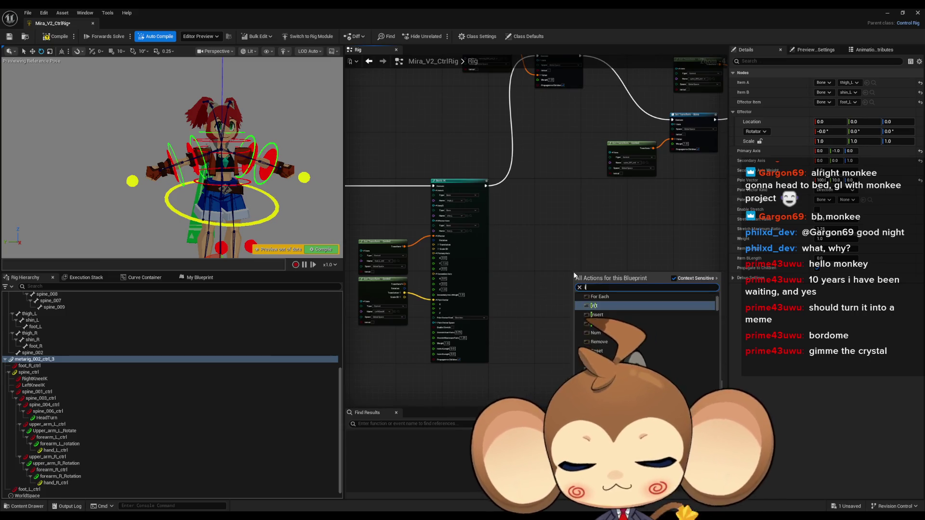
scroll(619, 327, "up", 1)
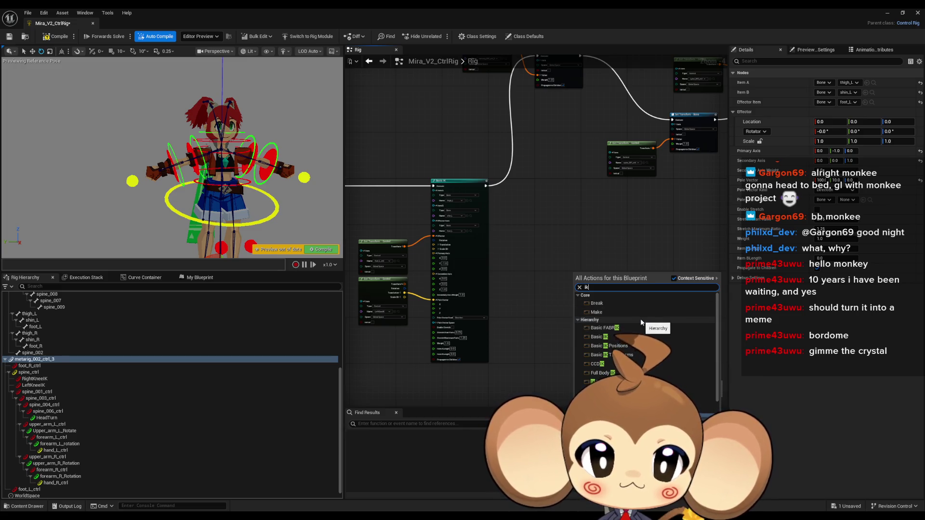
left_click(621, 346)
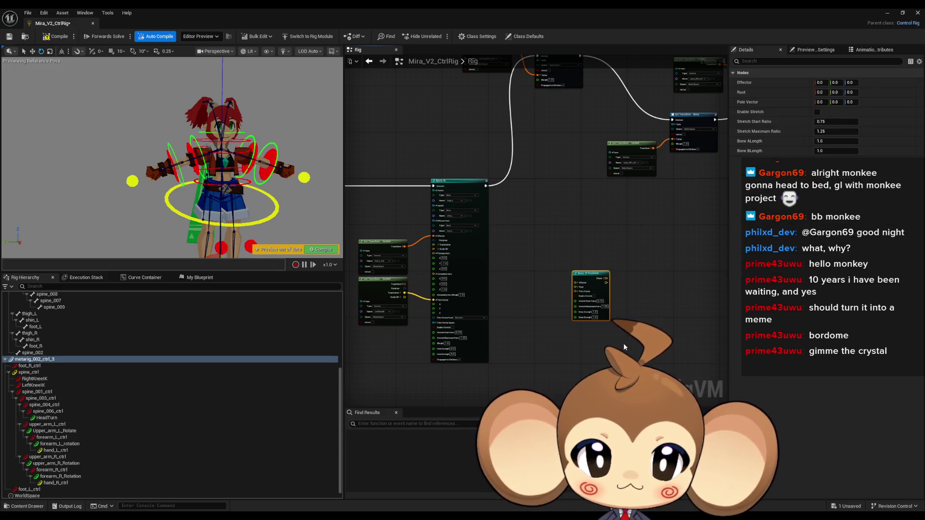
scroll(613, 288, "up", 1)
scroll(613, 288, "up", 3)
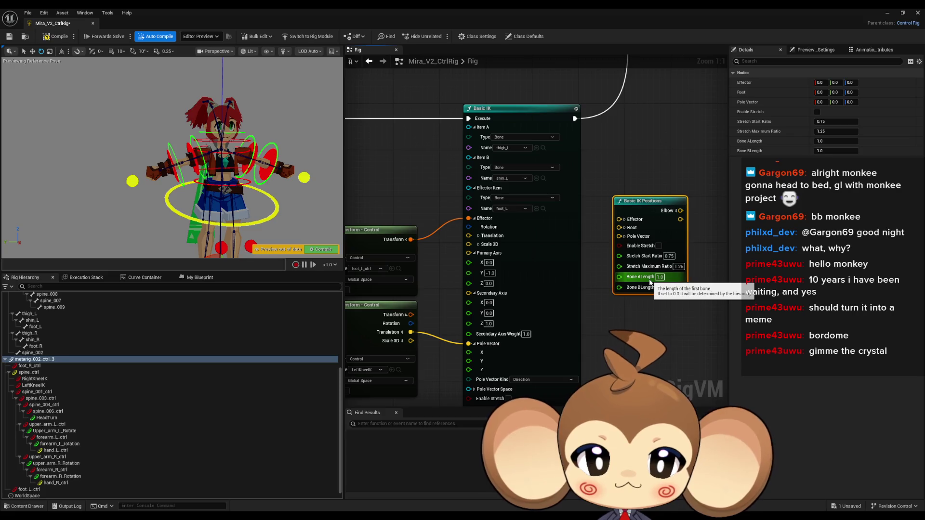
left_click(677, 211)
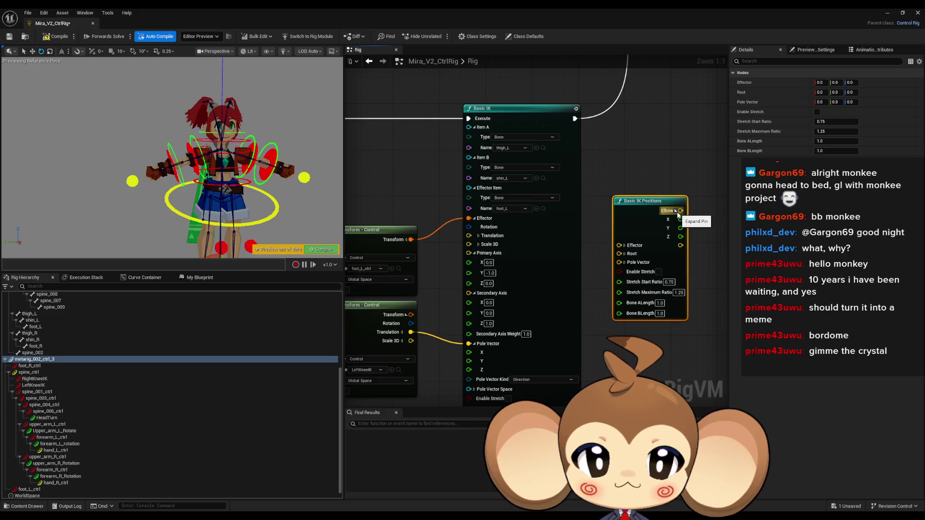
left_click(677, 212)
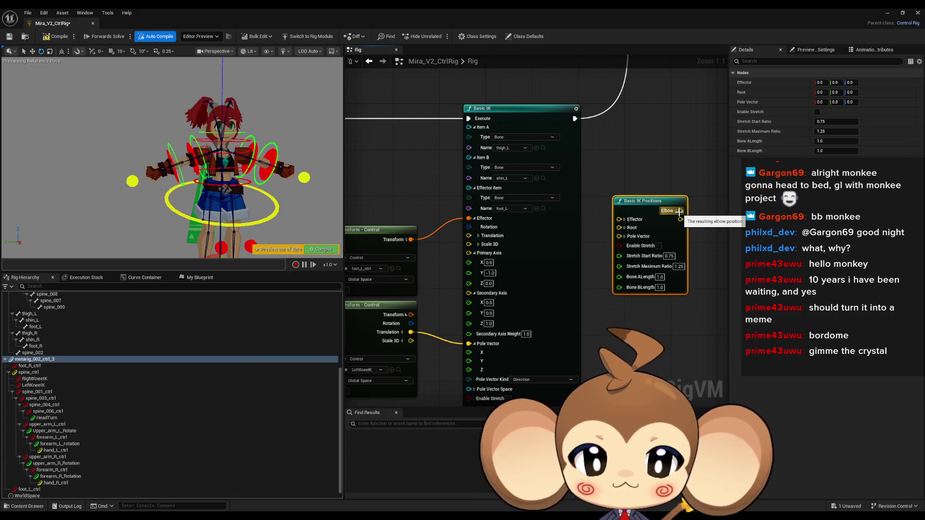
mouse_move(675, 288)
left_mouse_down()
mouse_move(556, 267)
mouse_move(627, 263)
left_mouse_up()
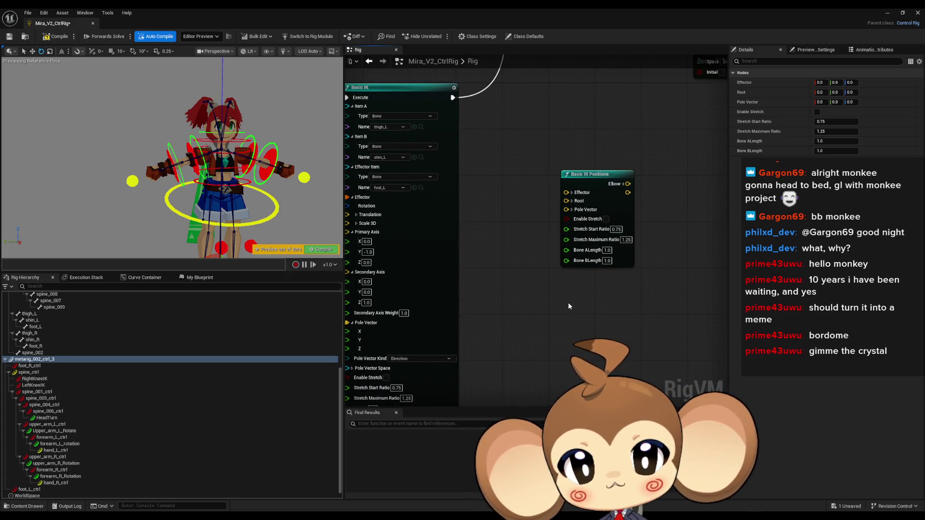
Step: Add a Basic IK Transforms node from the 'ik' node search
right_click(568, 302)
type("basic")
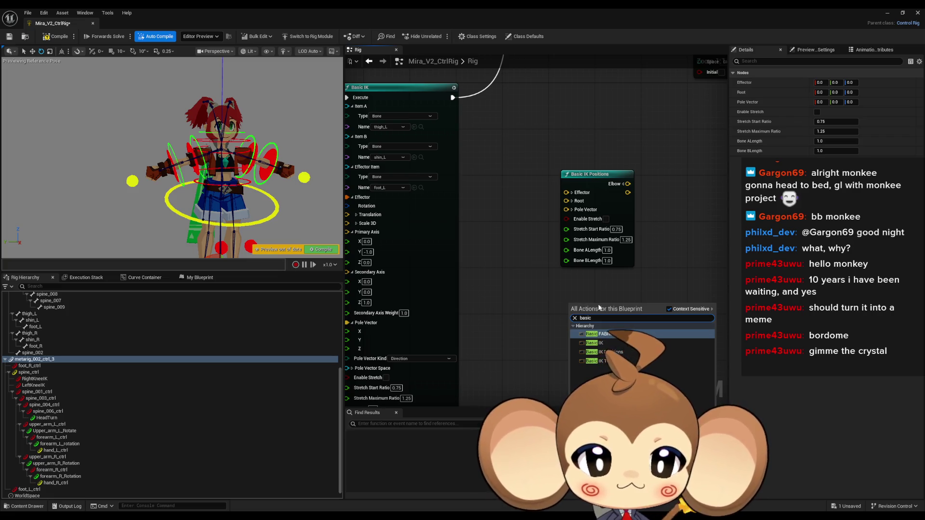
key("ctrl+a")
type("ik")
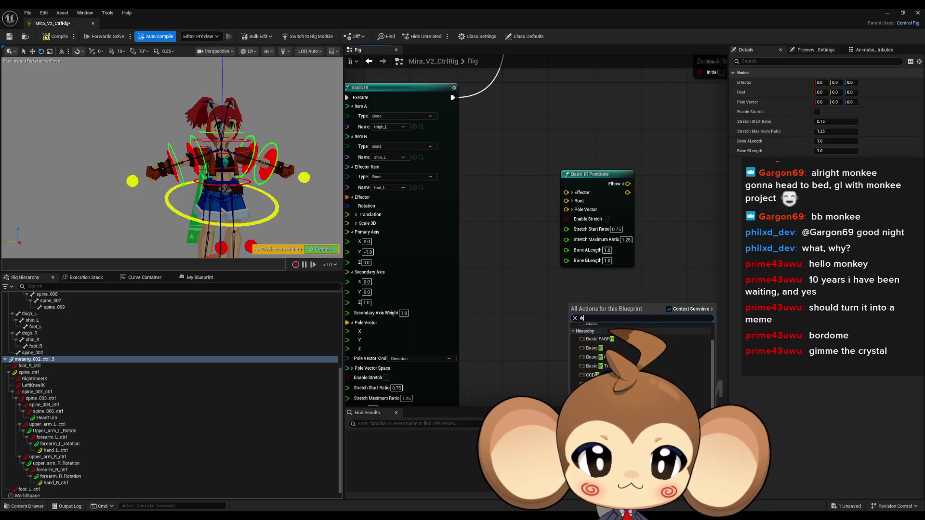
left_click(658, 364)
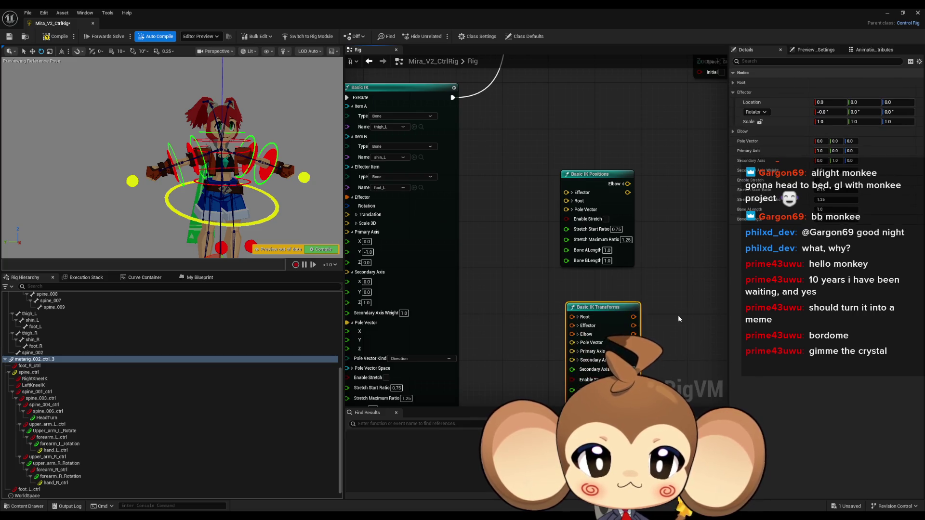
left_click_drag(678, 315, 655, 252)
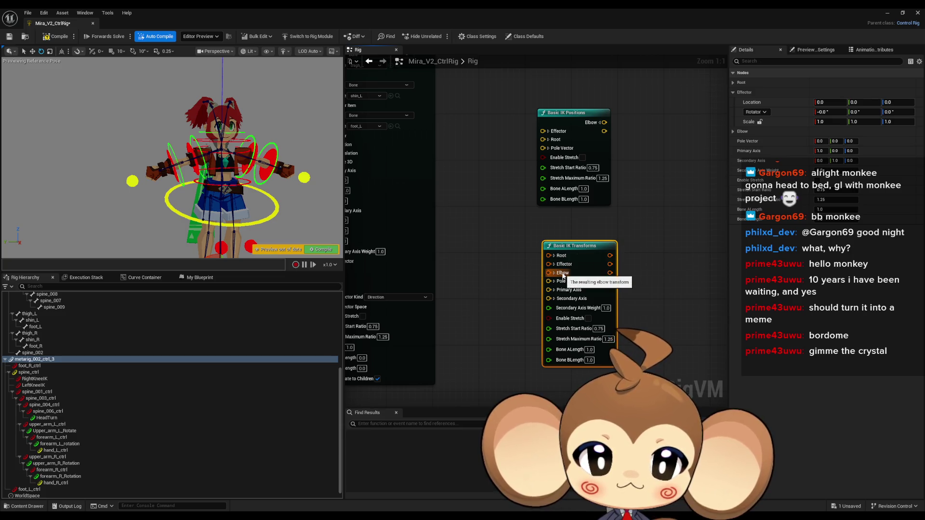
left_click(667, 248)
Step: Add an IKTwoBone node, move it aside, then delete it
right_click(666, 250)
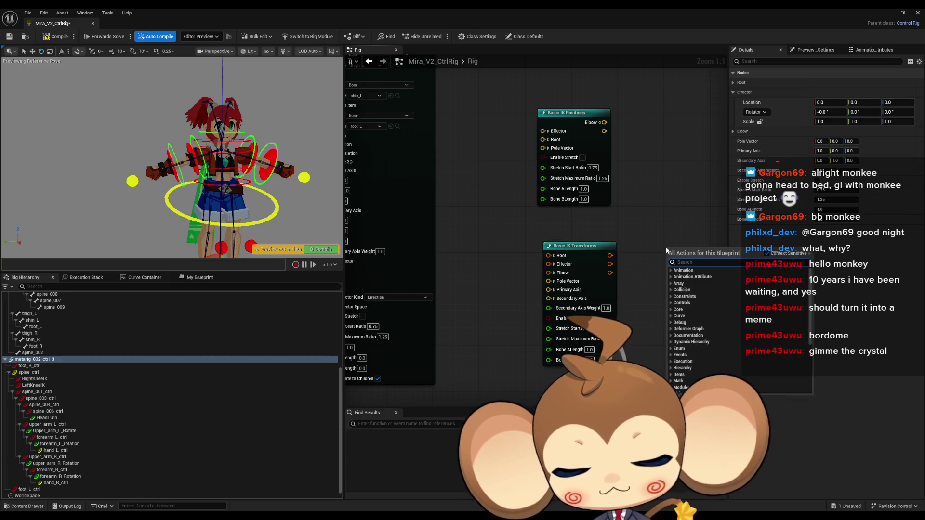
type("ik")
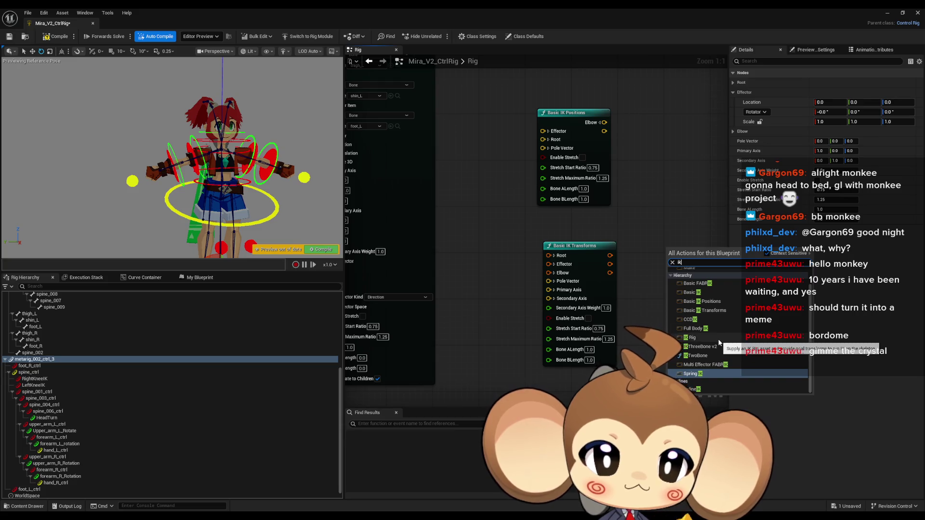
scroll(725, 361, "up", 1)
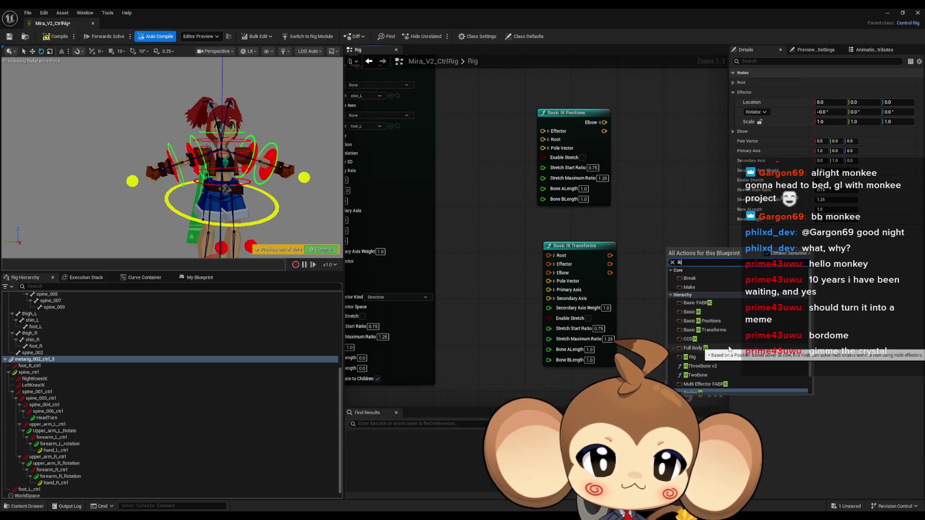
left_click(700, 375)
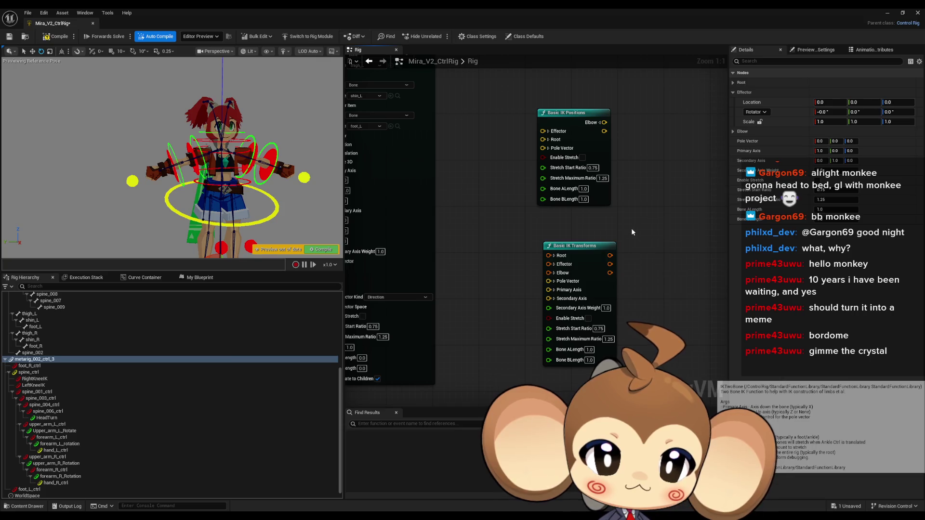
right_click(649, 192)
mouse_move(676, 201)
left_mouse_down()
mouse_move(596, 136)
mouse_move(644, 173)
mouse_move(602, 170)
left_mouse_up()
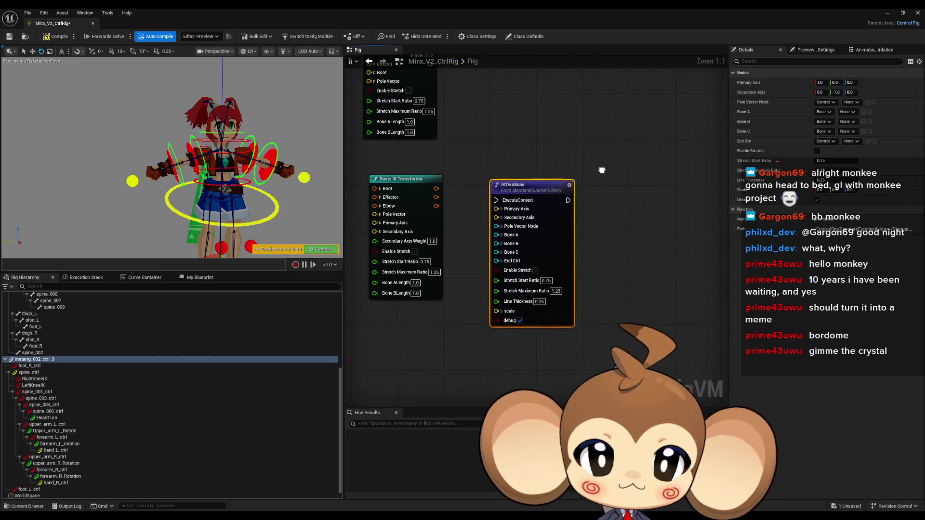
left_click_drag(546, 188, 575, 176)
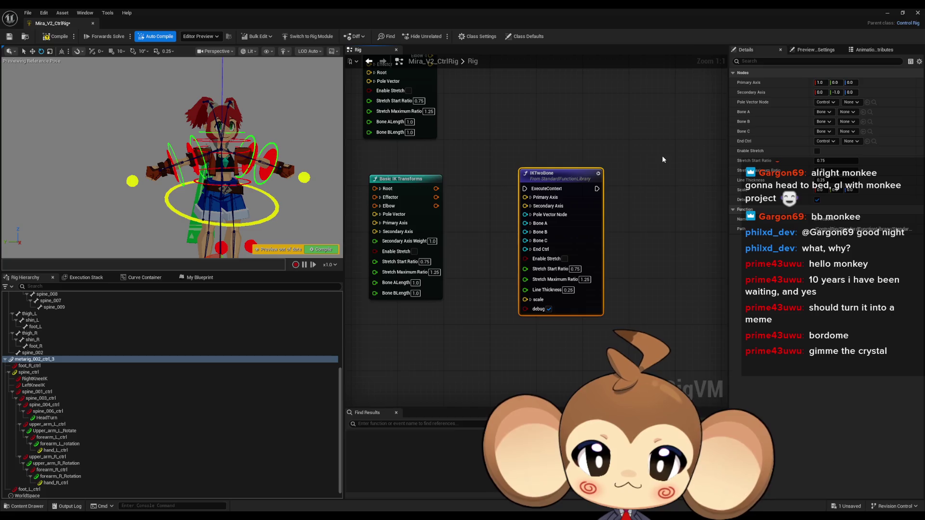
key("Delete")
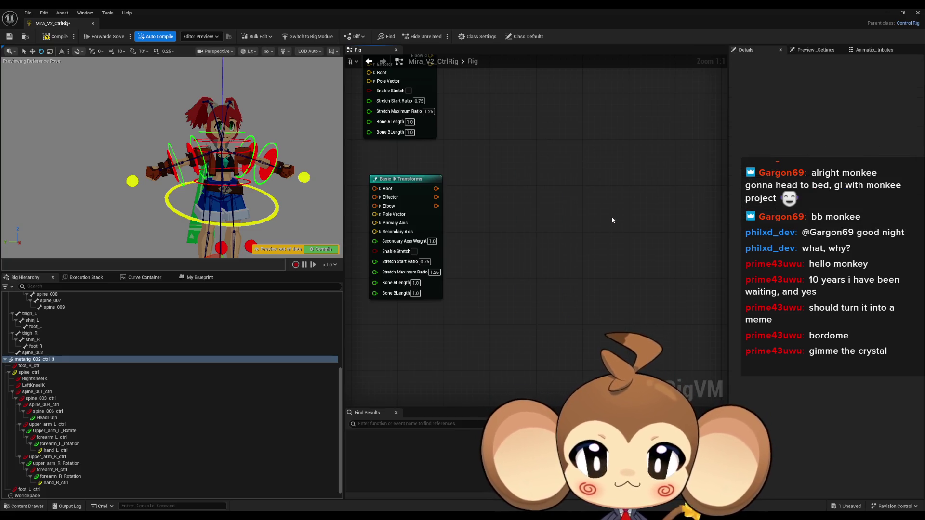
left_click_drag(510, 165, 631, 152)
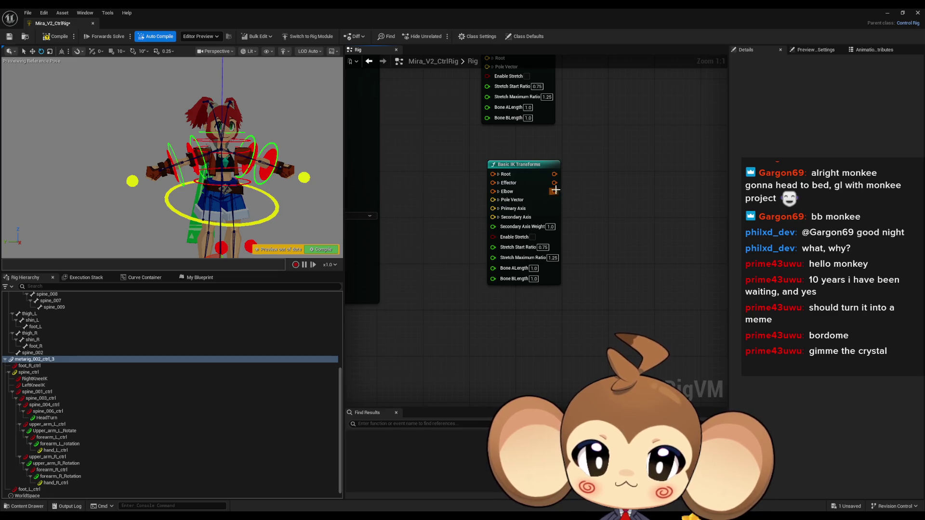
left_click(499, 191)
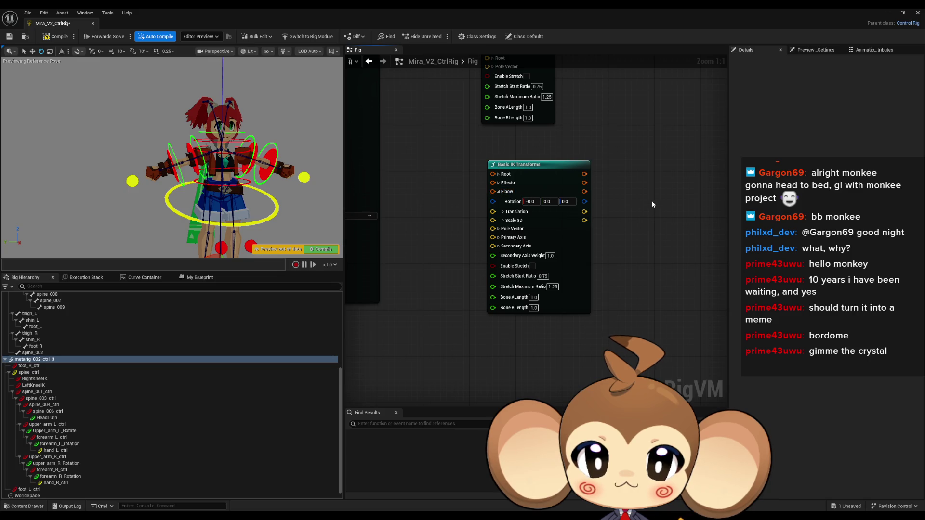
left_click(498, 191)
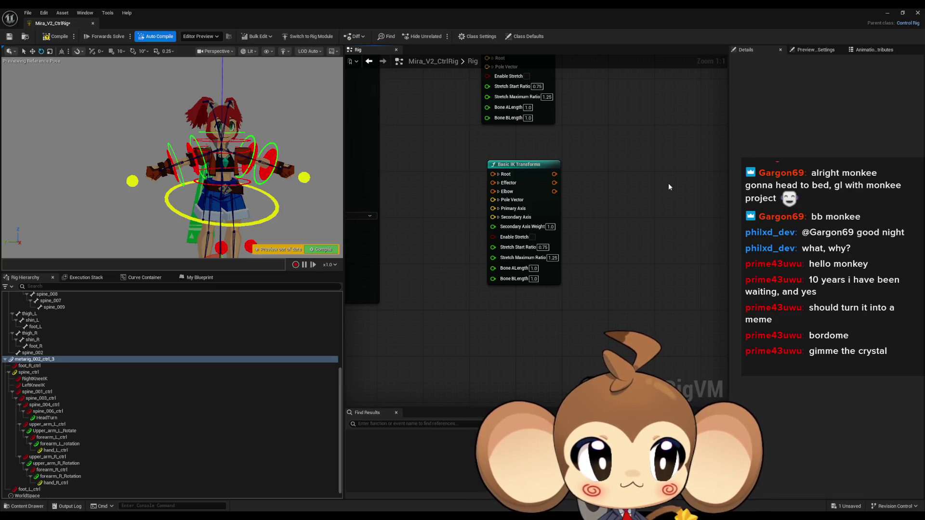
mouse_move(667, 187)
left_mouse_down()
mouse_move(667, 240)
mouse_move(557, 217)
left_mouse_up()
Step: Add an IKThreeBone v2 node from the 'ik' search and centre it in view
right_click(573, 222)
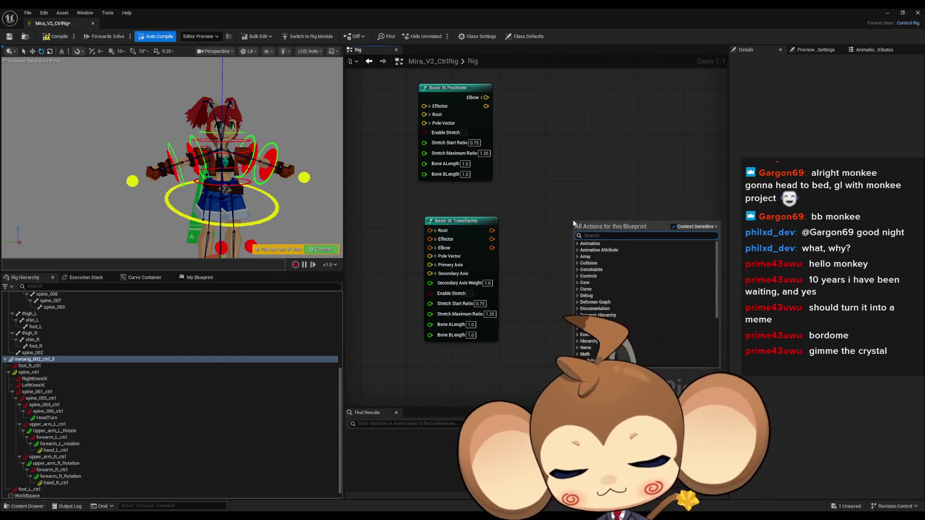
type("ik")
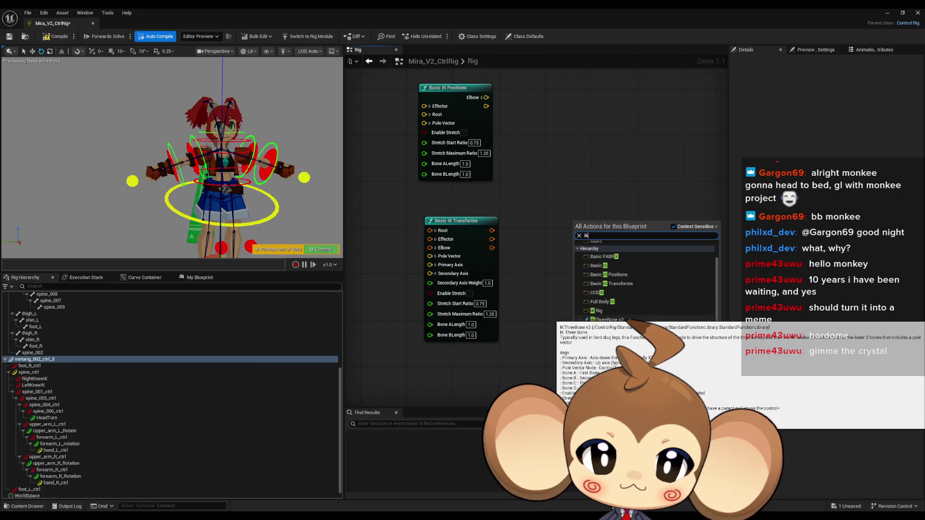
left_click(608, 320)
left_click_drag(528, 192, 592, 186)
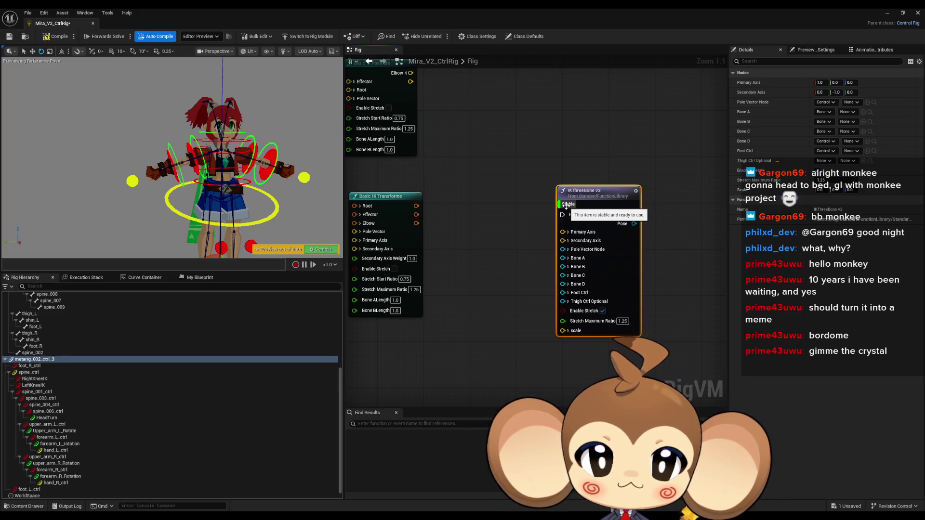
mouse_move(645, 198)
left_mouse_down()
mouse_move(626, 188)
mouse_move(591, 194)
mouse_move(560, 221)
left_mouse_up()
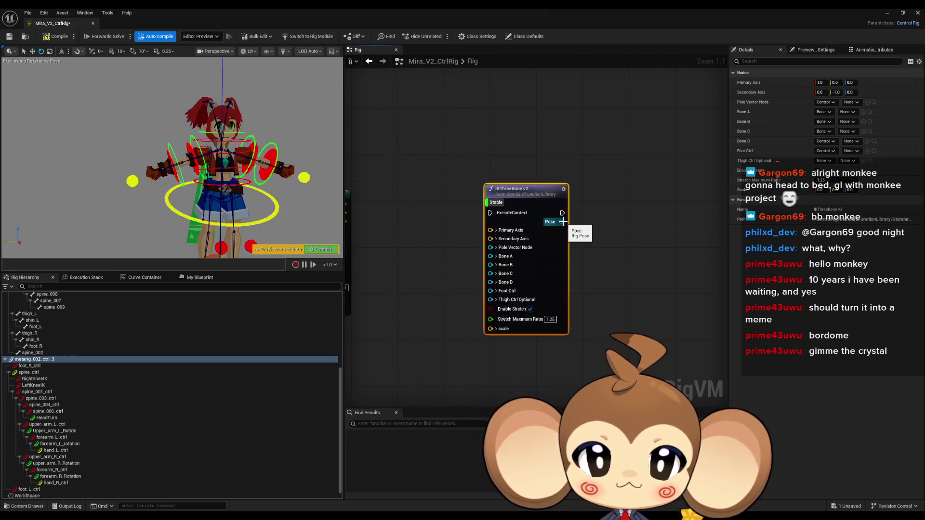
Step: Search 'blend' and 'inter' from the Pose pin, then add and delete a Break RigPose node
left_click_drag(612, 224, 615, 224)
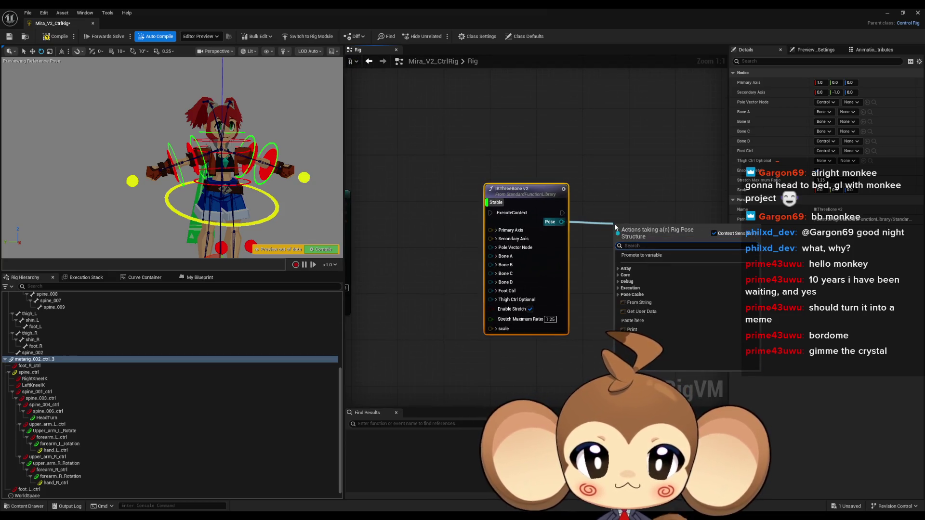
type("blend")
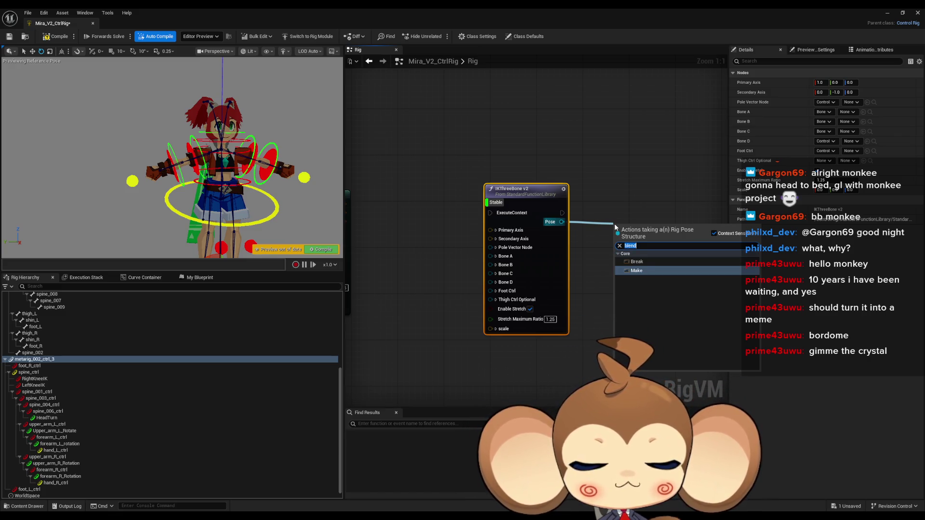
key("BackSpace")
key("BackSpace")
key("BackSpace")
type("inter")
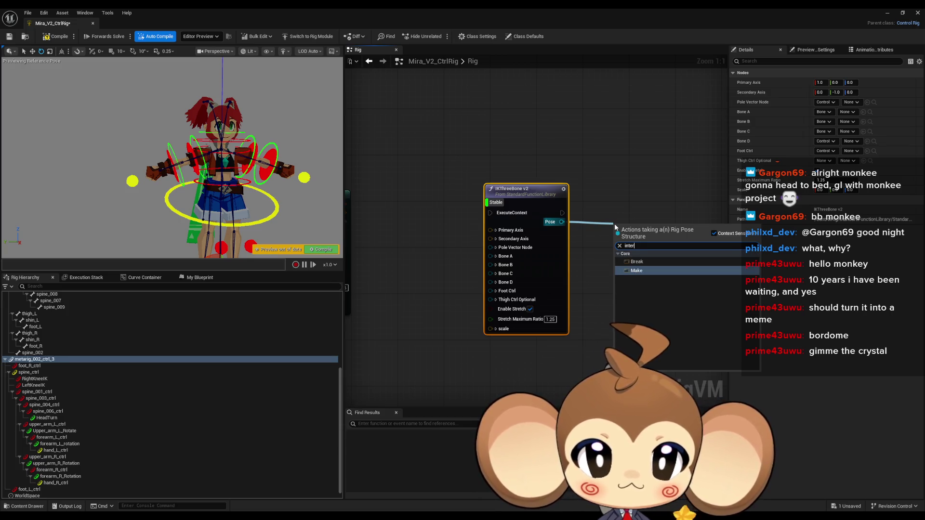
left_click(571, 216)
left_click_drag(562, 222, 613, 221)
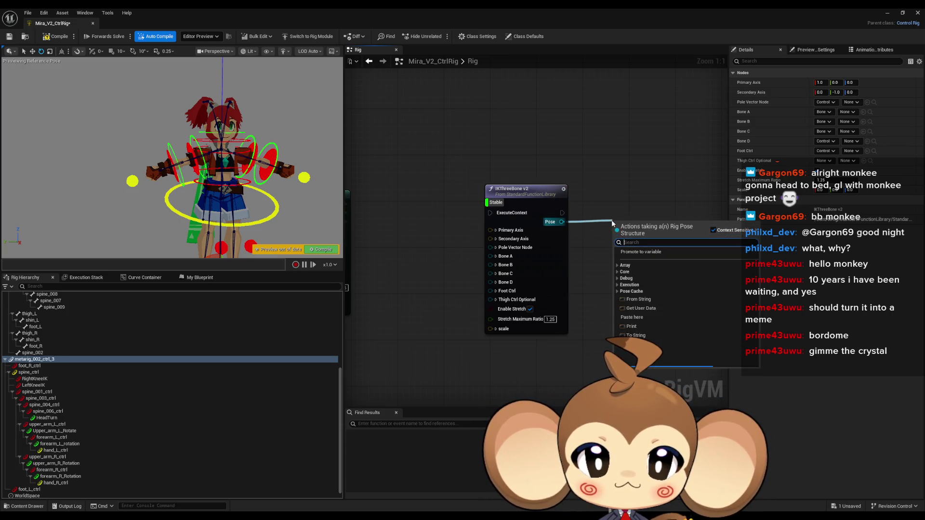
type("brea")
left_click(640, 259)
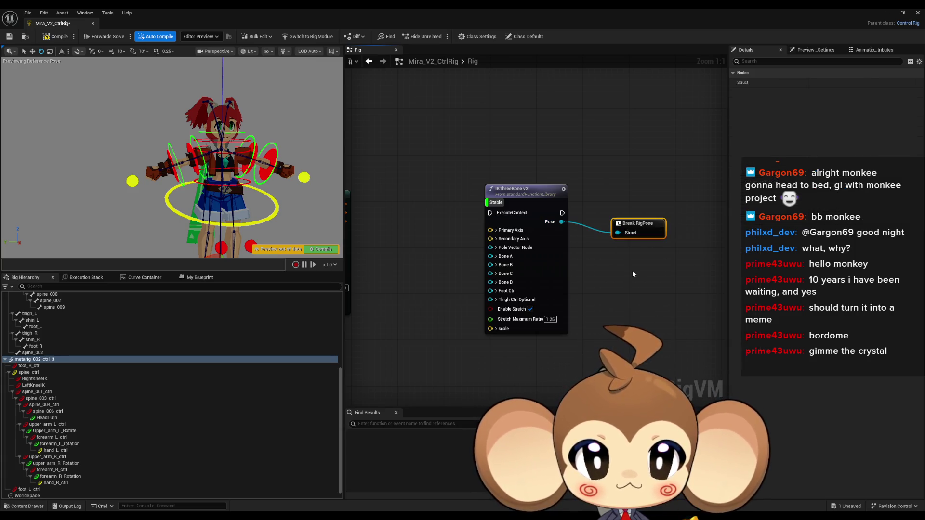
key("Delete")
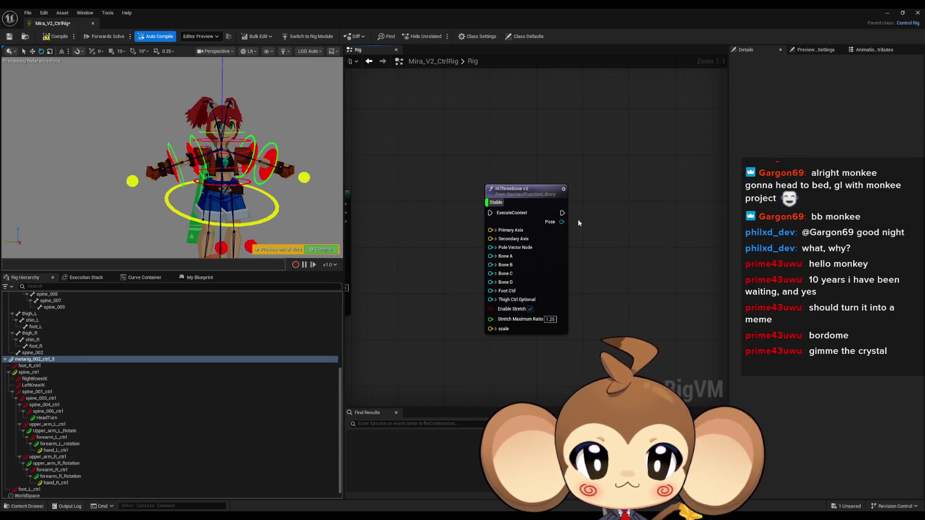
Step: Add an At node from the Pose output's Array actions, then delete it
mouse_move(562, 223)
left_mouse_down()
mouse_move(612, 203)
mouse_move(399, 252)
mouse_move(513, 241)
left_mouse_up()
scroll(609, 200, "down", 3)
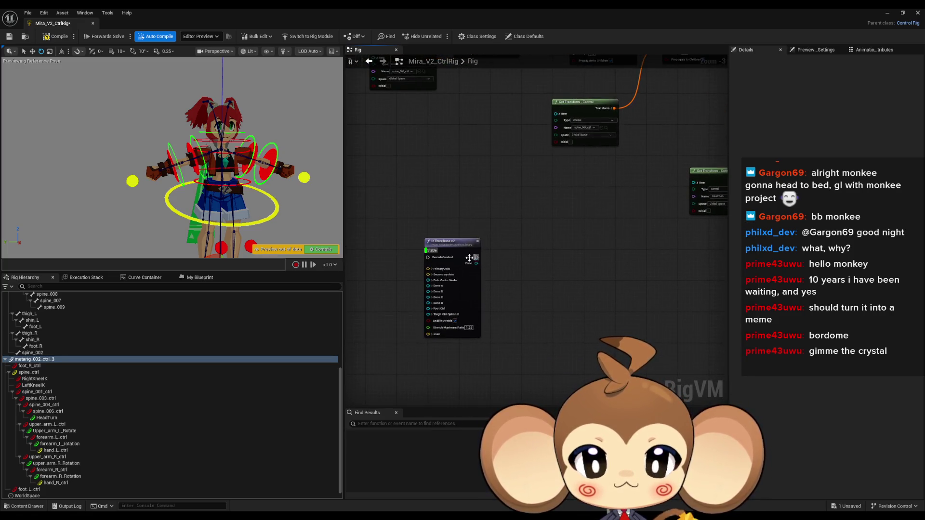
mouse_move(475, 264)
left_mouse_down()
mouse_move(742, 183)
mouse_move(576, 260)
mouse_move(532, 261)
left_mouse_up()
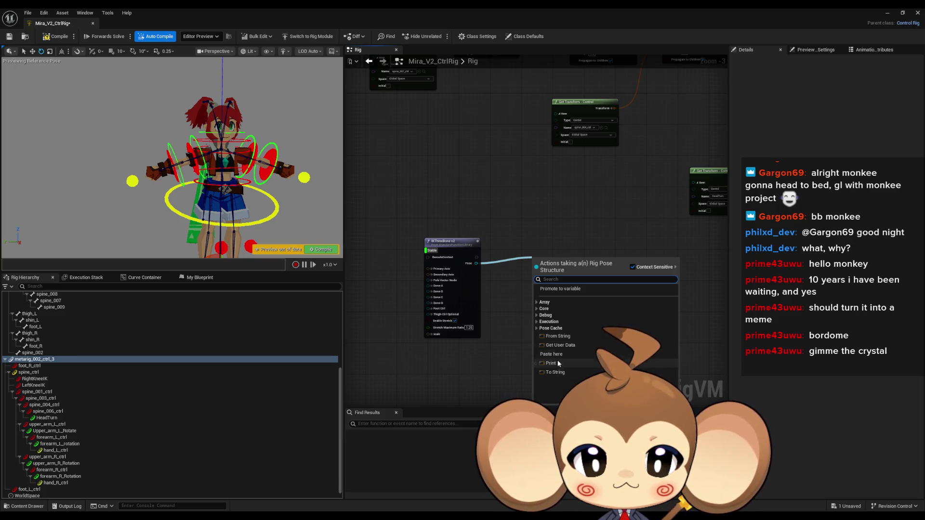
left_click(537, 303)
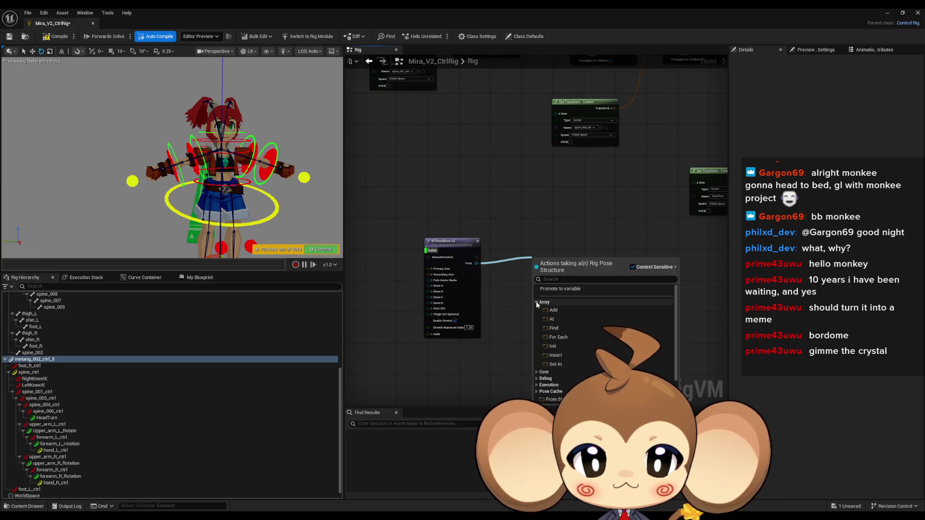
left_click(559, 320)
scroll(537, 301, "up", 3)
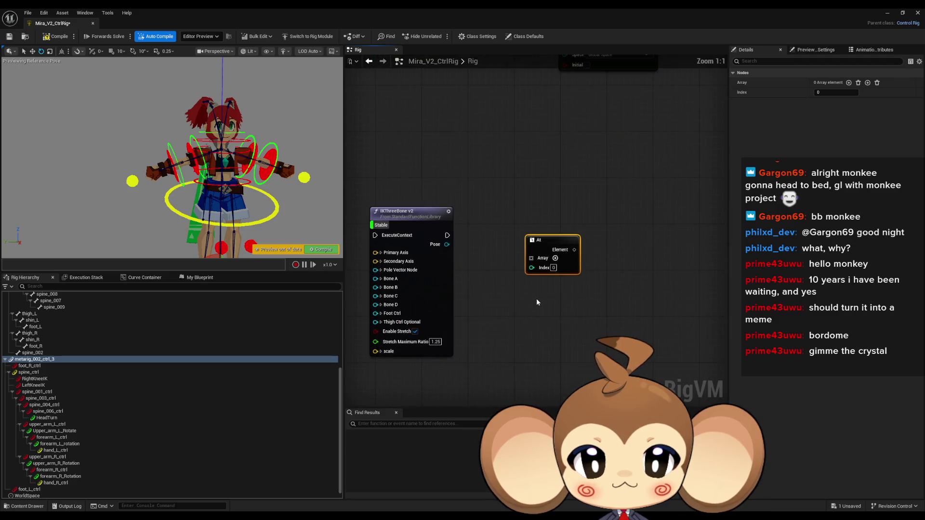
key("Delete")
Step: Browse the Pose output's Core actions without adding anything, then select the IKThreeBone v2 node
left_click_drag(447, 244, 521, 264)
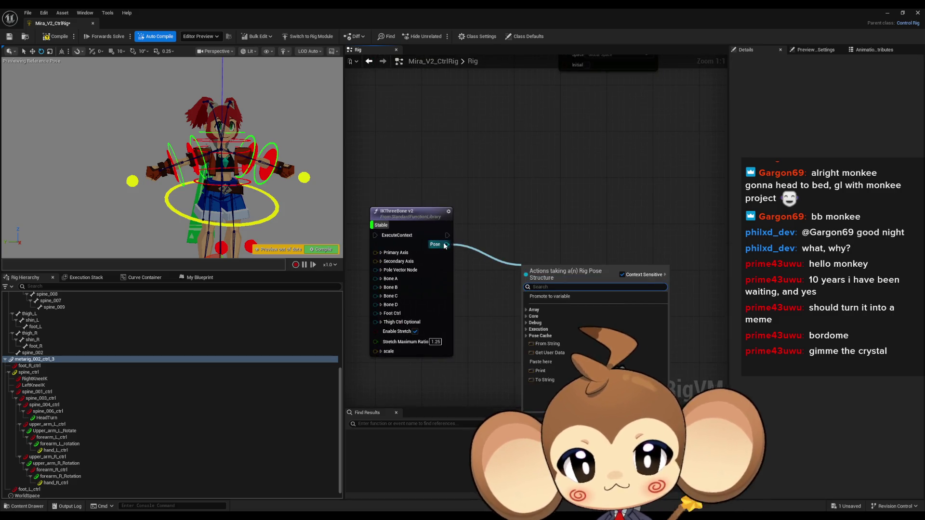
left_click(445, 245)
mouse_move(446, 245)
left_mouse_down()
mouse_move(527, 262)
mouse_move(537, 256)
left_mouse_up()
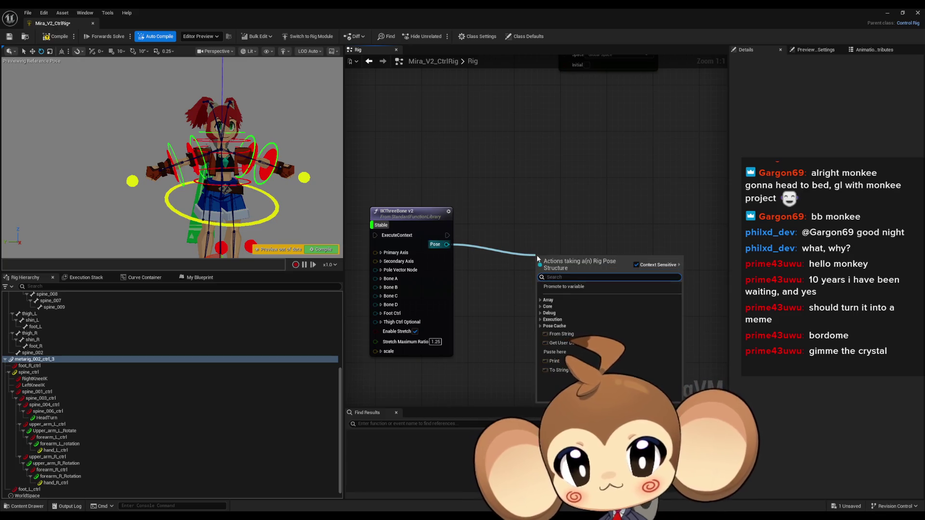
left_click(541, 307)
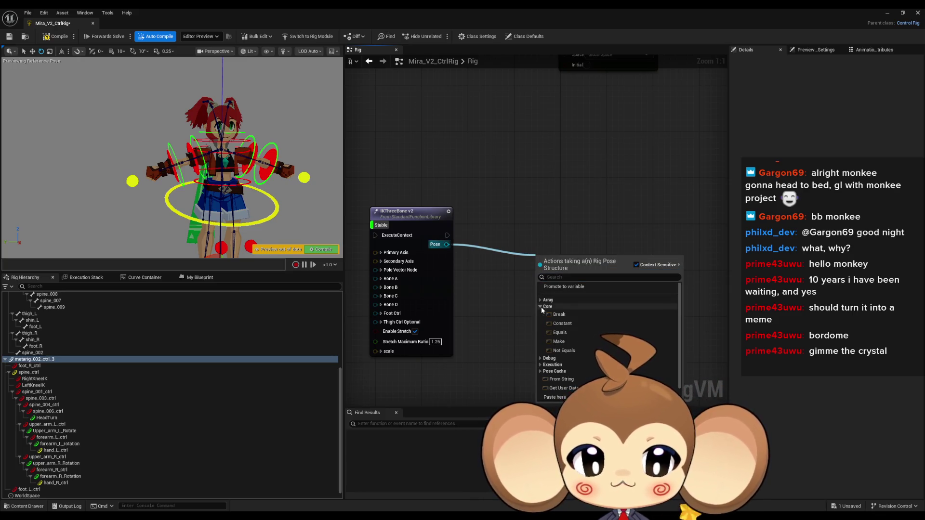
left_click(499, 235)
left_click_drag(499, 235, 528, 227)
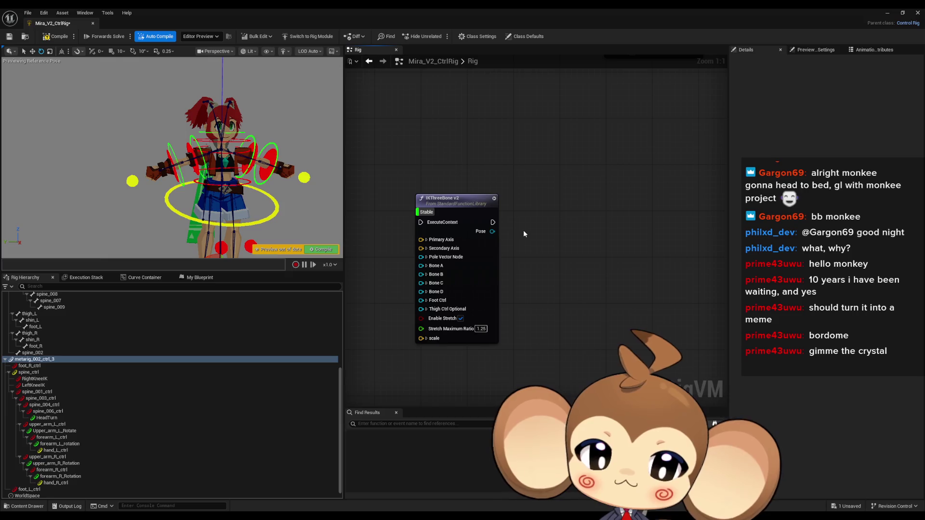
left_click_drag(489, 179, 518, 189)
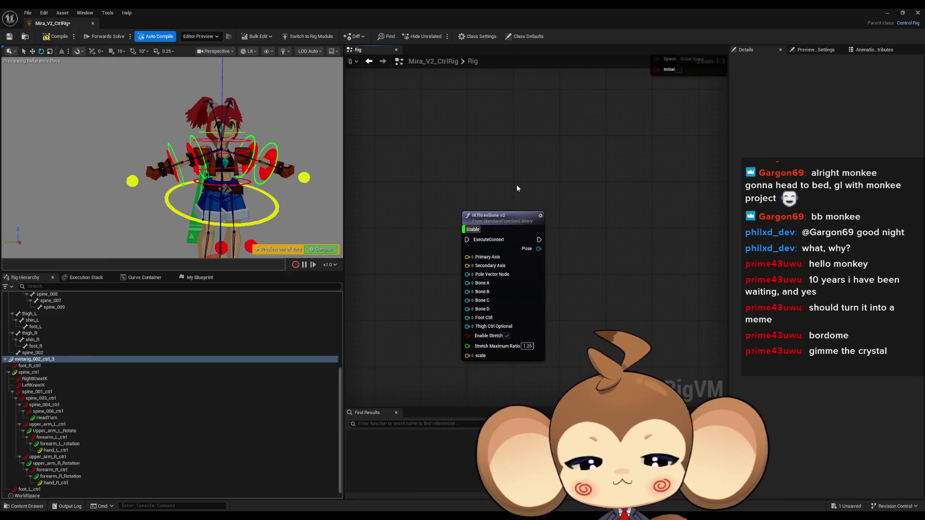
left_click(525, 218)
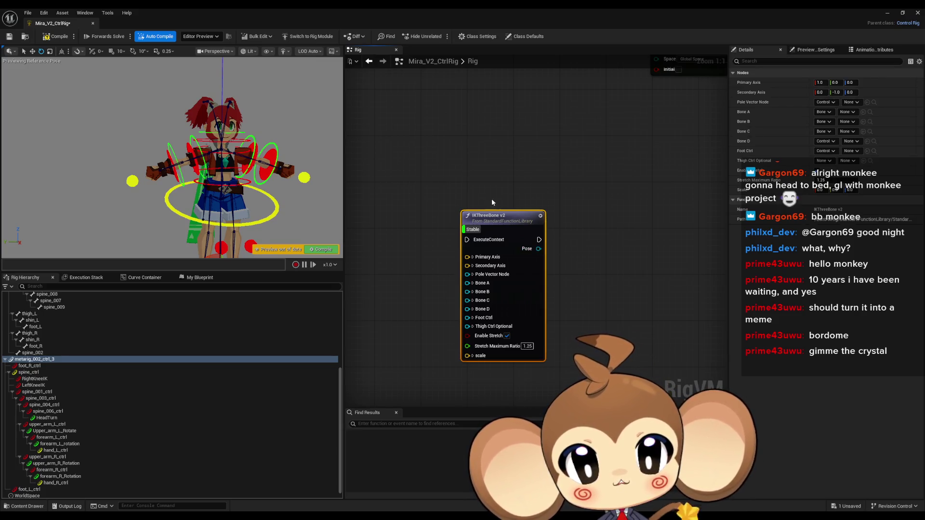
scroll(492, 200, "down", 1)
left_click_drag(491, 200, 633, 276)
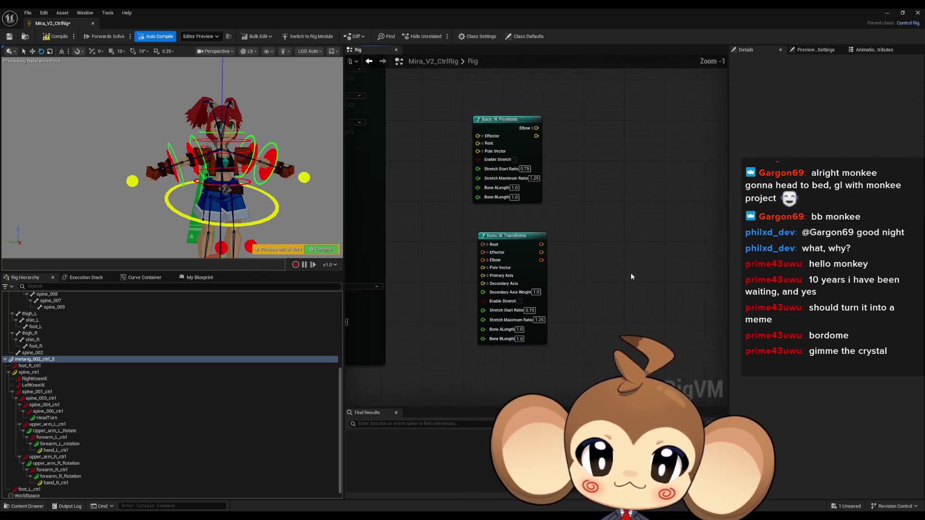
scroll(631, 274, "down", 3)
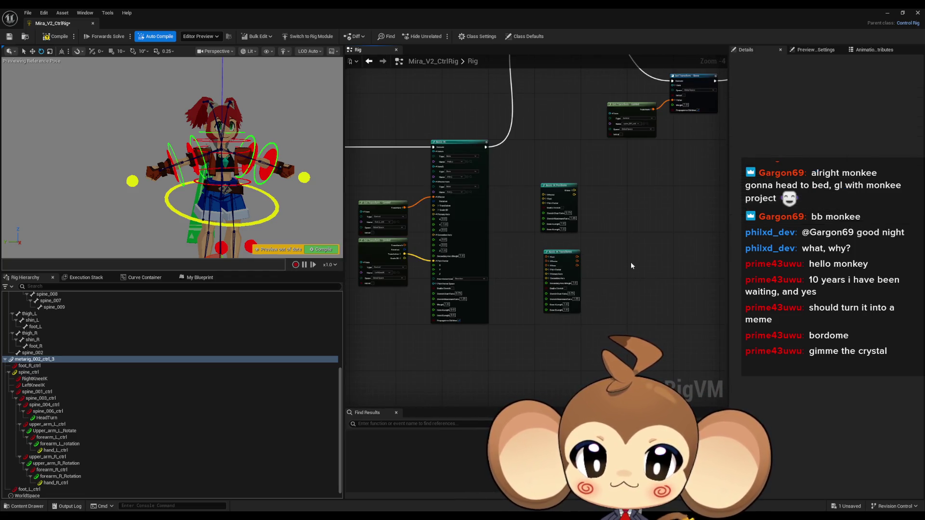
scroll(633, 266, "up", 3)
mouse_move(559, 250)
left_mouse_down()
mouse_move(620, 212)
mouse_move(612, 204)
mouse_move(623, 271)
left_mouse_up()
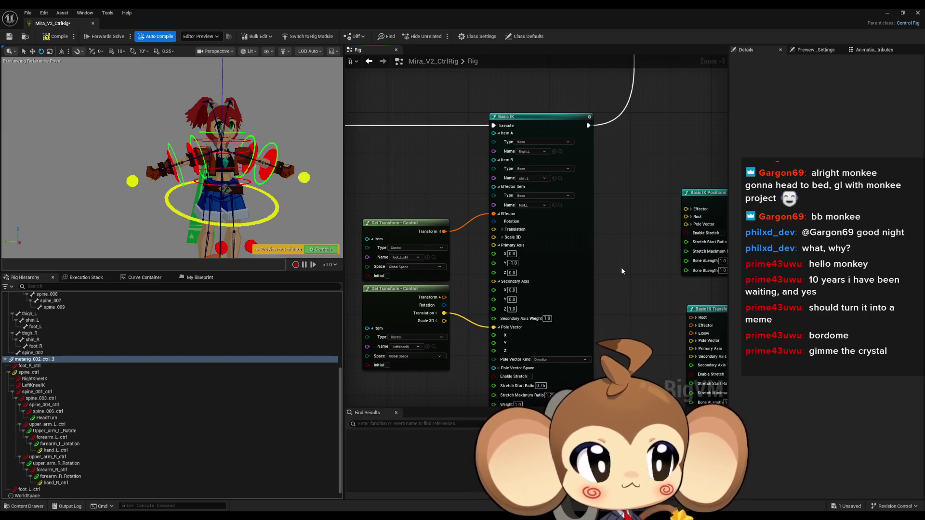
left_click_drag(606, 260, 581, 197)
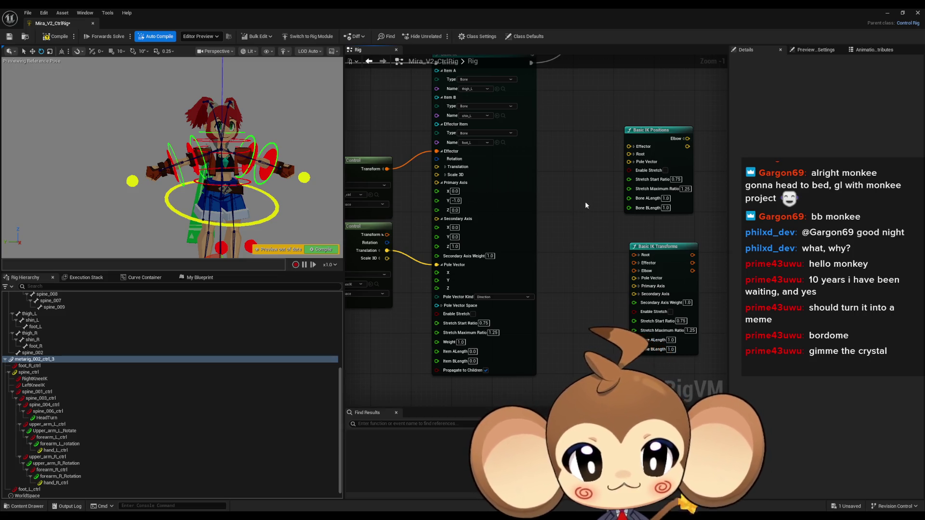
scroll(585, 202, "down", 1)
left_click_drag(586, 196, 590, 220)
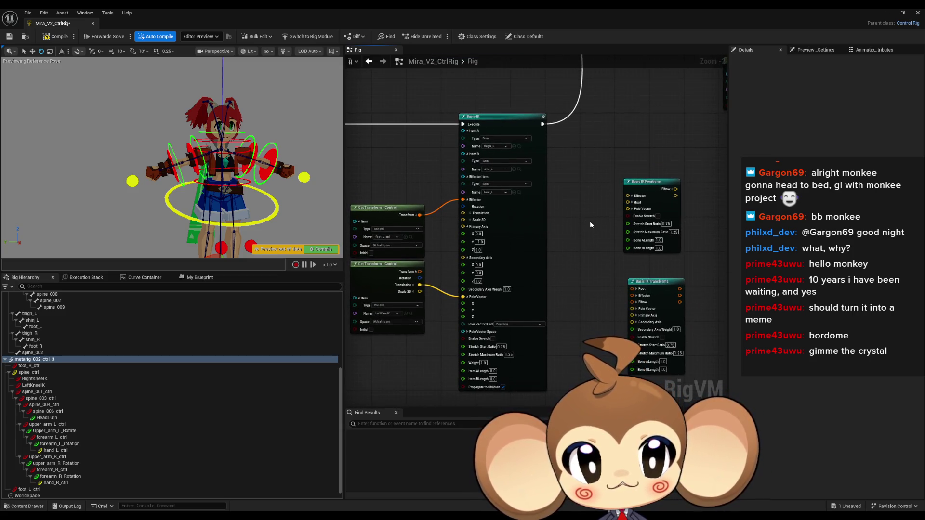
scroll(590, 221, "down", 3)
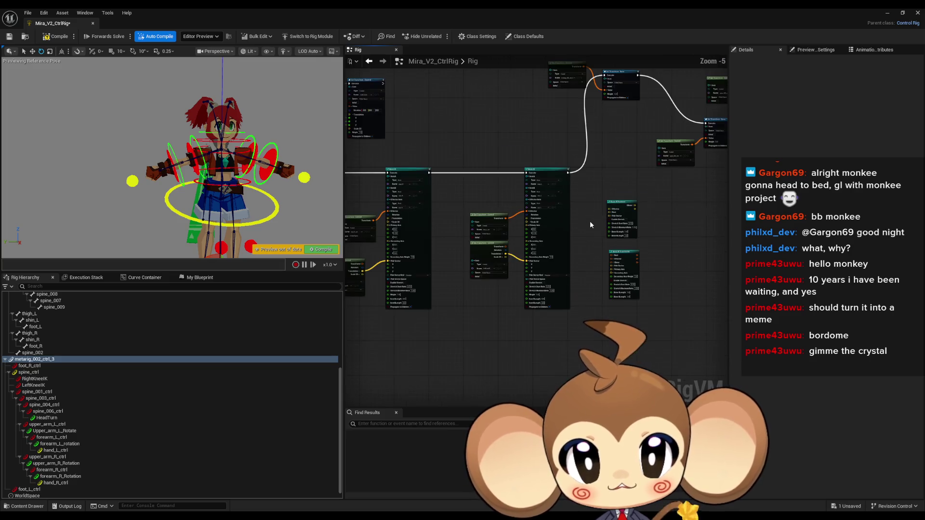
mouse_move(590, 220)
left_mouse_down()
mouse_move(431, 234)
mouse_move(559, 226)
left_mouse_up()
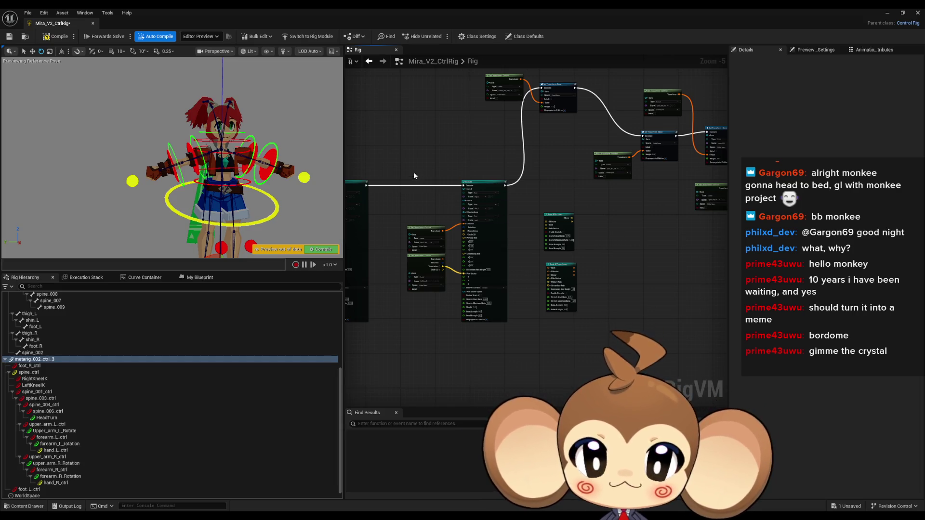
Step: Wire the upper Set Transform - Bone exec output directly into the lower Set Transform - Bone
left_click_drag(413, 172, 485, 301)
scroll(635, 287, "down", 2)
scroll(550, 243, "up", 4)
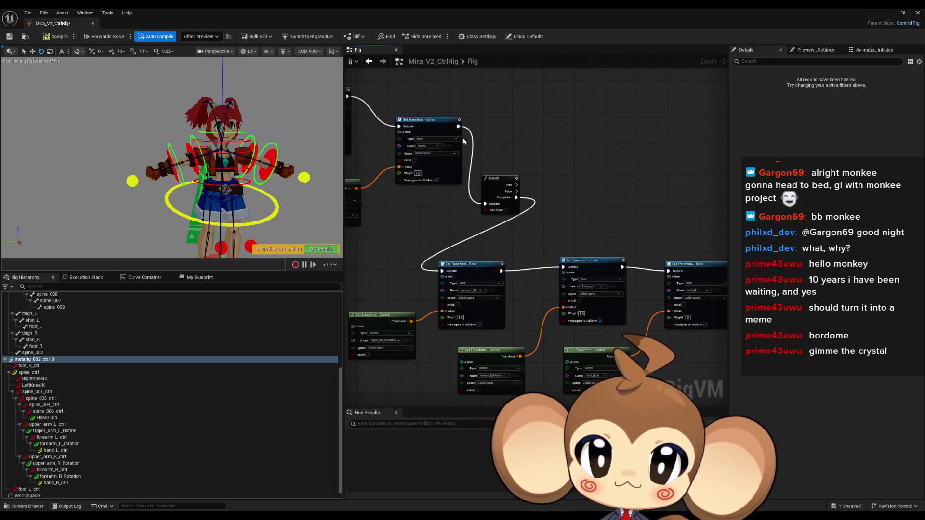
left_click_drag(458, 126, 452, 273)
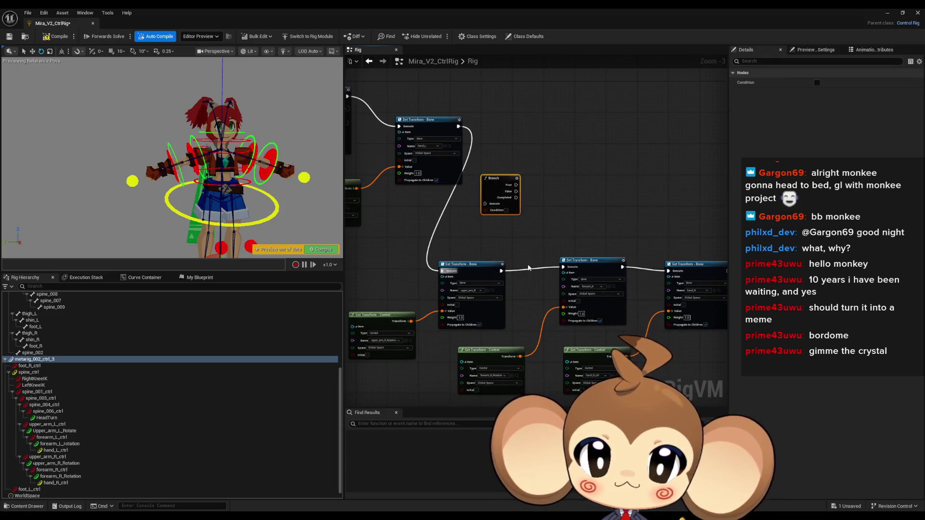
left_click_drag(447, 386, 631, 218)
left_click_drag(472, 292, 459, 246)
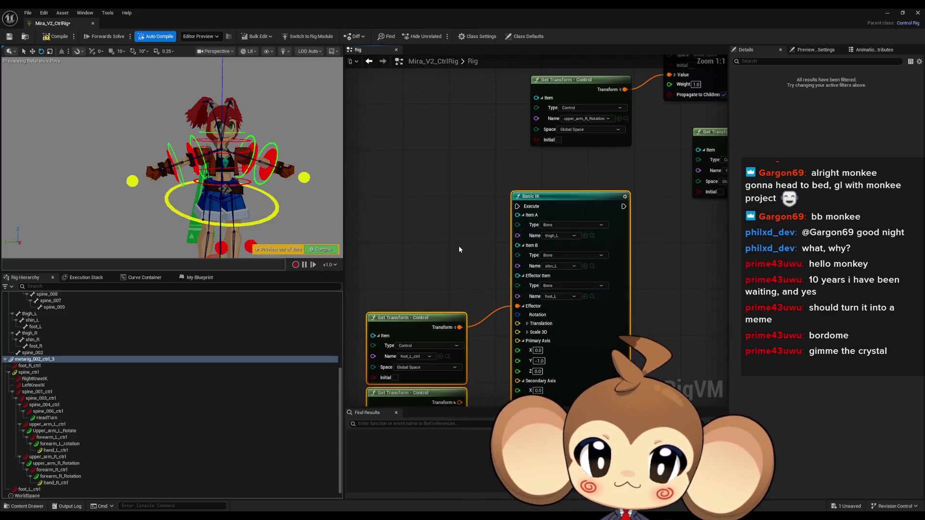
scroll(459, 245, "up", 3)
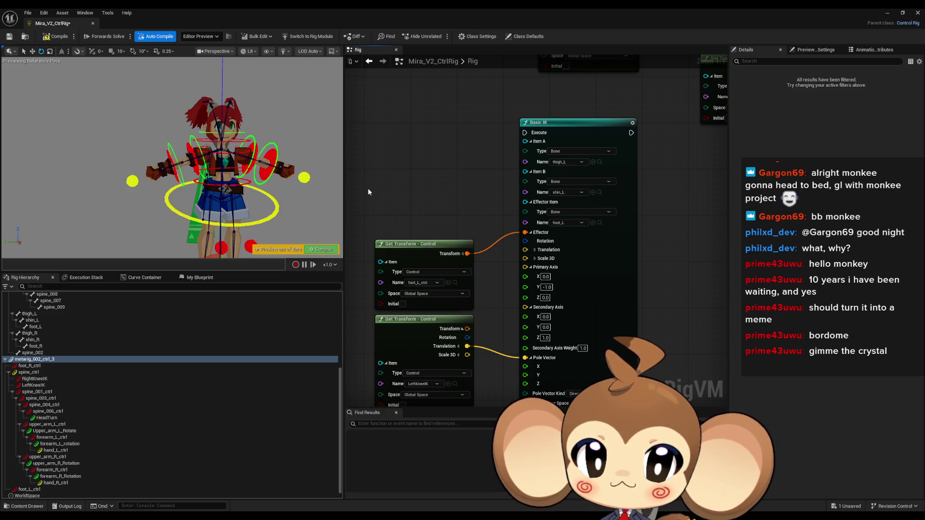
mouse_move(265, 174)
left_mouse_down()
mouse_move(265, 156)
mouse_move(163, 124)
left_mouse_up()
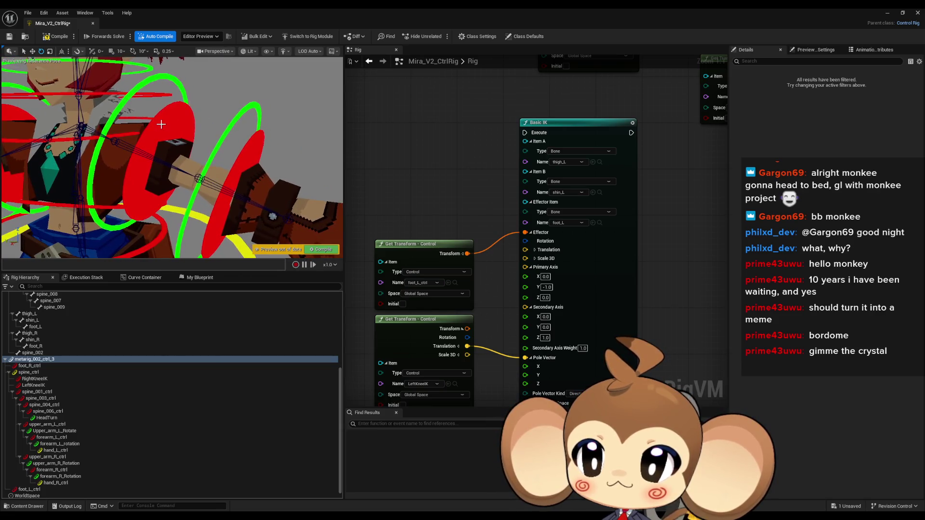
Step: Assign upper_arm_L, forearm_L and hand_L to Basic IK's Item A, Item B and Effector
left_click(162, 124)
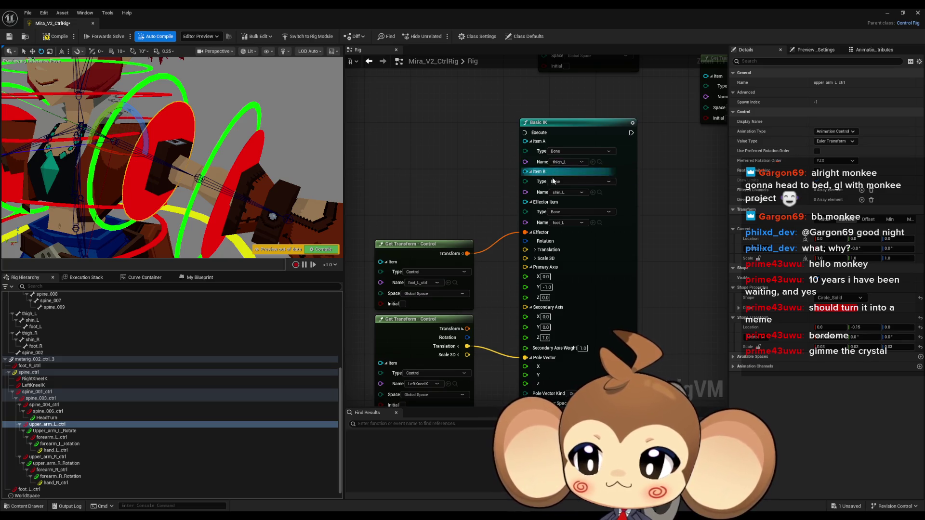
scroll(114, 407, "up", 3)
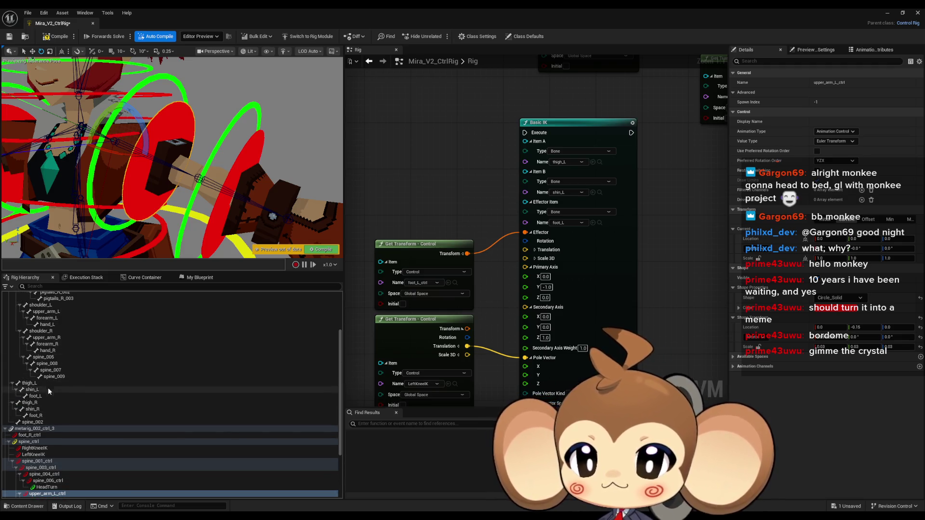
scroll(61, 379, "up", 2)
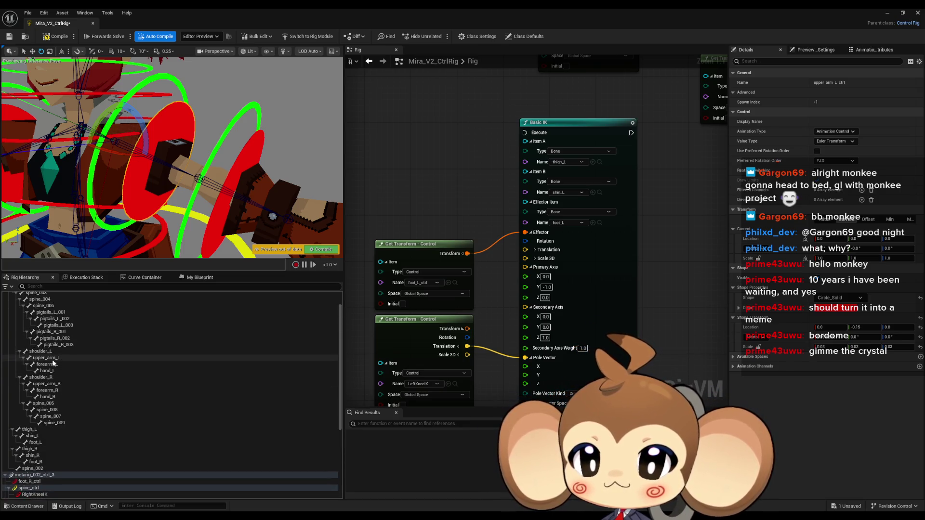
left_click(53, 359)
left_click(592, 162)
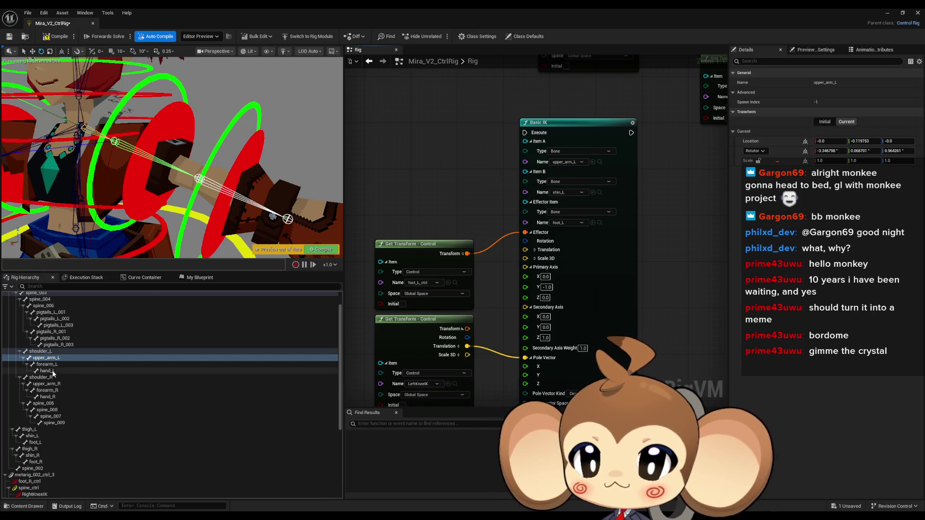
left_click(65, 365)
left_click(593, 192)
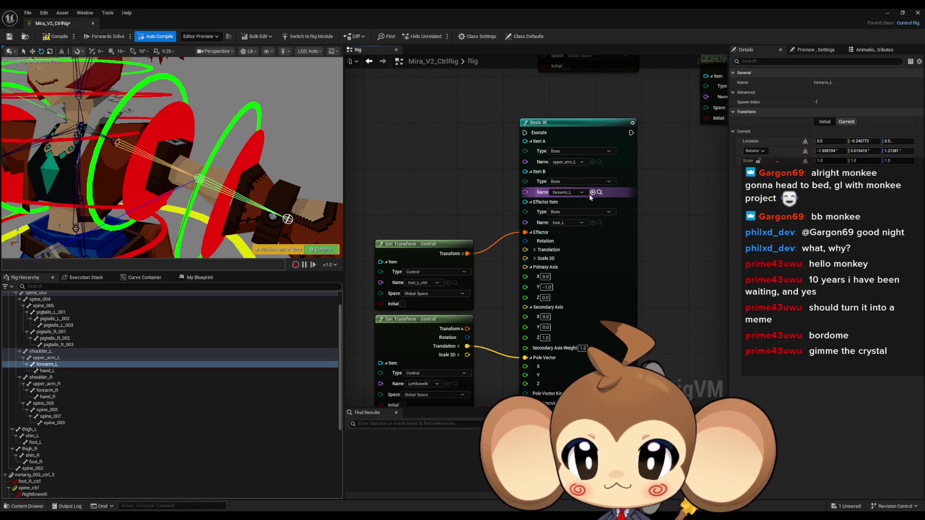
left_click(47, 371)
left_click(592, 223)
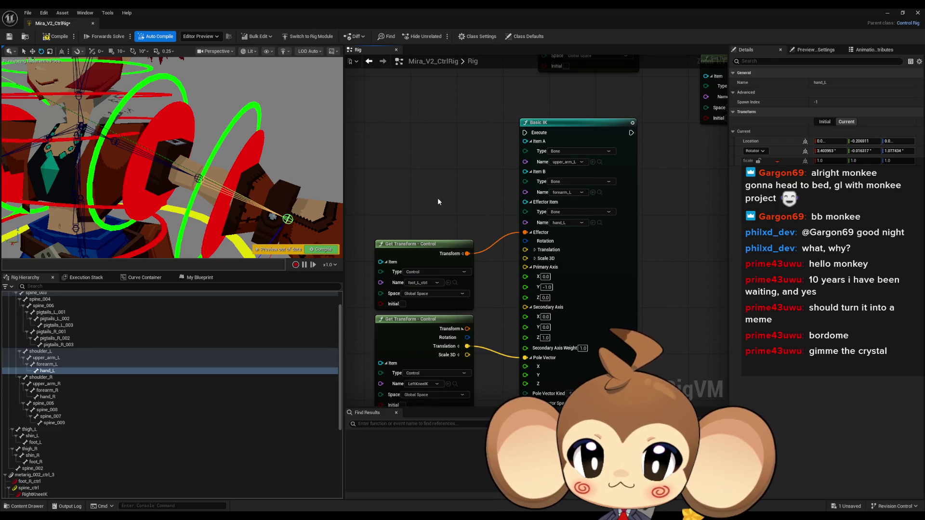
left_click_drag(437, 197, 472, 179)
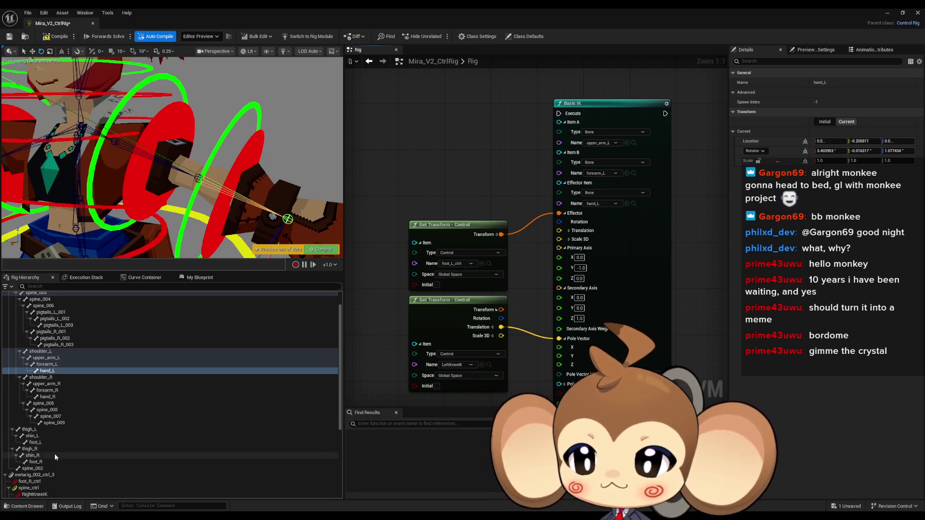
Step: Browse the Rig Hierarchy bones and controls, ending with the spine bone selected
scroll(55, 453, "up", 2)
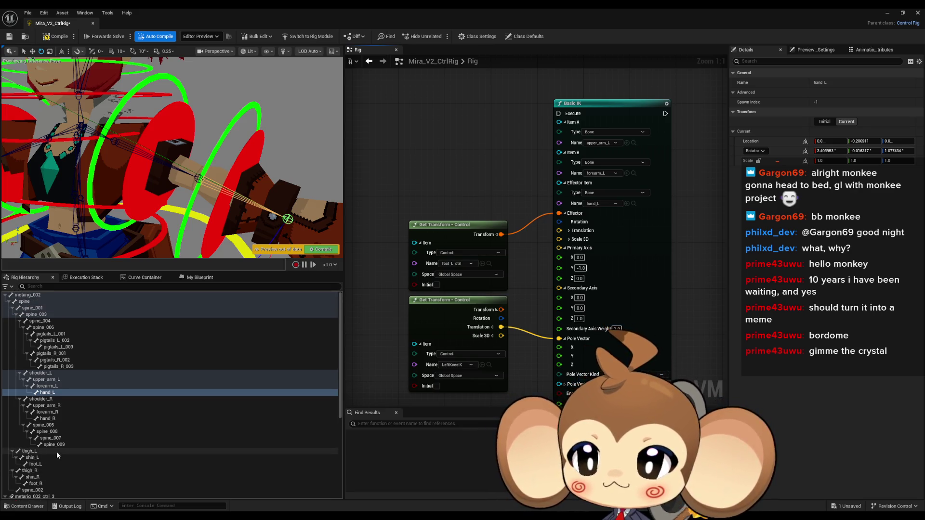
left_click(37, 295)
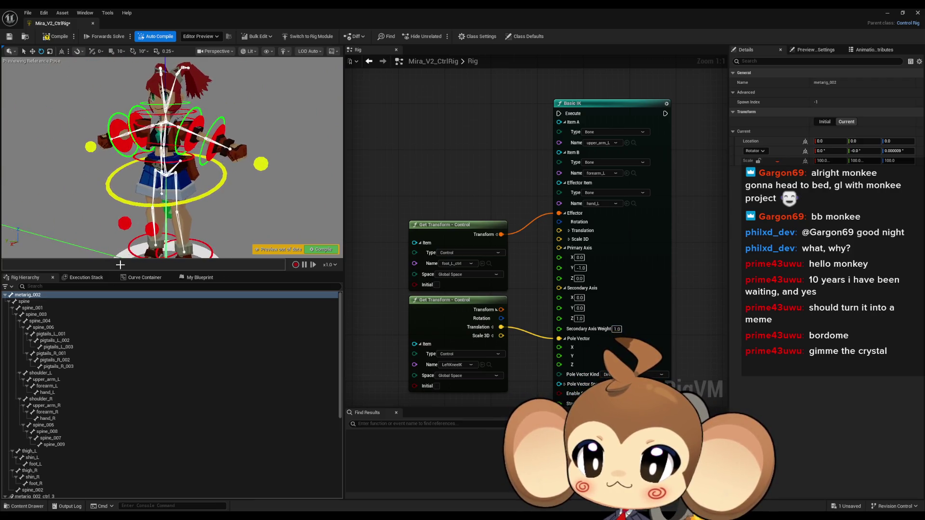
left_click(25, 302)
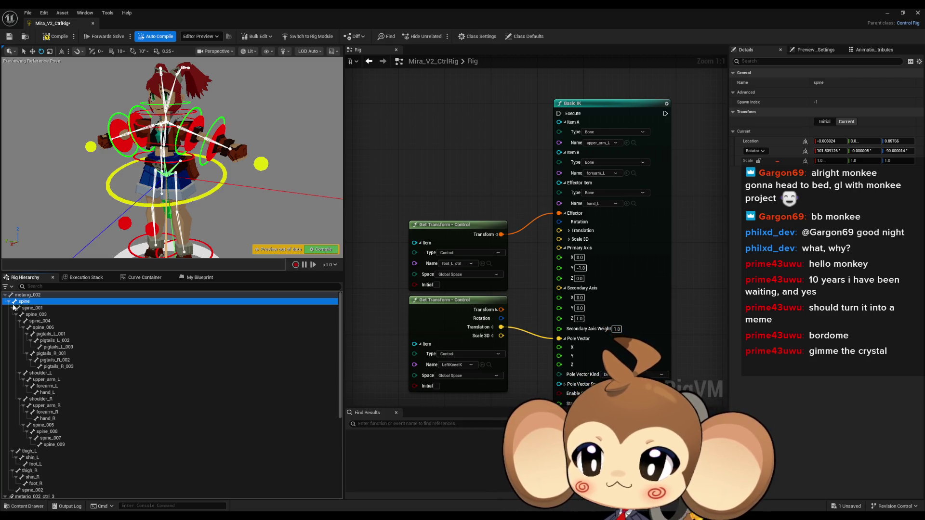
left_click(9, 302)
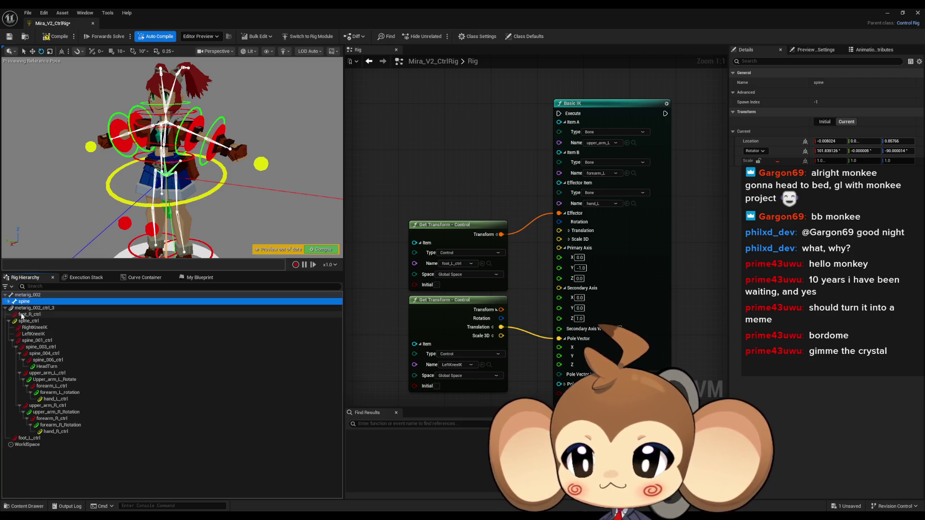
left_click(9, 302)
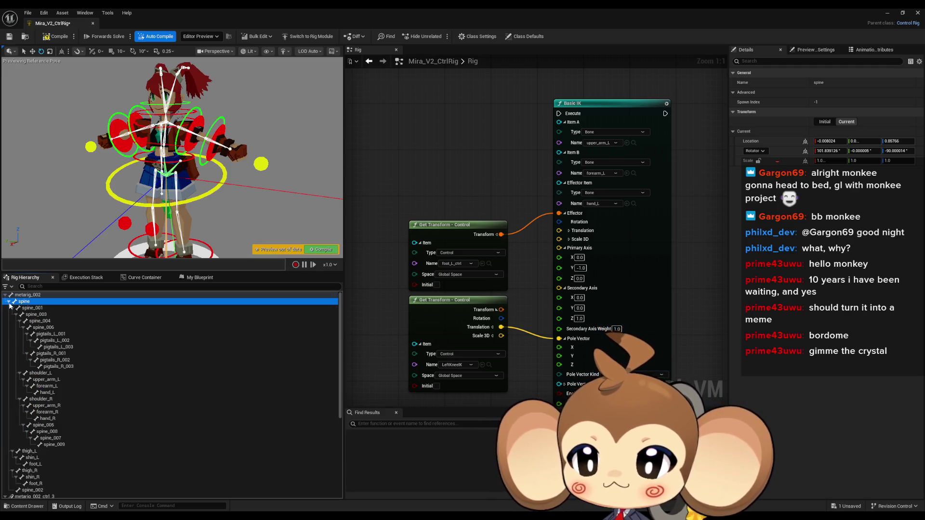
scroll(46, 370, "down", 5)
scroll(46, 371, "down", 3)
left_click(24, 370)
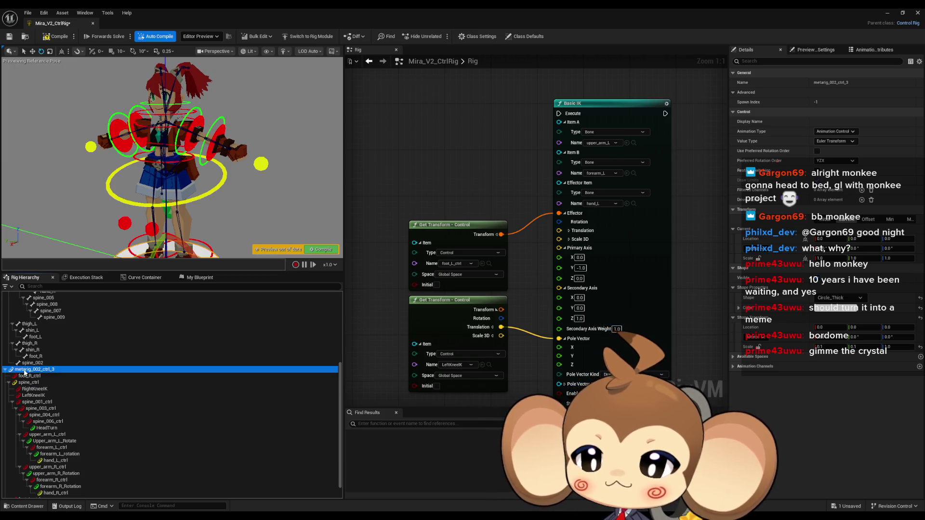
scroll(24, 373, "up", 8)
left_click(28, 308)
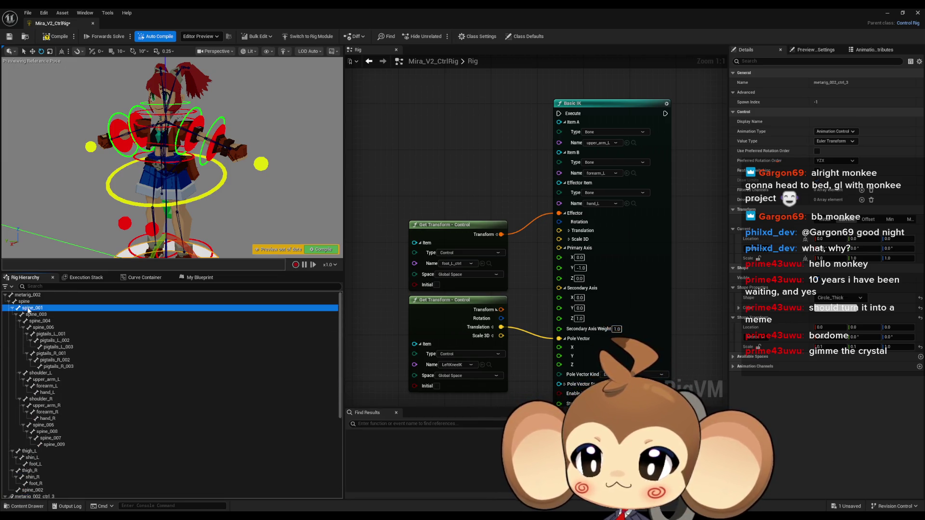
left_click(25, 302)
left_click(27, 296)
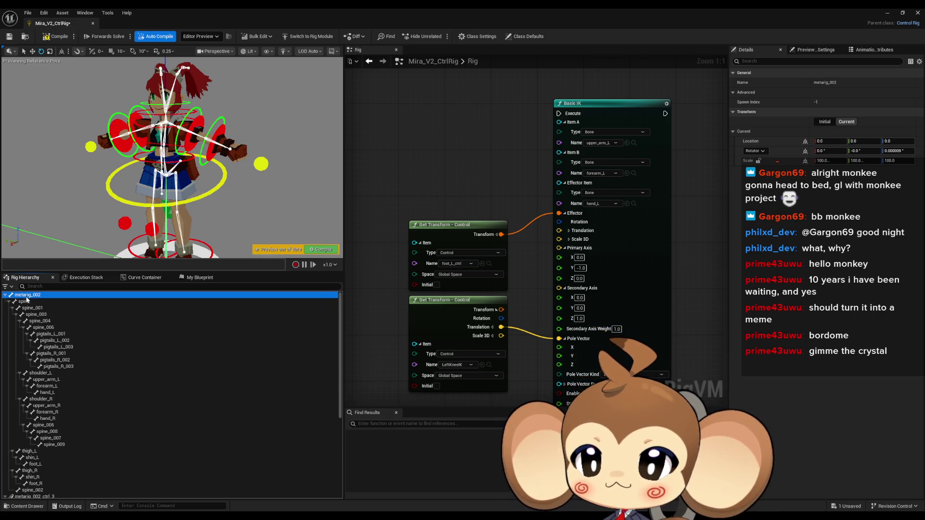
left_click(26, 302)
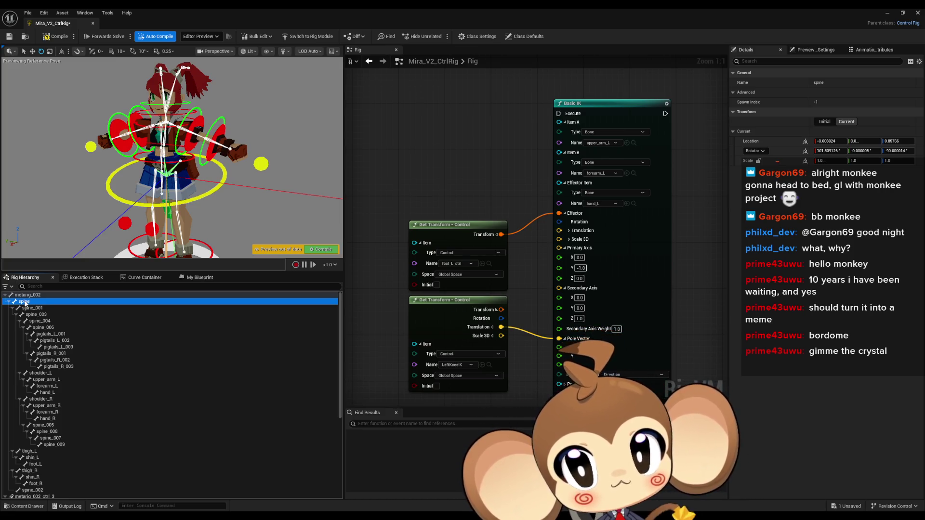
Step: Add a new control spine_ctrl_2 from the spine bone's New Element > New Control
right_click(26, 303)
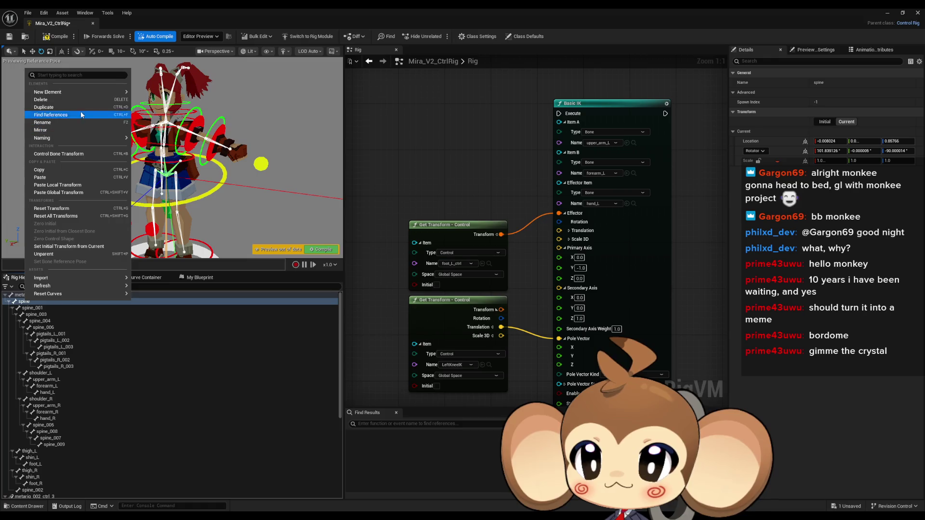
mouse_move(68, 94)
left_click(170, 103)
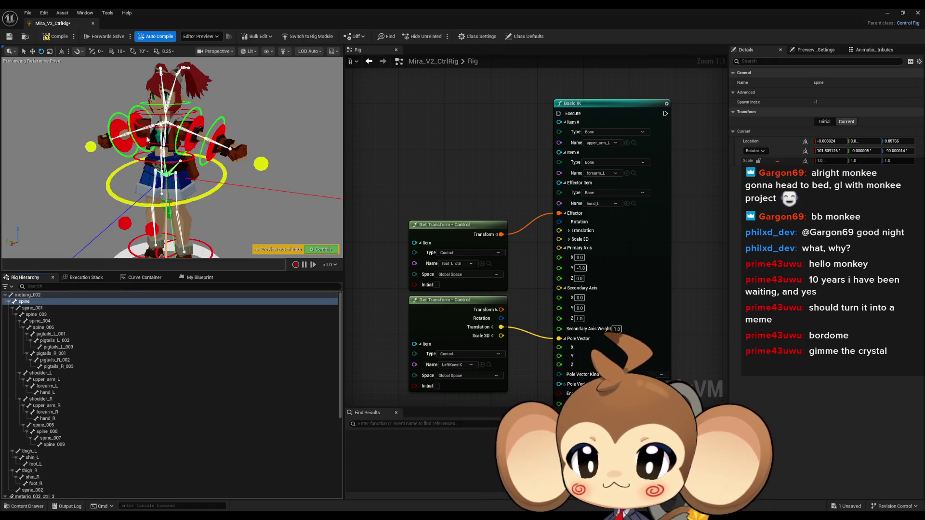
scroll(82, 308, "down", 5)
scroll(85, 331, "down", 2)
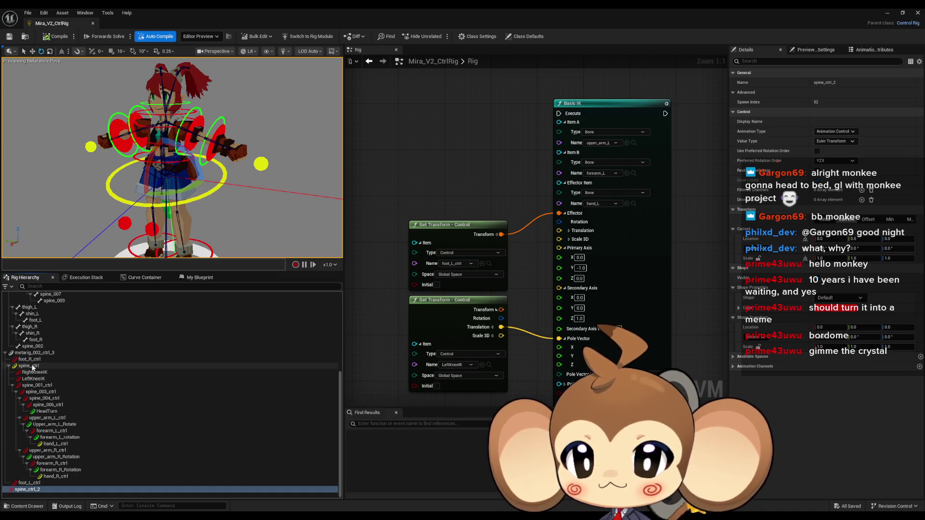
Step: Parent spine_ctrl_2 under spine_ctrl, rename it LeftElbowIK, and drag it into the Rig graph
mouse_move(27, 490)
left_mouse_down()
mouse_move(26, 370)
mouse_move(43, 368)
left_mouse_up()
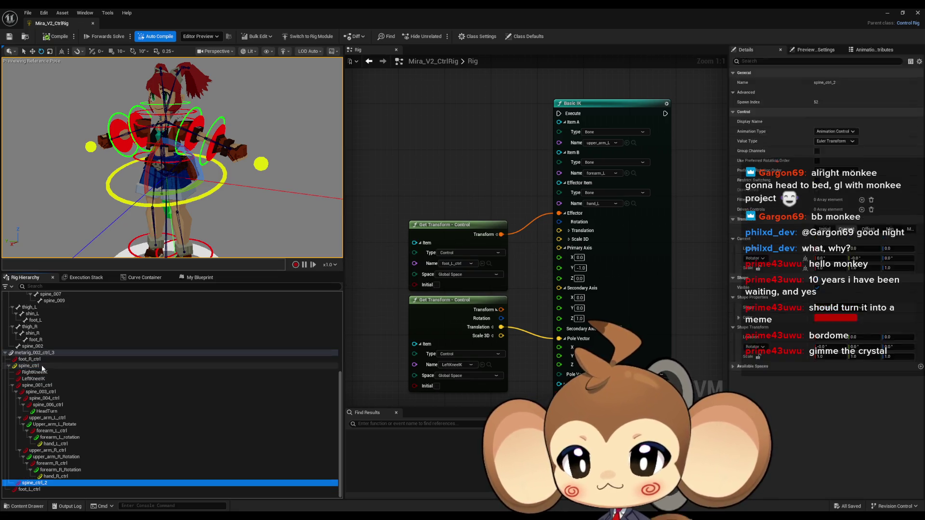
double_click(45, 485)
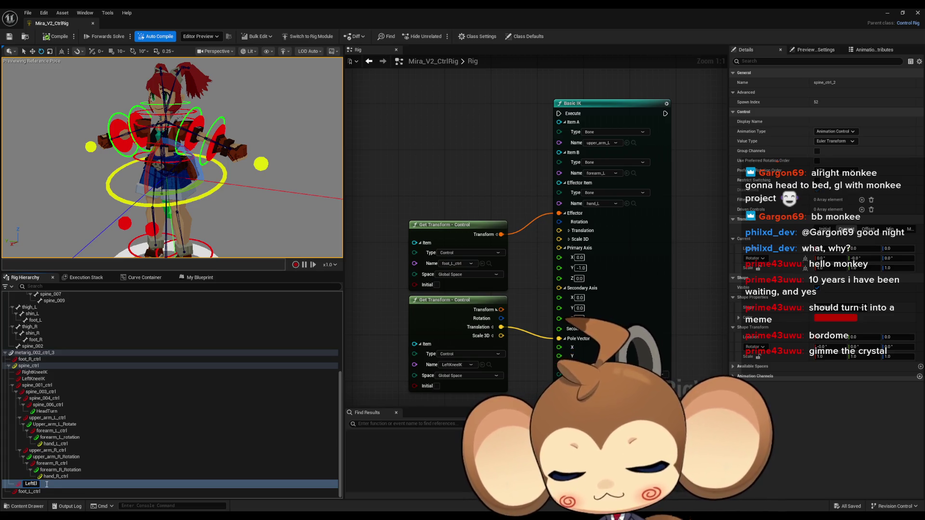
type("LeftElbow")
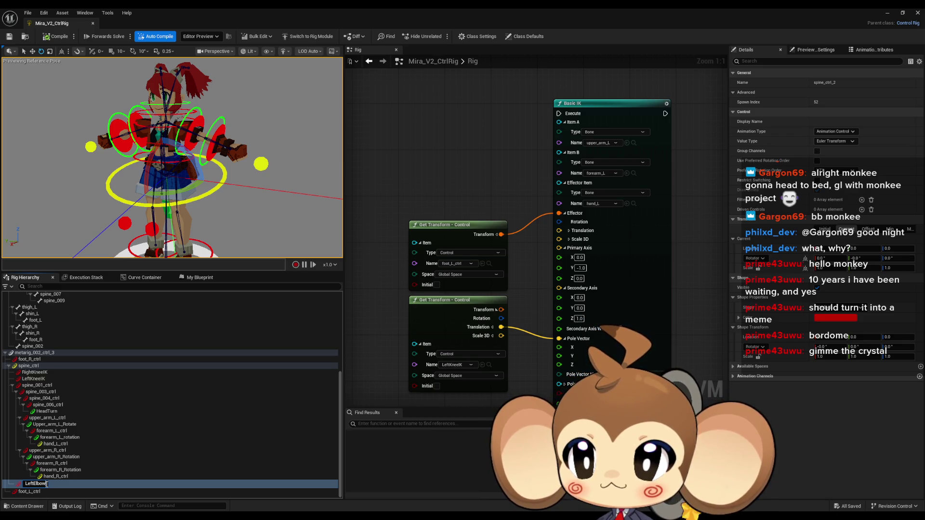
key("Return")
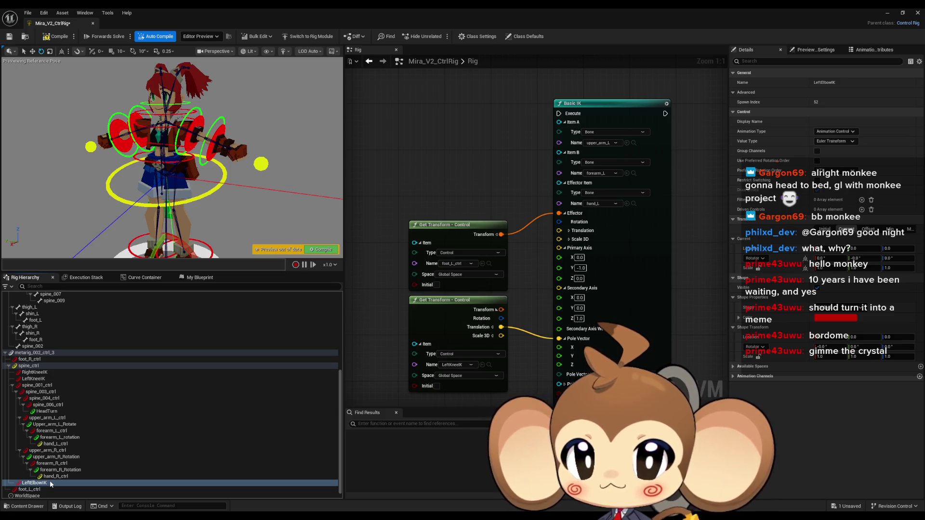
left_click(48, 483)
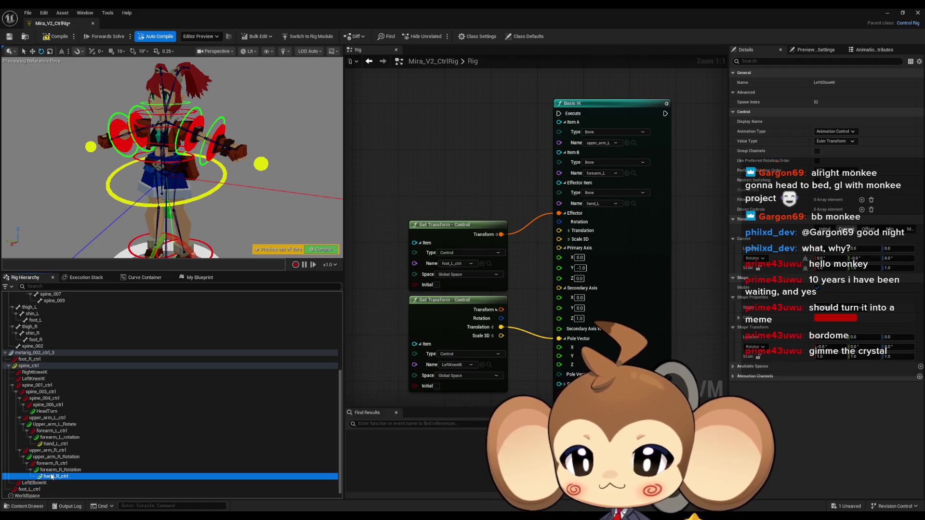
mouse_move(47, 484)
left_mouse_down()
mouse_move(382, 302)
mouse_move(421, 150)
mouse_move(400, 153)
left_mouse_up()
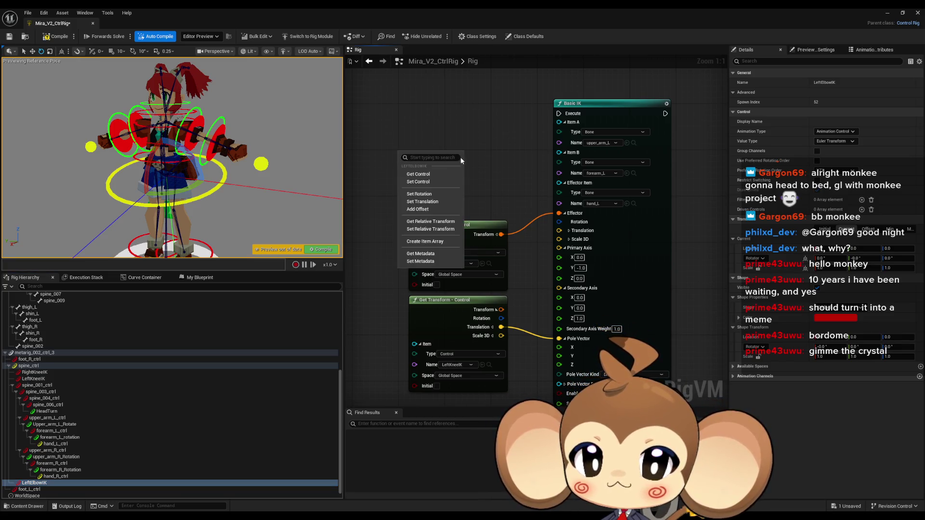
Step: Create a LeftElbowIK Get Transform node beside LeftKneeIK and split its Transform output
left_click(439, 172)
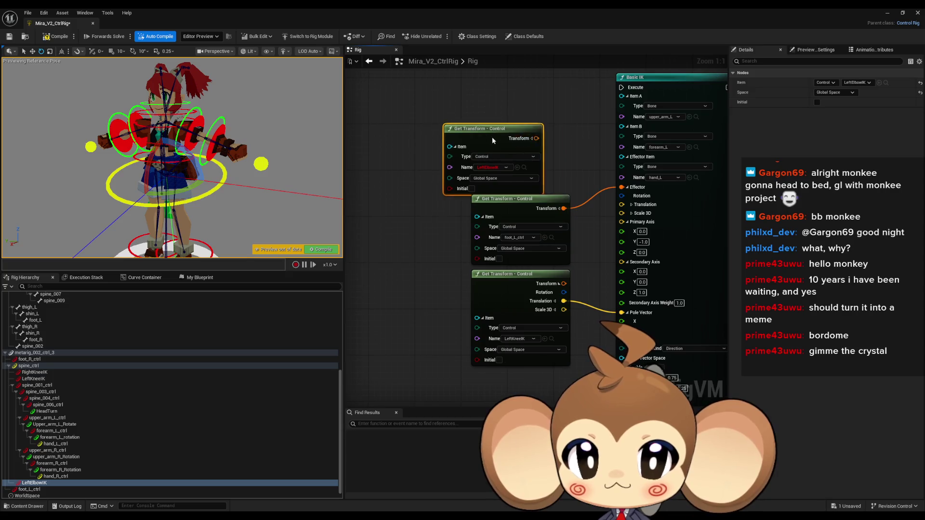
left_click_drag(503, 133, 428, 164)
left_click(51, 36)
mouse_move(422, 156)
left_mouse_down()
mouse_move(409, 179)
mouse_move(405, 235)
mouse_move(426, 278)
mouse_move(622, 337)
mouse_move(636, 314)
left_mouse_up()
left_click(439, 248)
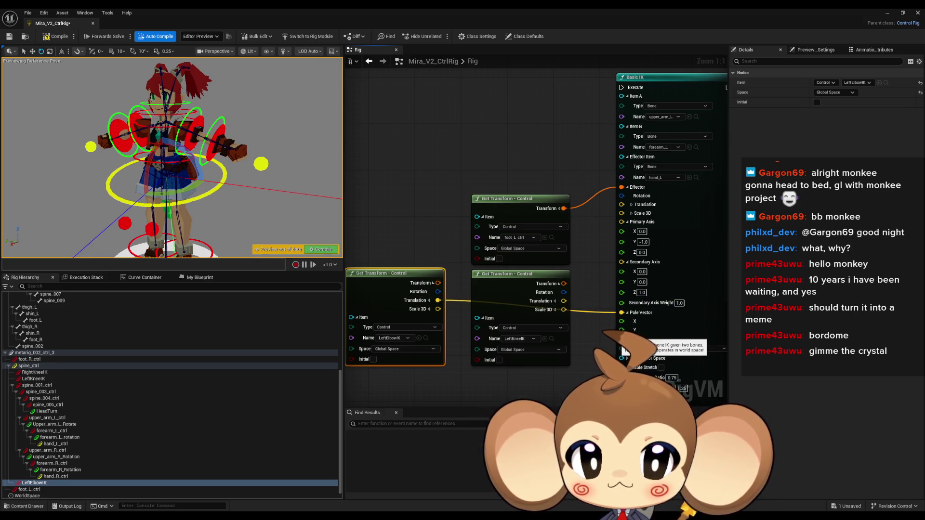
left_click_drag(548, 232, 510, 264)
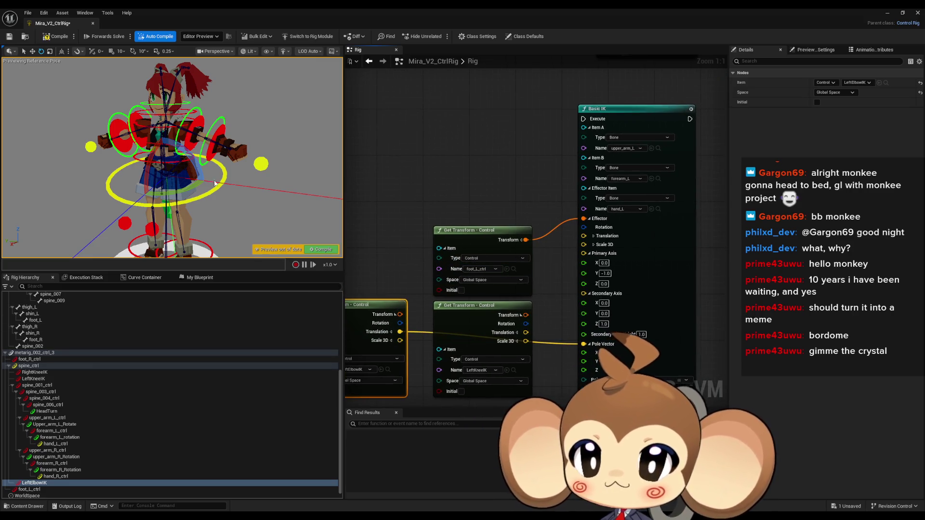
Step: Point the upper Get Transform at hand_L_ctrl and swap the LeftKneeIK node for LeftElbowIK
left_click(259, 163)
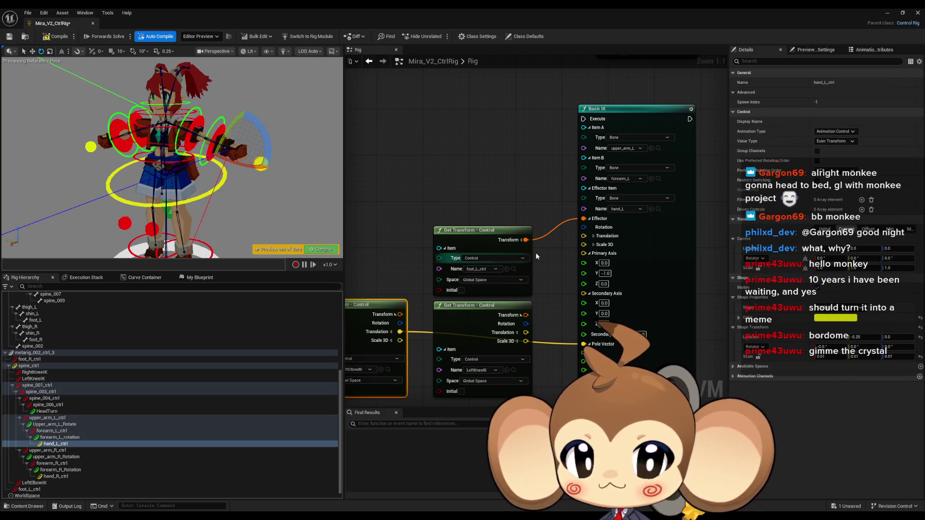
left_click(506, 270)
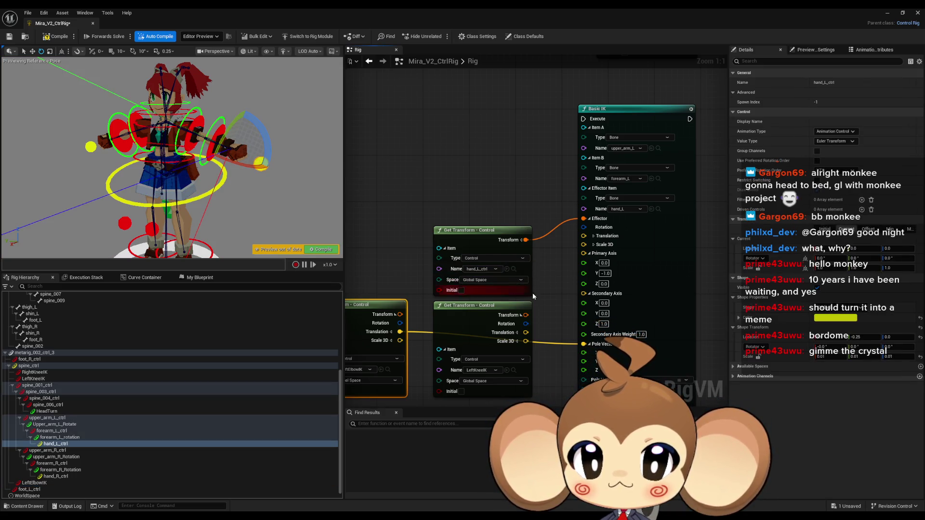
left_click(479, 310)
key("Delete")
mouse_move(376, 305)
left_mouse_down()
mouse_move(449, 325)
mouse_move(466, 314)
left_mouse_up()
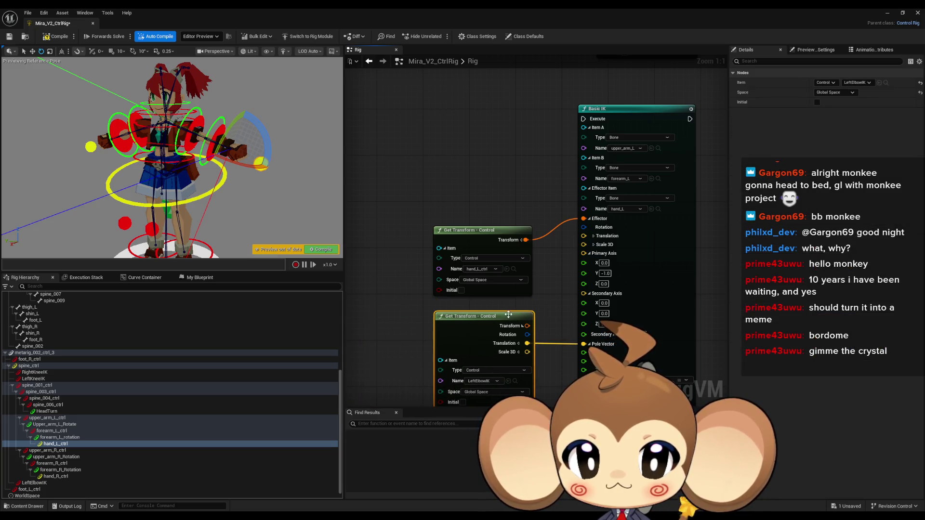
scroll(542, 282, "down", 5)
scroll(543, 278, "up", 2)
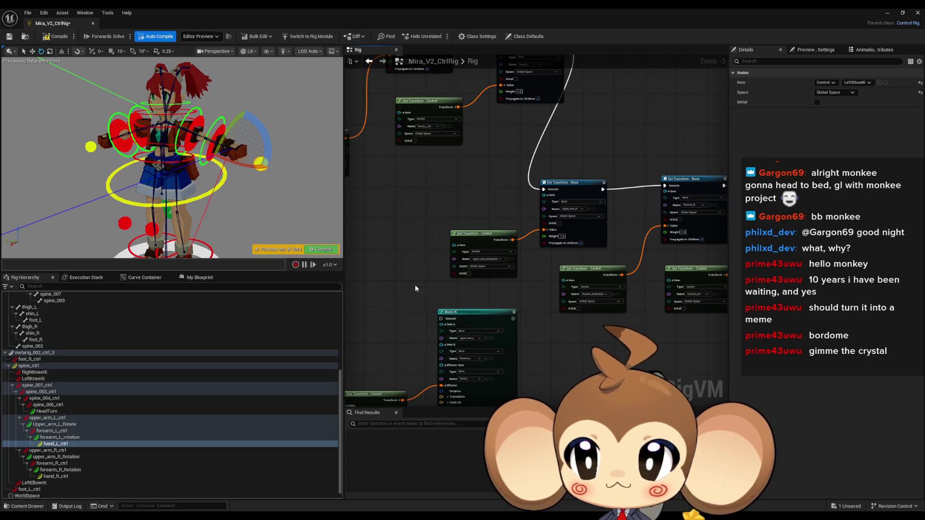
Step: Shrink the LeftElbowIK control's shape transform scale to 0.01 on X, Y and Z
scroll(70, 429, "down", 1)
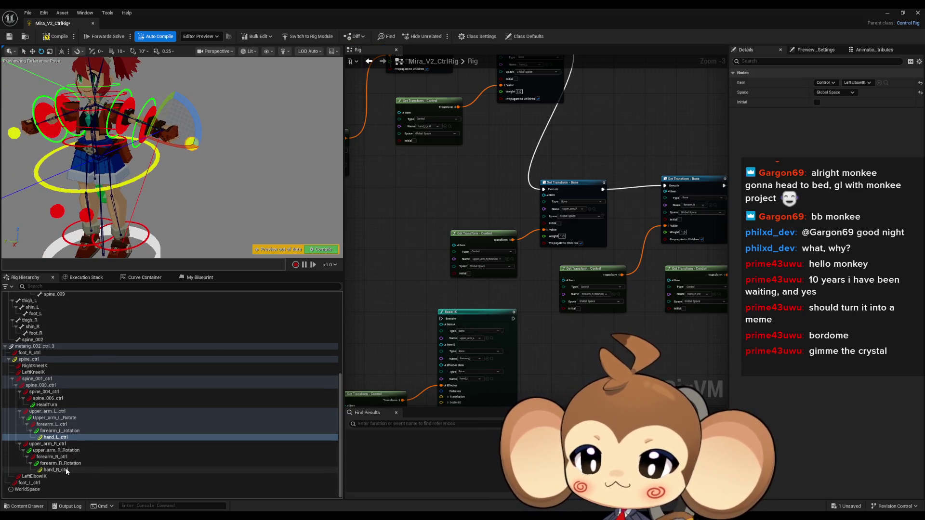
left_click(34, 477)
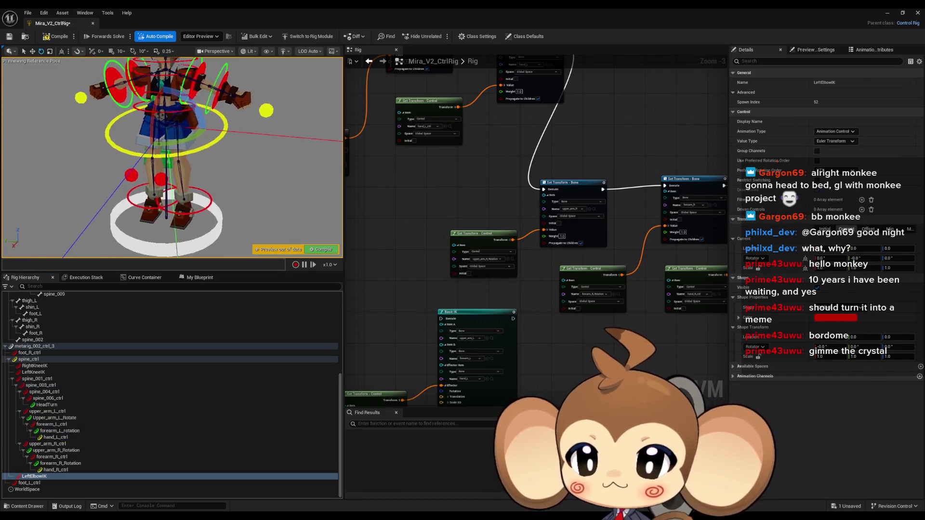
left_click(163, 179)
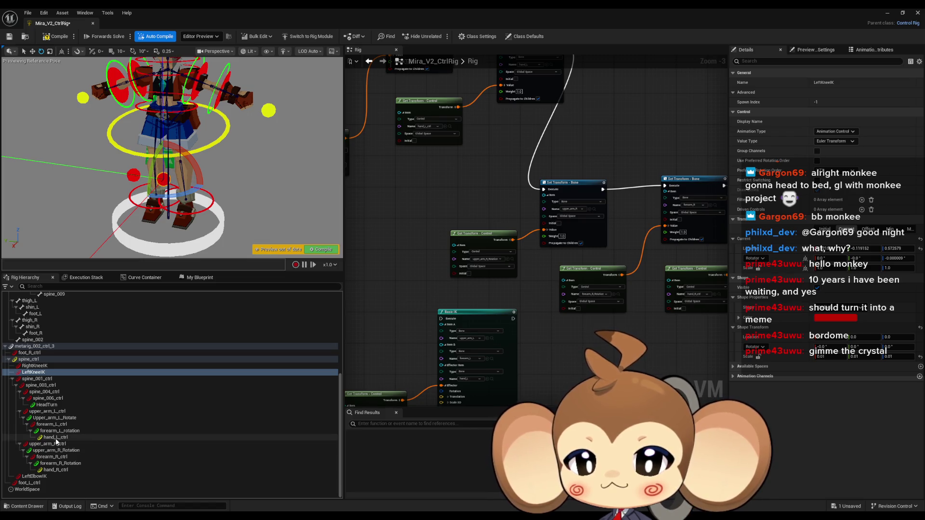
left_click(43, 478)
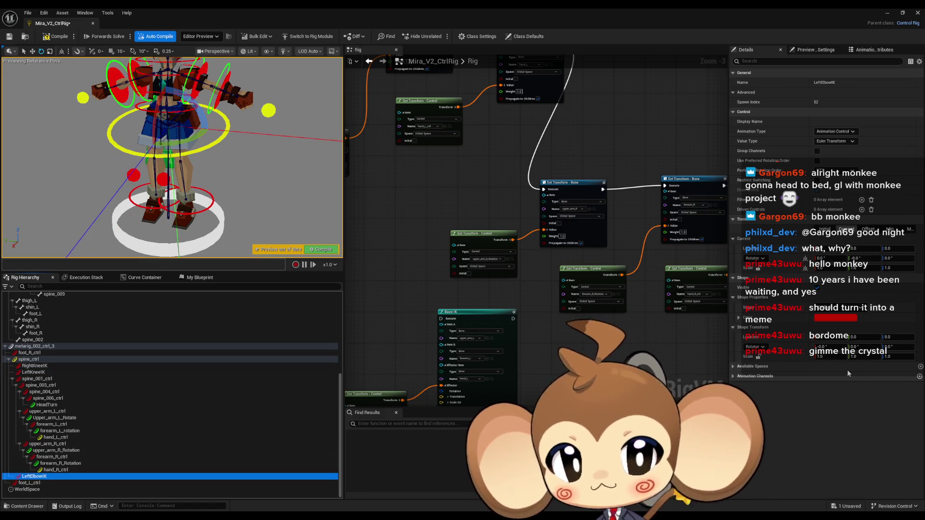
left_click(825, 357)
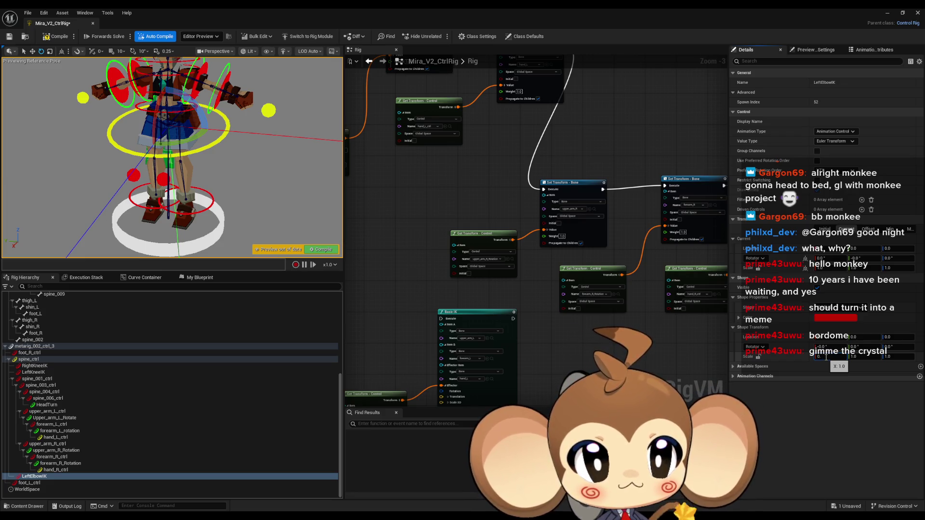
key("Tab")
key("Tab")
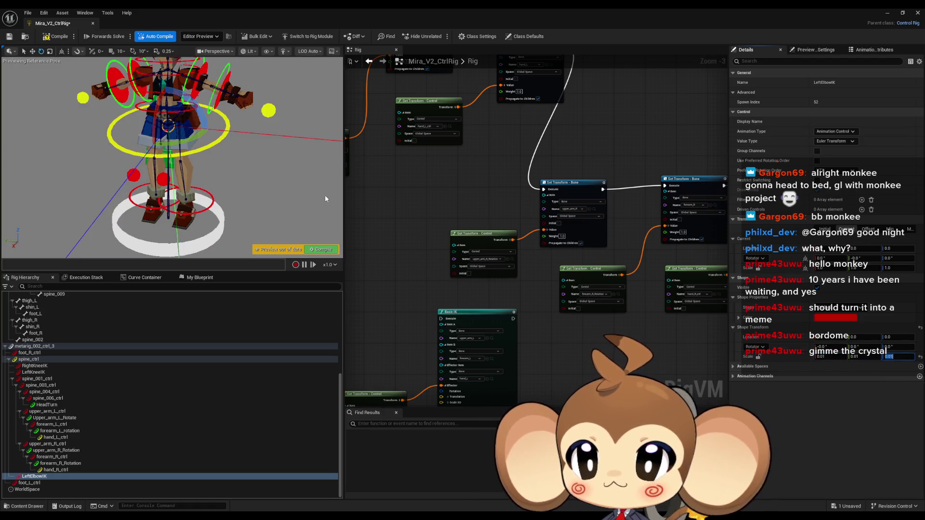
left_click_drag(217, 170, 232, 183)
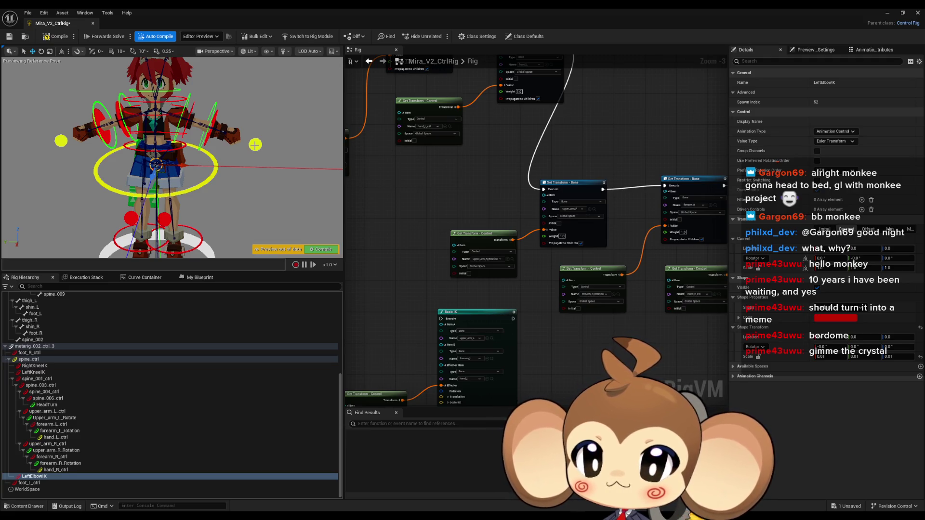
scroll(546, 232, "down", 8)
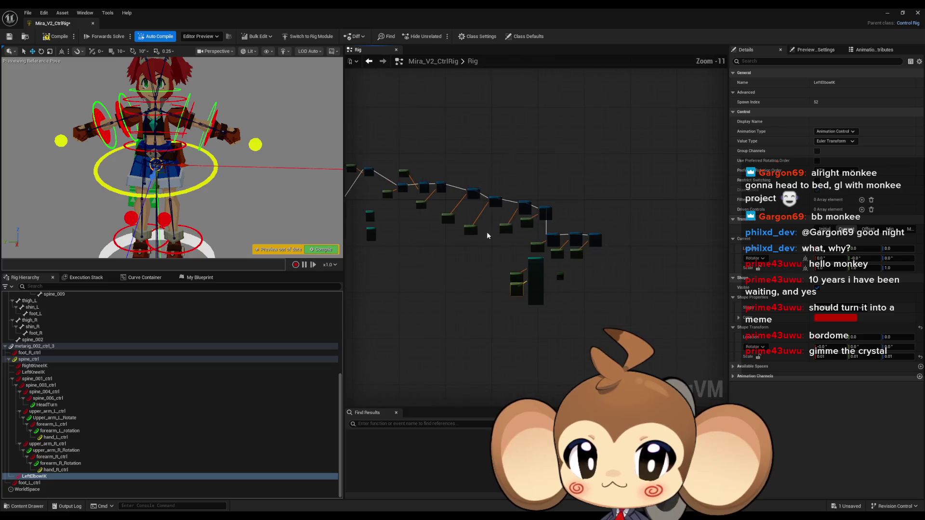
Step: Add a hand_L_ctrl Get Transform node and a LeftElbowIK Set Transform node to the graph
scroll(519, 255, "up", 9)
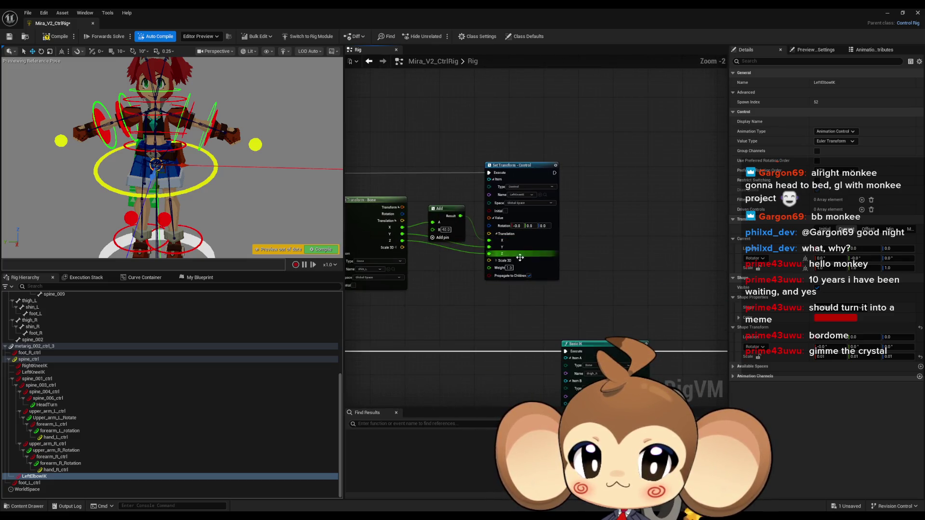
mouse_move(69, 441)
left_mouse_down()
mouse_move(588, 182)
mouse_move(484, 93)
left_mouse_up()
left_click(501, 118)
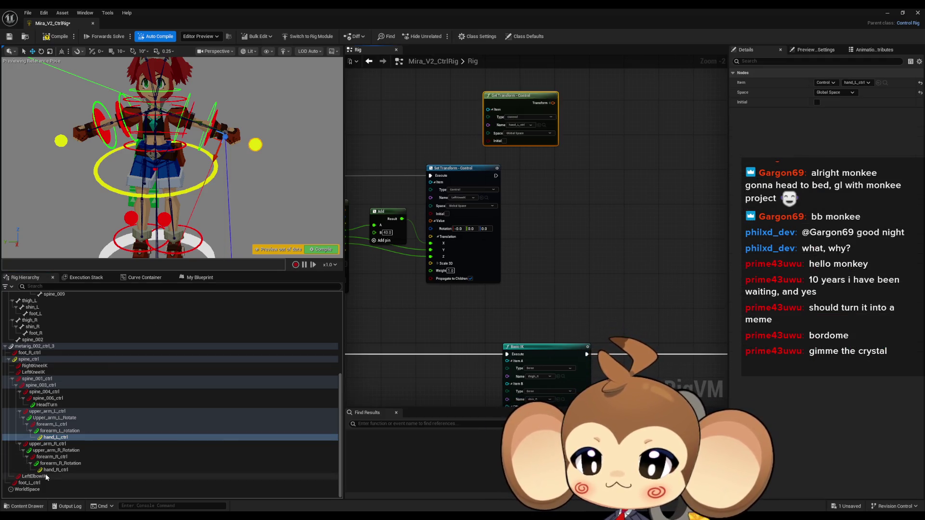
mouse_move(36, 476)
left_mouse_down()
mouse_move(508, 305)
mouse_move(611, 182)
left_mouse_up()
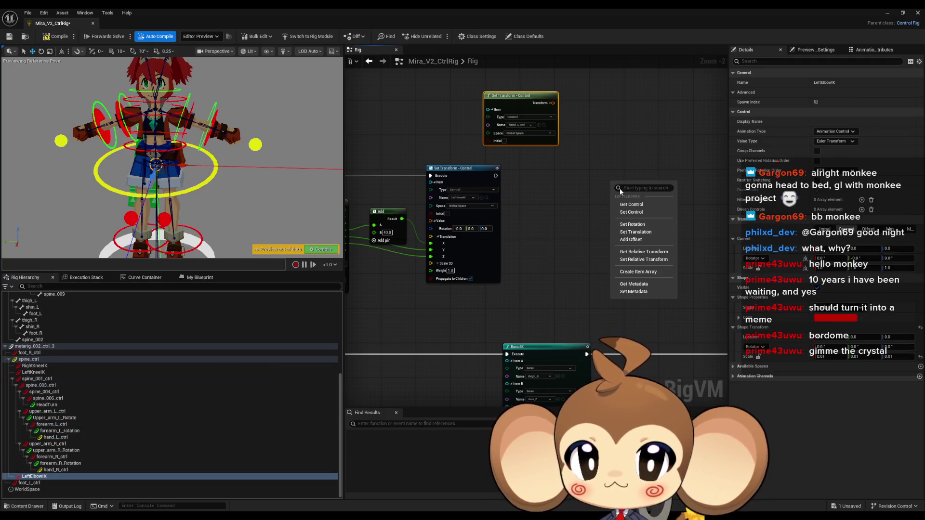
left_click(646, 214)
Step: Wire the hand transform into the elbow's Value, keeping Space on Global Space
scroll(544, 214, "up", 2)
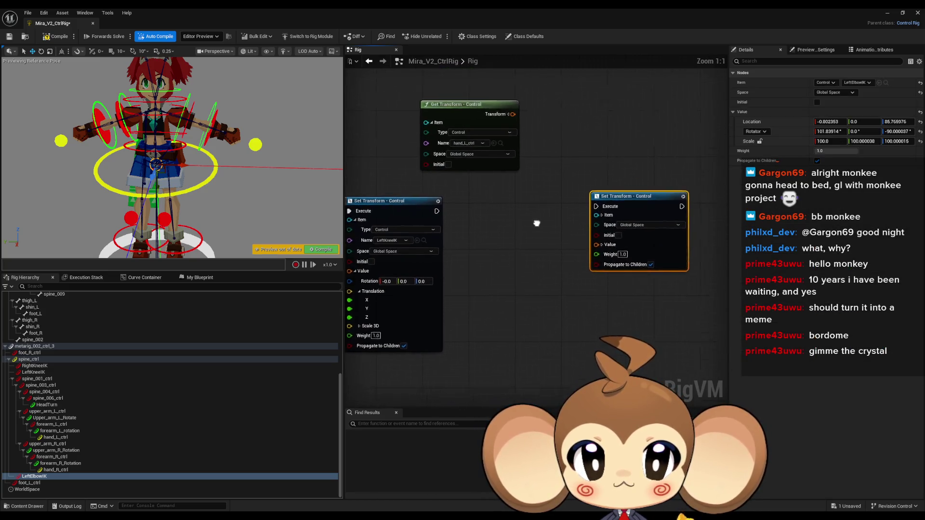
left_click(495, 146)
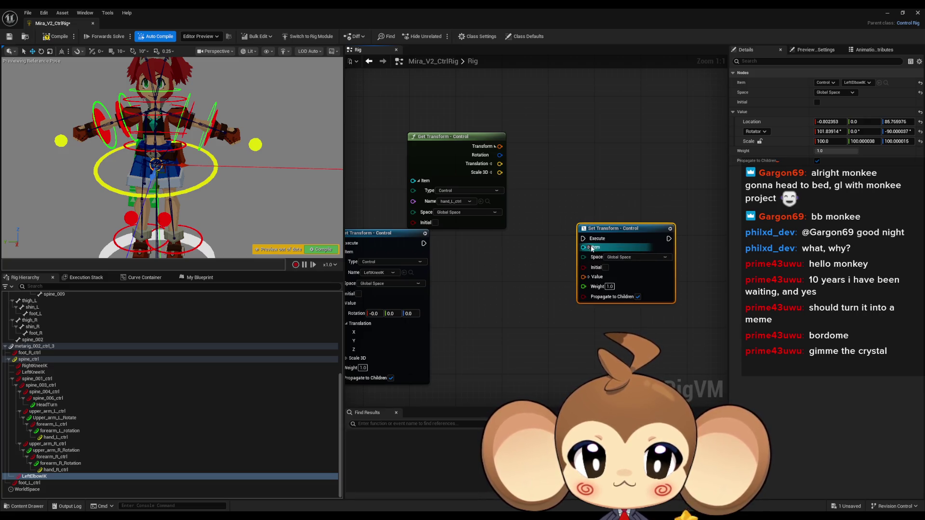
left_click_drag(582, 277, 500, 145)
left_click(624, 257)
left_click(618, 266)
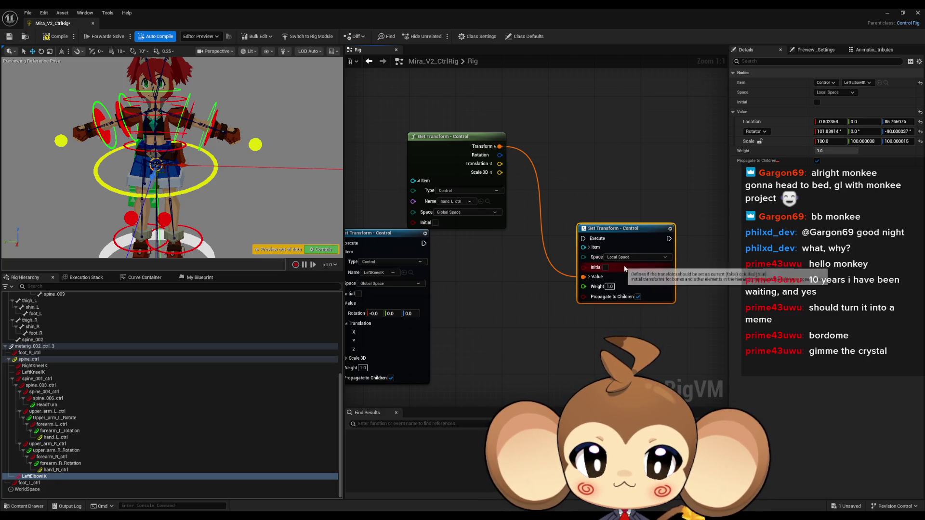
left_click_drag(594, 290, 543, 280)
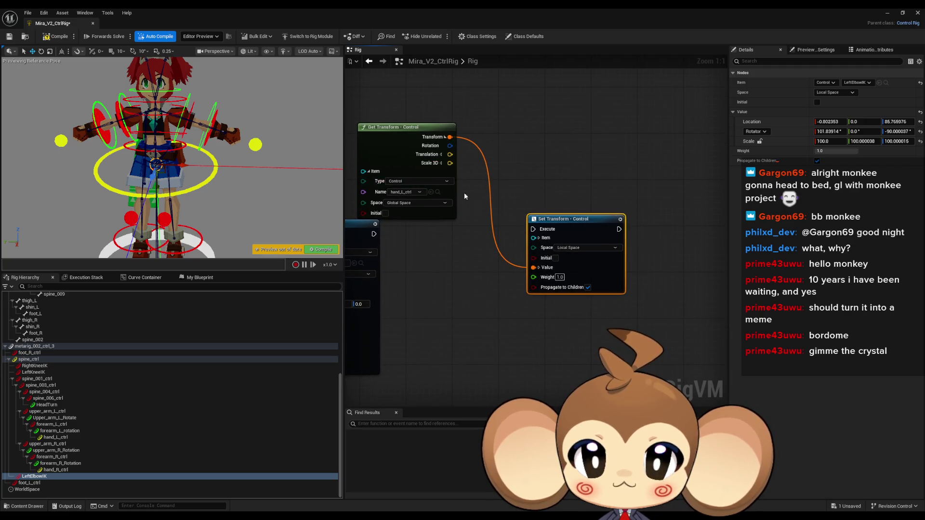
left_click_drag(463, 192, 507, 186)
left_click(619, 242)
left_click(614, 258)
mouse_move(472, 254)
left_mouse_down()
mouse_move(577, 249)
mouse_move(610, 236)
mouse_move(593, 231)
mouse_move(617, 241)
mouse_move(626, 270)
mouse_move(620, 243)
mouse_move(520, 232)
mouse_move(675, 183)
mouse_move(474, 234)
mouse_move(572, 238)
mouse_move(487, 240)
mouse_move(442, 263)
left_mouse_up()
Step: Split the elbow's Value and the hand's Translation, wiring hand Y and Z into the elbow translation
left_click(460, 136, "alt")
right_click(545, 266)
left_click(503, 262)
right_click(545, 267)
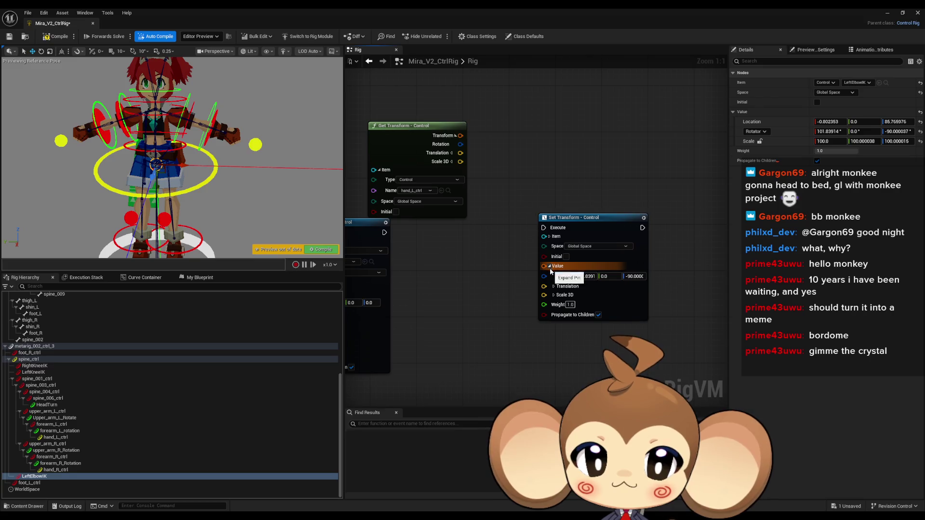
left_click(561, 285)
right_click(453, 154)
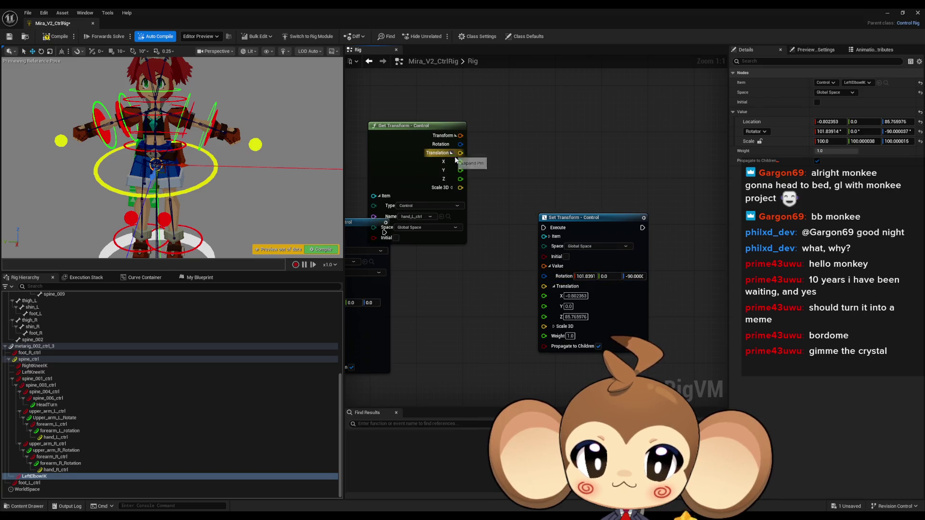
left_click(475, 168)
mouse_move(587, 311)
left_mouse_down()
mouse_move(503, 170)
mouse_move(586, 298)
left_mouse_up()
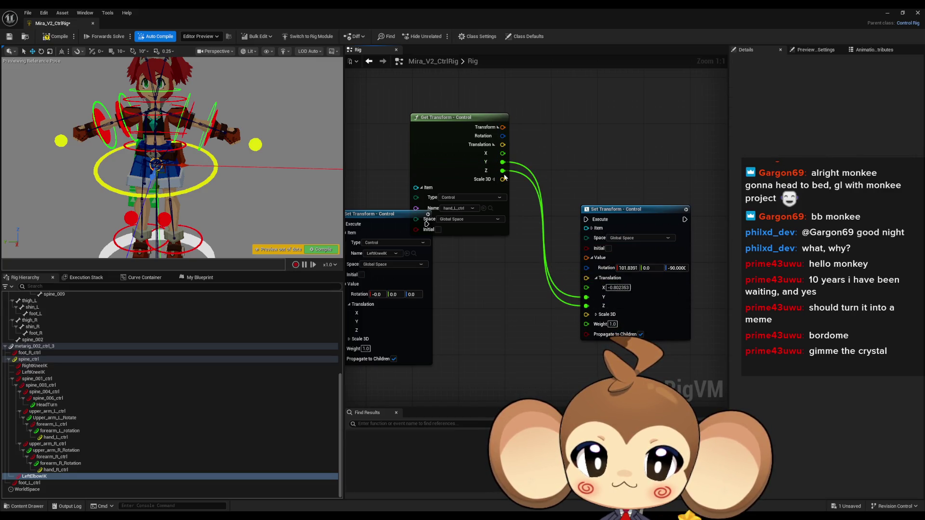
Step: Route hand X through an Add node with B 40.0 into the elbow's translation X
left_click_drag(502, 153, 527, 149)
left_click(539, 184)
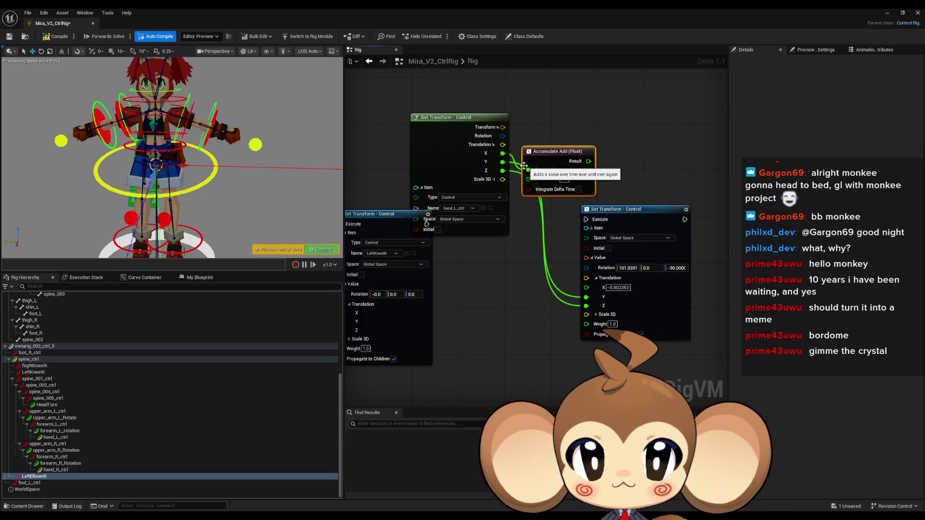
left_click_drag(482, 238, 611, 187)
left_click(612, 217)
mouse_move(554, 136)
left_mouse_down()
mouse_move(593, 151)
mouse_move(638, 269)
left_mouse_up()
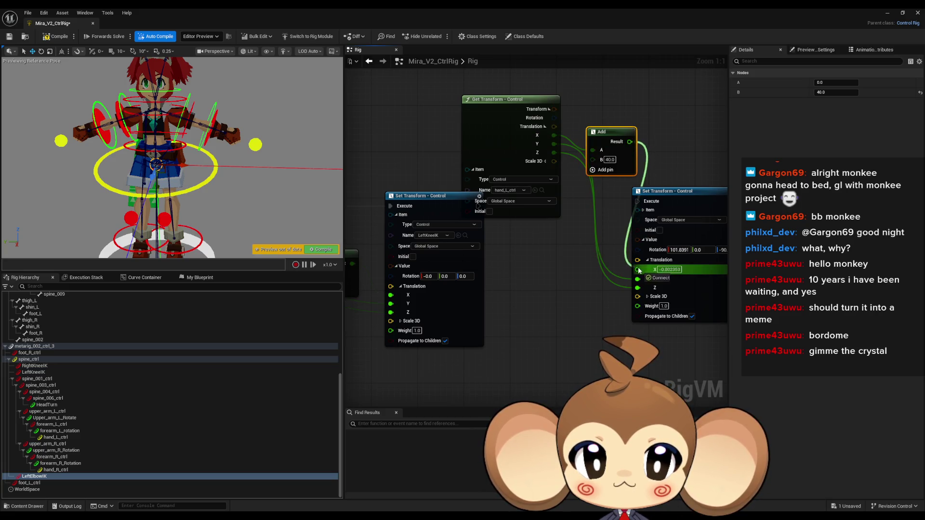
Step: Tidy the node layout and connect execution flow into the elbow Set Transform
left_click_drag(632, 210, 626, 233)
left_click_drag(518, 114, 549, 84)
left_click_drag(598, 169, 643, 159)
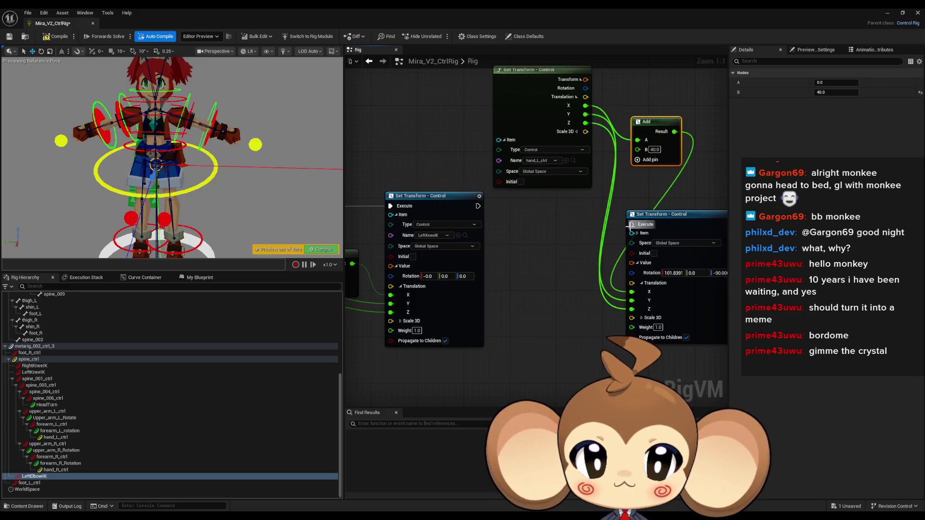
left_click_drag(630, 230, 550, 228)
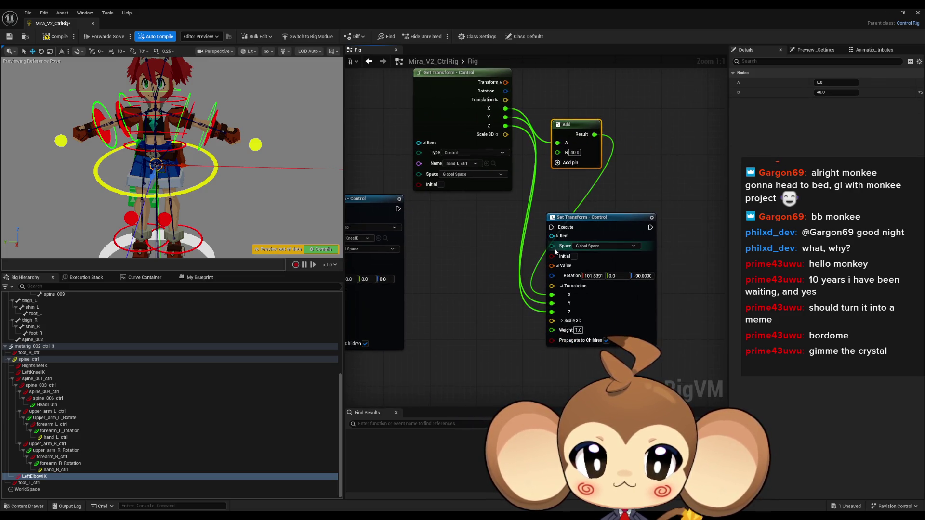
left_click(557, 236)
left_click_drag(552, 227, 399, 212)
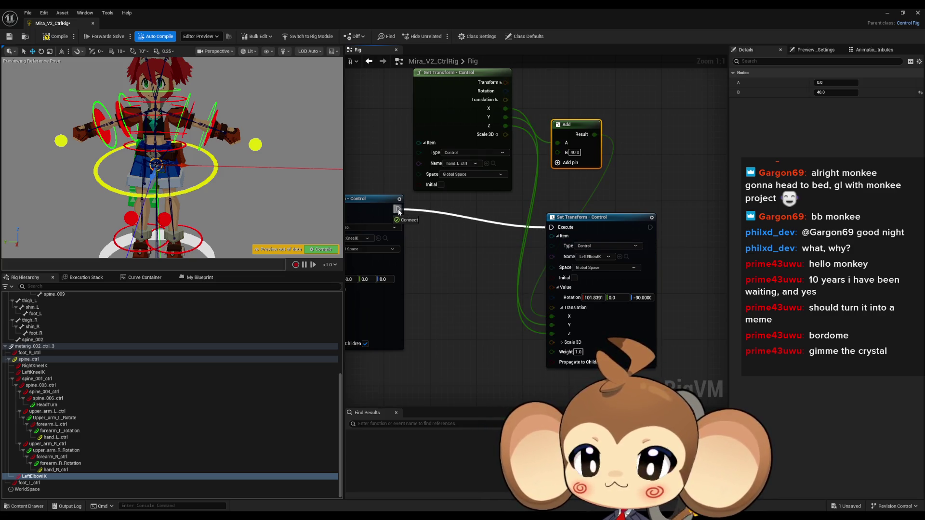
left_click_drag(398, 211, 398, 211)
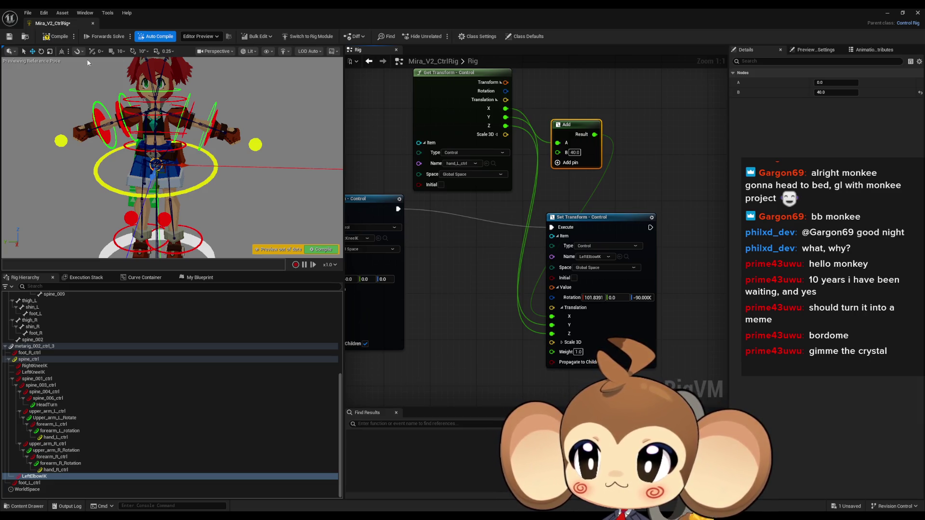
Step: Save the rig, inspect the left arm in the viewport, and select the forearm_L bone
key("ctrl+s")
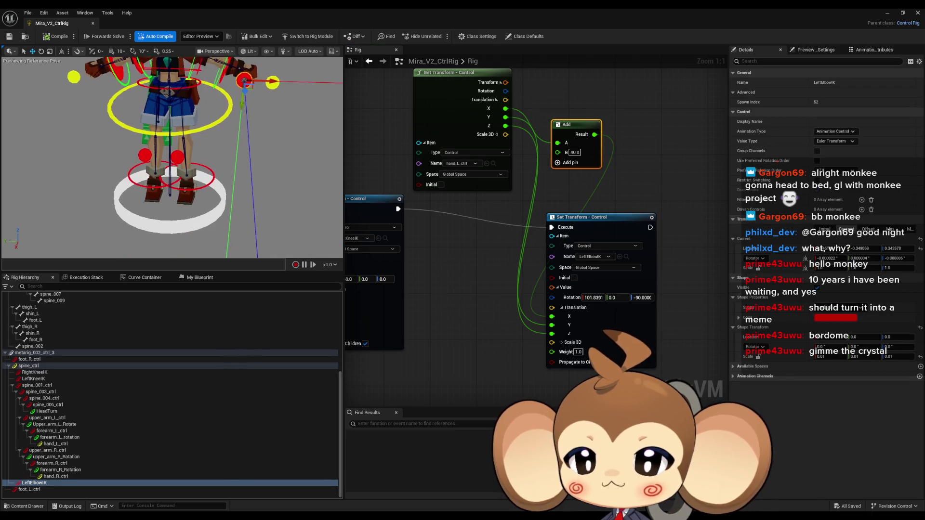
left_click_drag(174, 159, 173, 159)
left_click_drag(260, 156, 260, 155)
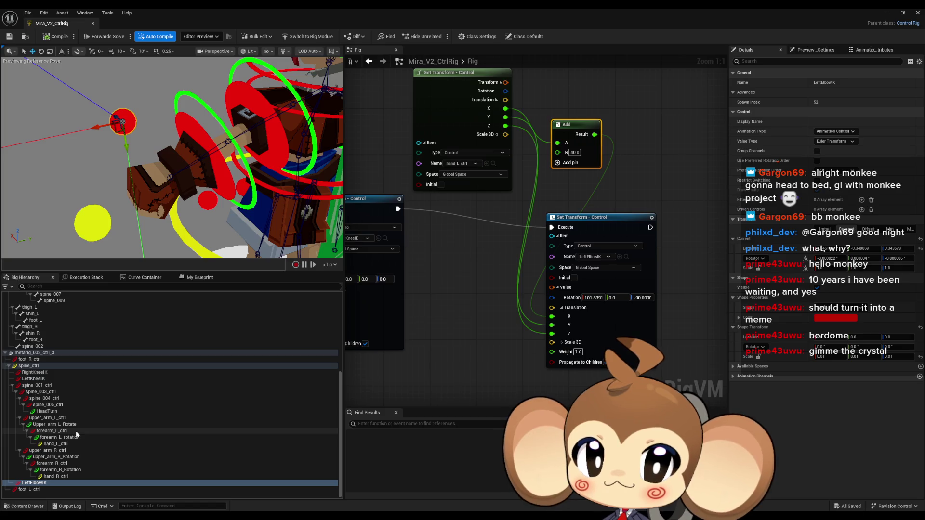
scroll(74, 386, "up", 5)
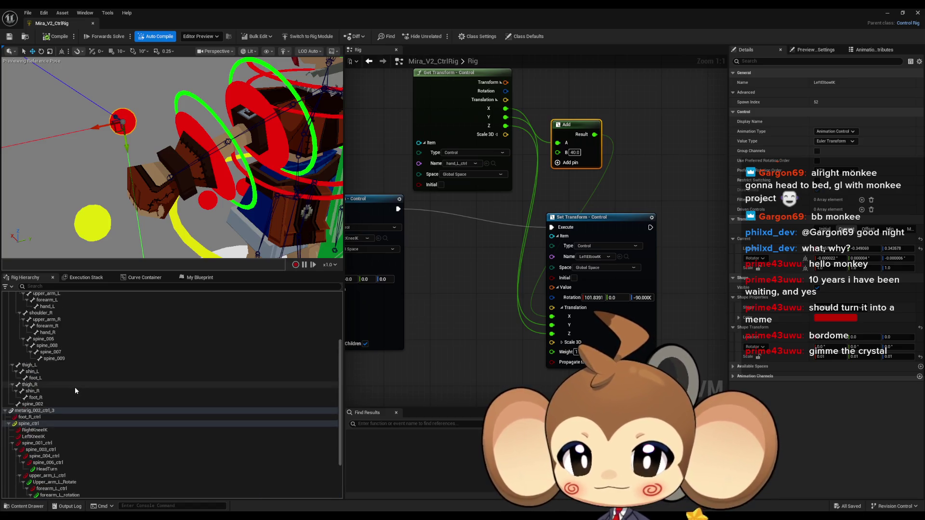
scroll(69, 389, "up", 2)
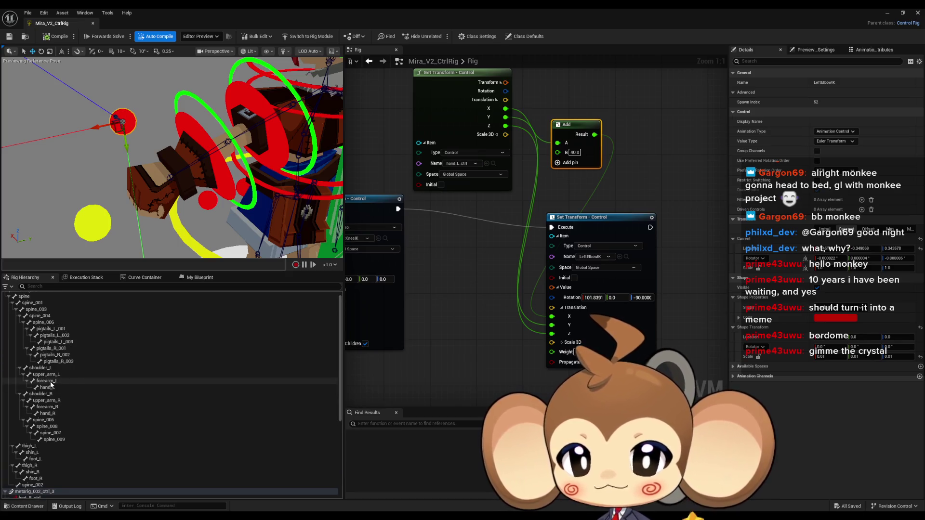
left_click(57, 381)
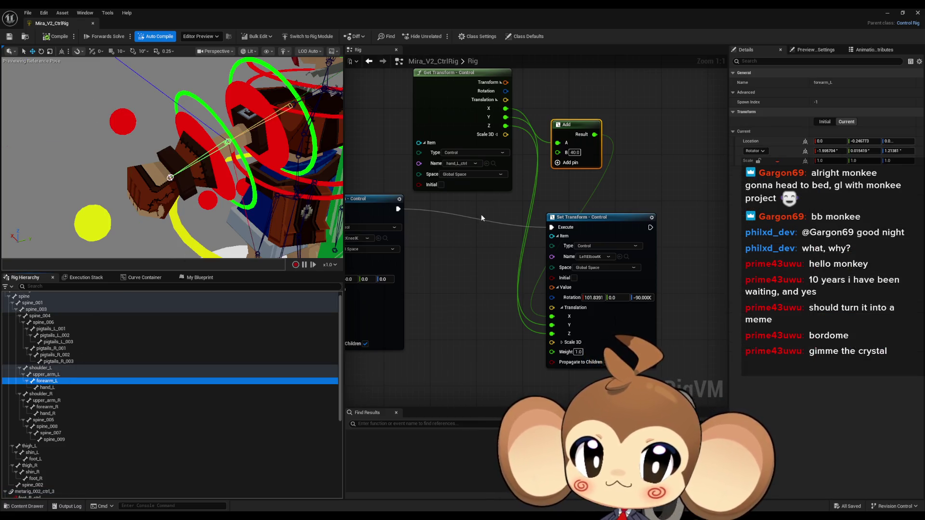
left_click_drag(495, 163, 498, 239)
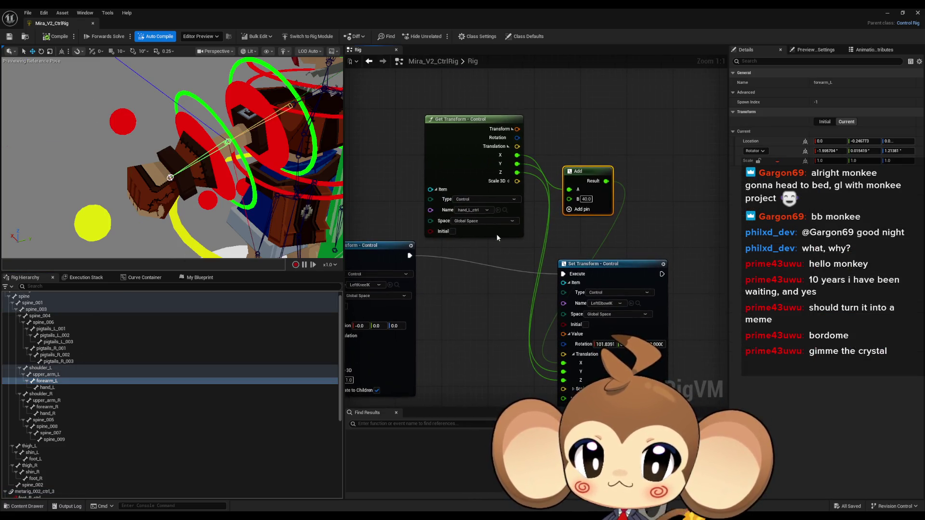
Step: Switch the Get Transform to the forearm_L bone and change the Add offset to -40.0, then -80.0, recompiling
left_click(498, 211)
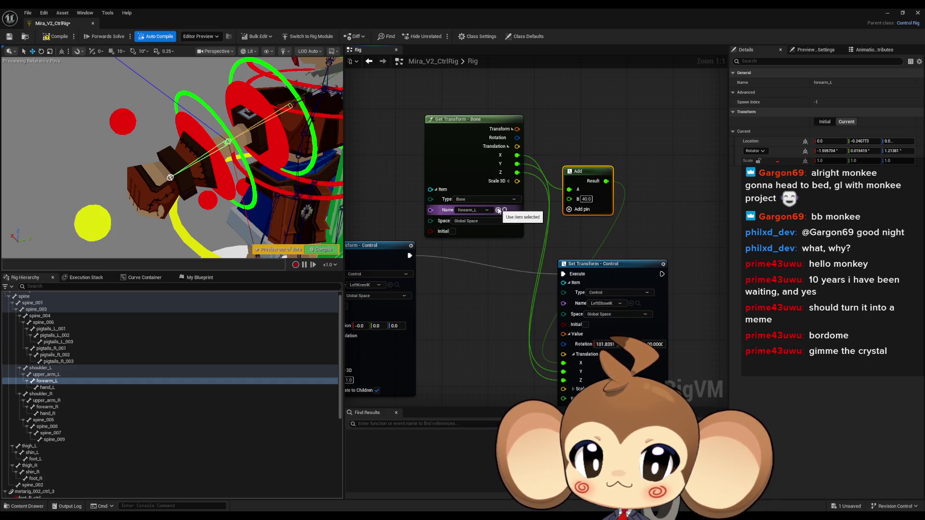
left_click(59, 37)
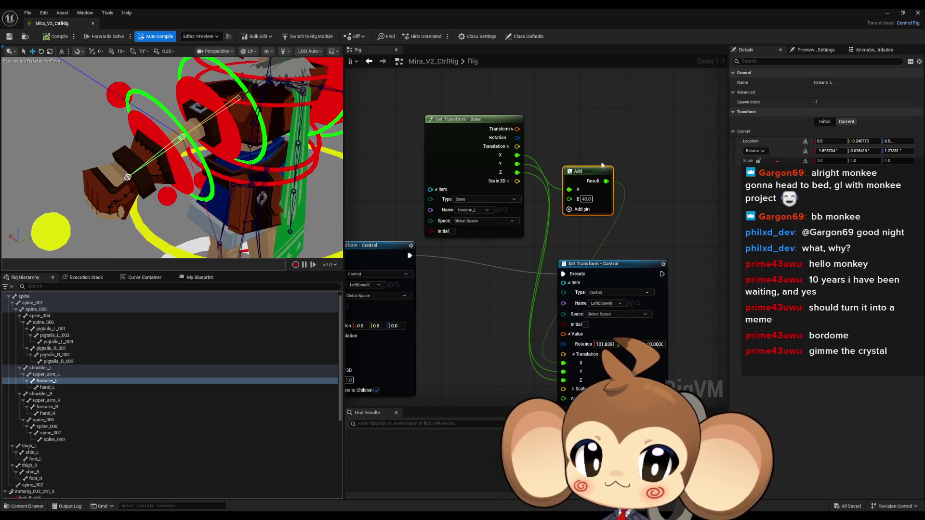
key("Home")
type("-")
key("Return")
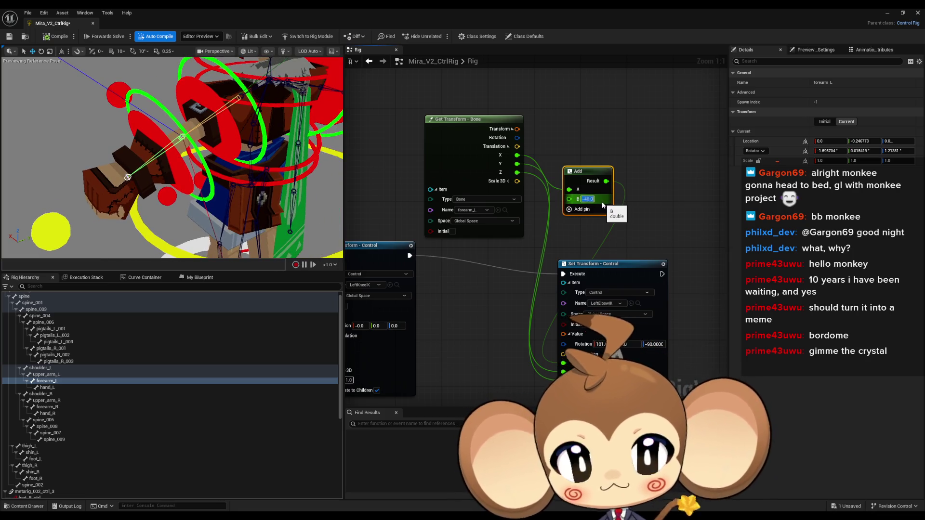
left_click(58, 37)
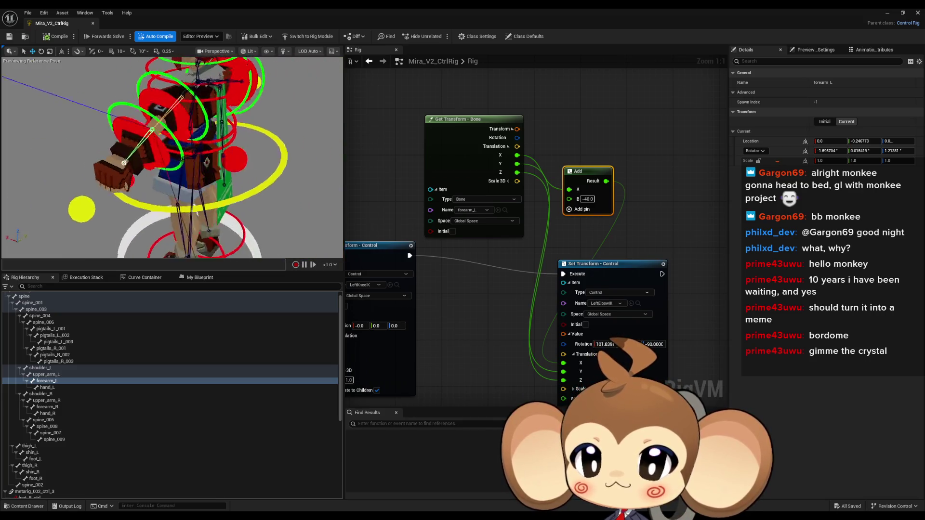
left_click(589, 199)
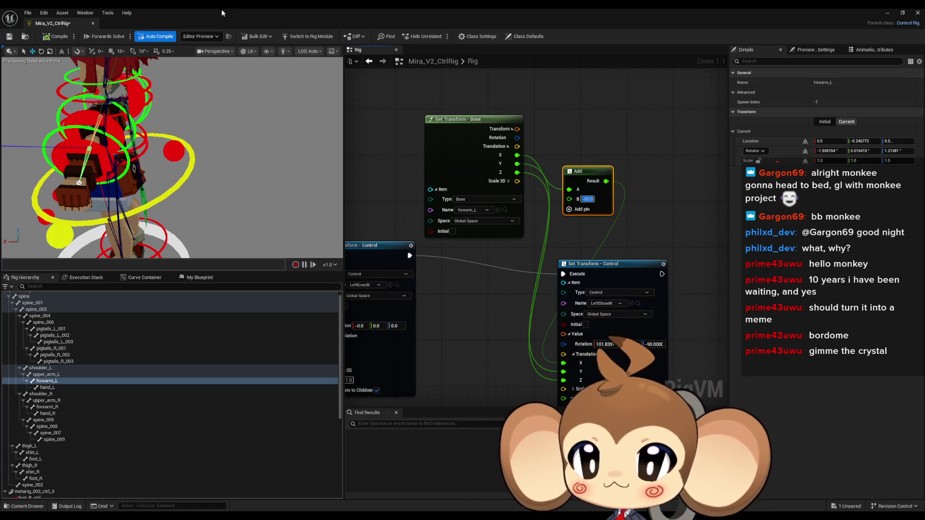
left_click(54, 36)
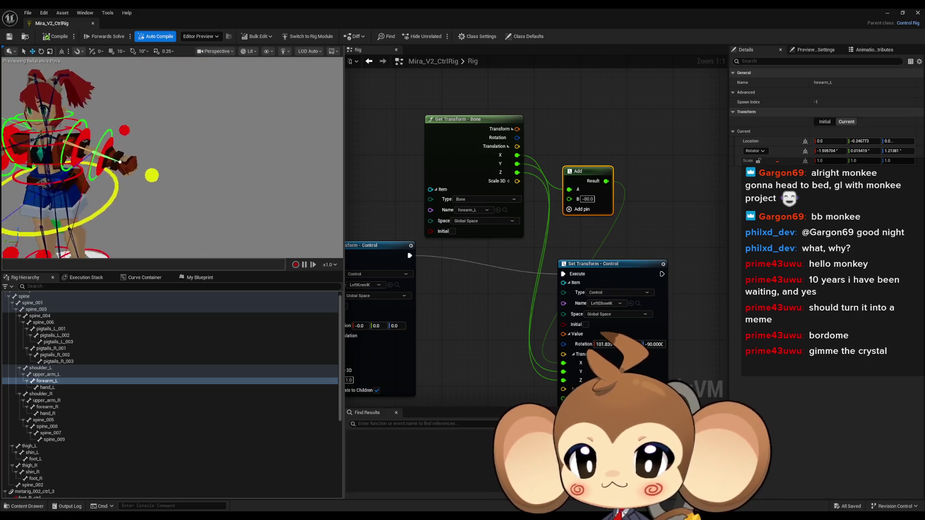
Step: Connect the Set Transform chain's execution into Basic IK and compile the rig
scroll(582, 208, "down", 5)
scroll(582, 208, "down", 1)
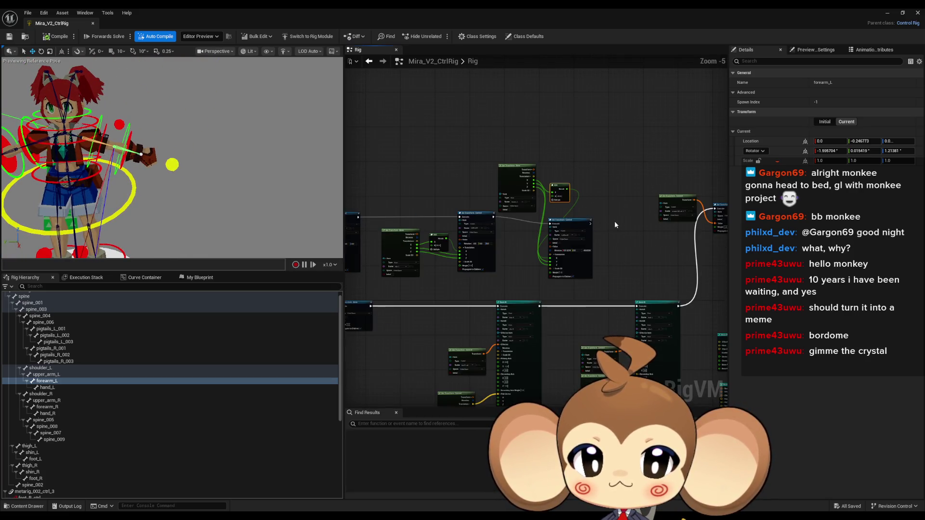
scroll(523, 264, "up", 2)
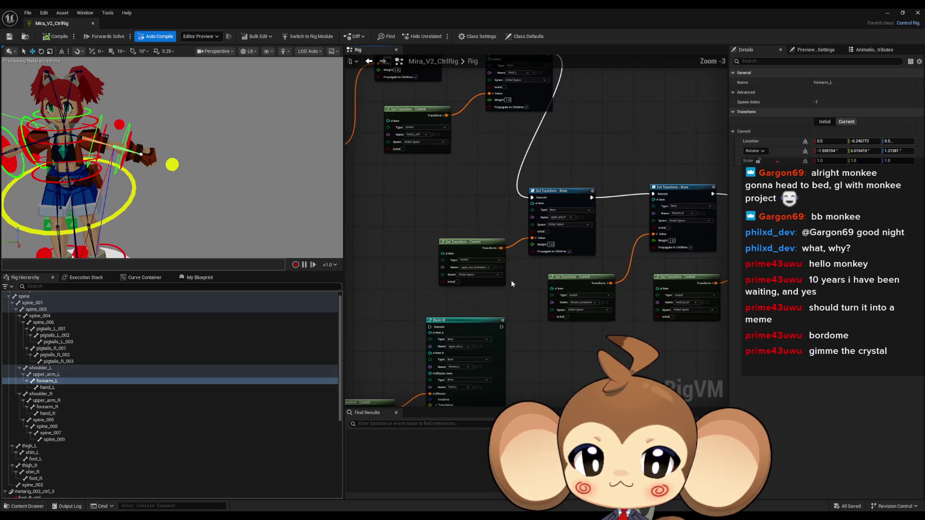
mouse_move(553, 95)
left_mouse_down()
mouse_move(429, 334)
mouse_move(434, 356)
left_mouse_up()
left_click(57, 36)
Step: Drag the left hand control in the viewport to test the arm IK
left_click_drag(288, 137, 299, 121)
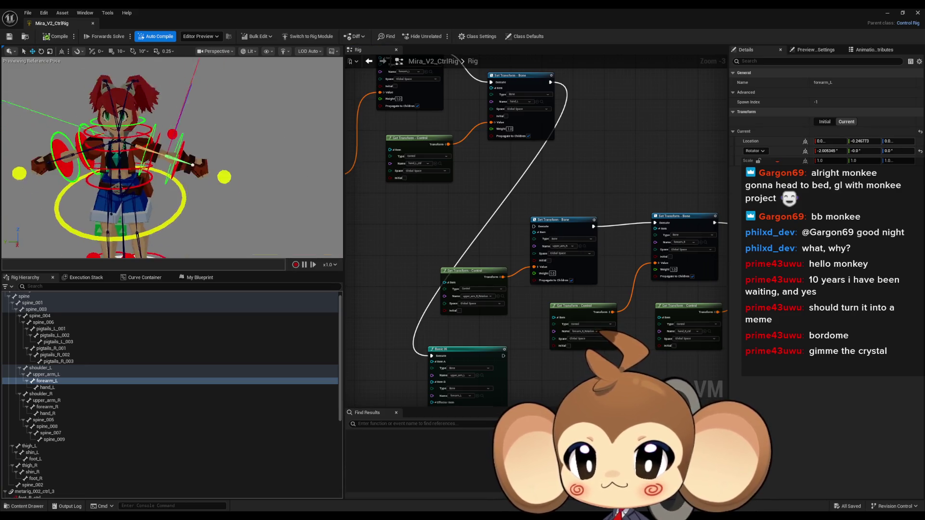
left_click(234, 150)
scroll(192, 159, "up", 3)
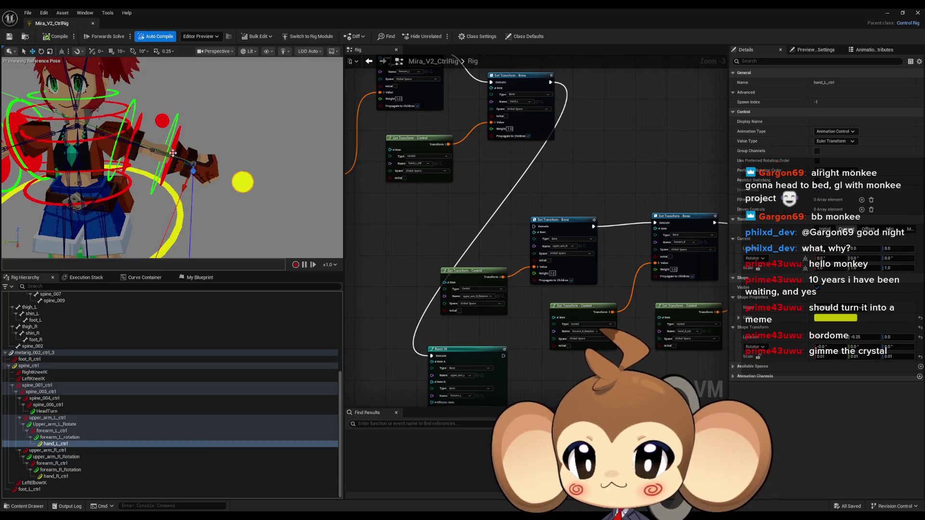
mouse_move(172, 155)
left_mouse_down()
mouse_move(116, 157)
mouse_move(250, 157)
left_mouse_up()
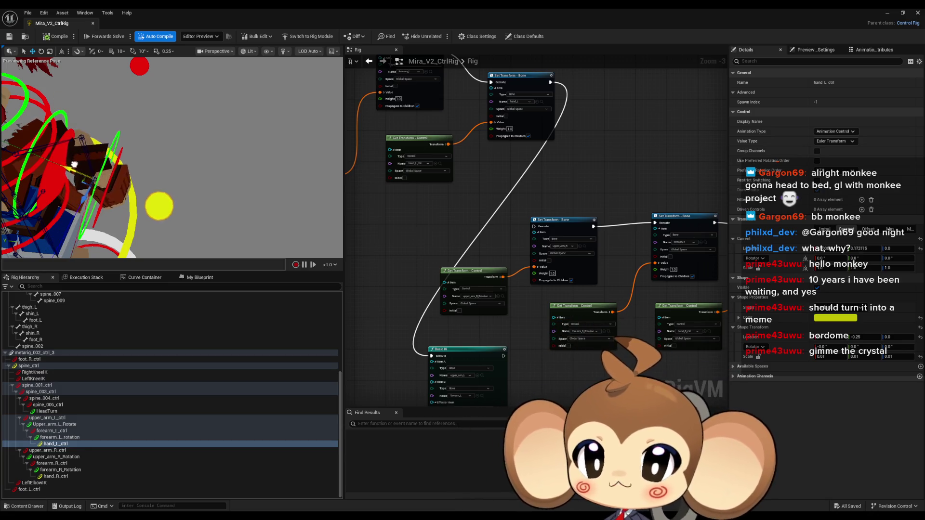
scroll(87, 201, "up", 5)
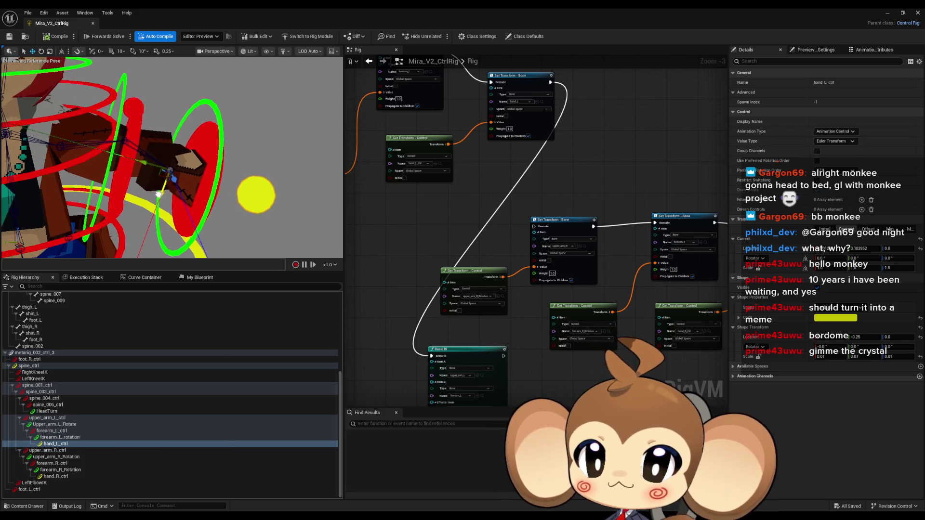
mouse_move(153, 206)
left_mouse_down()
mouse_move(145, 223)
mouse_move(172, 202)
mouse_move(207, 212)
mouse_move(162, 203)
mouse_move(176, 205)
left_mouse_up()
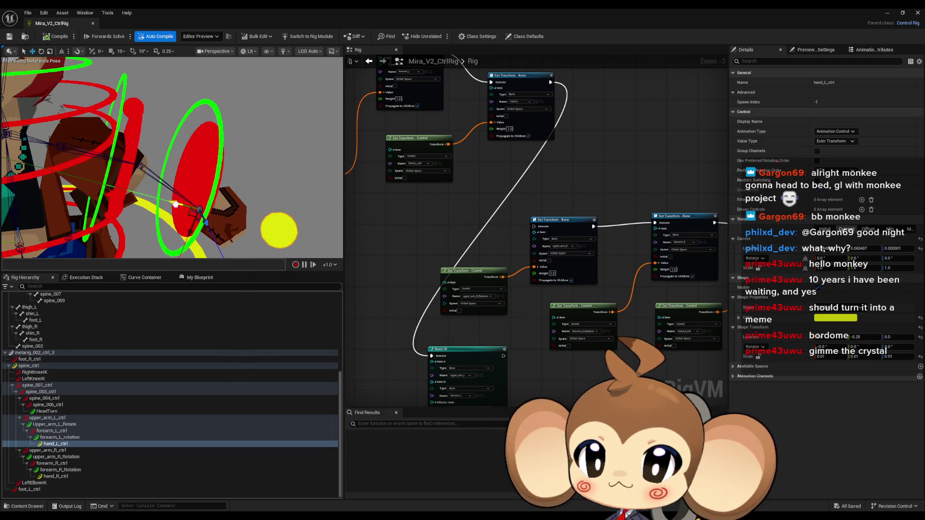
scroll(557, 182, "down", 2)
Step: Select the upper_arm_L bone in the Rig Hierarchy and bring up its context menu
mouse_move(565, 205)
left_mouse_down()
mouse_move(586, 186)
mouse_move(596, 151)
left_mouse_up()
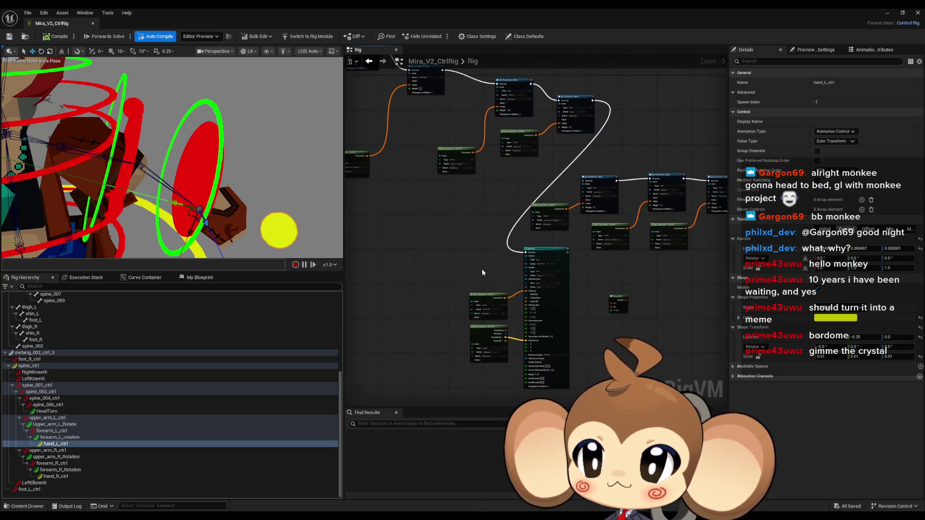
scroll(634, 181, "up", 5)
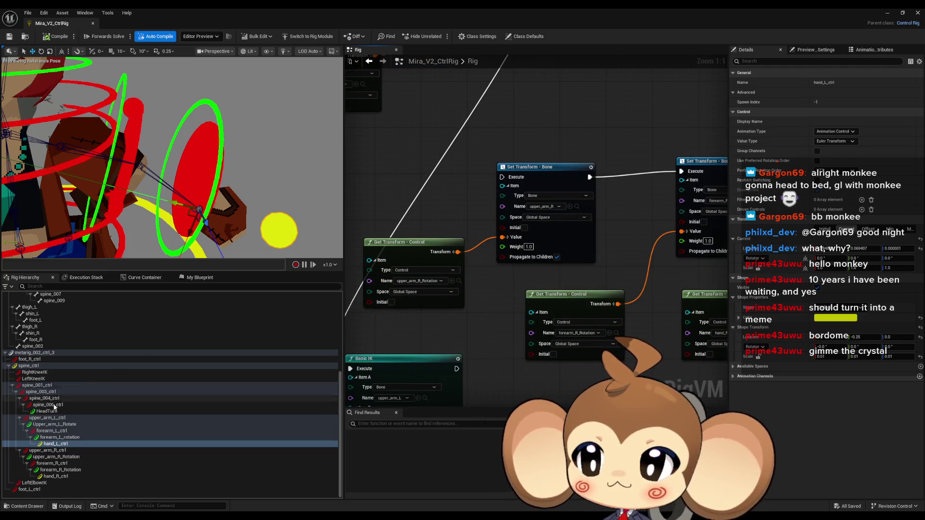
scroll(82, 404, "up", 4)
scroll(77, 396, "up", 2)
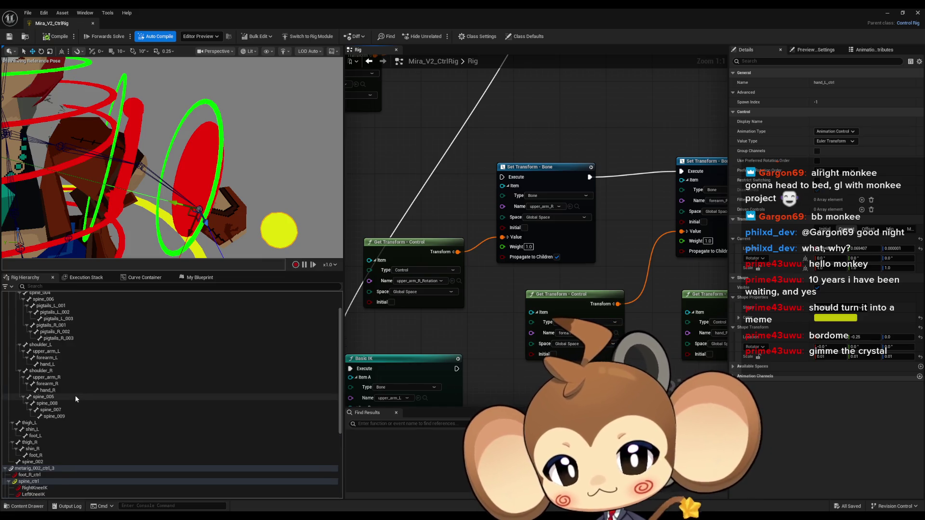
left_click(56, 353)
right_click(56, 355)
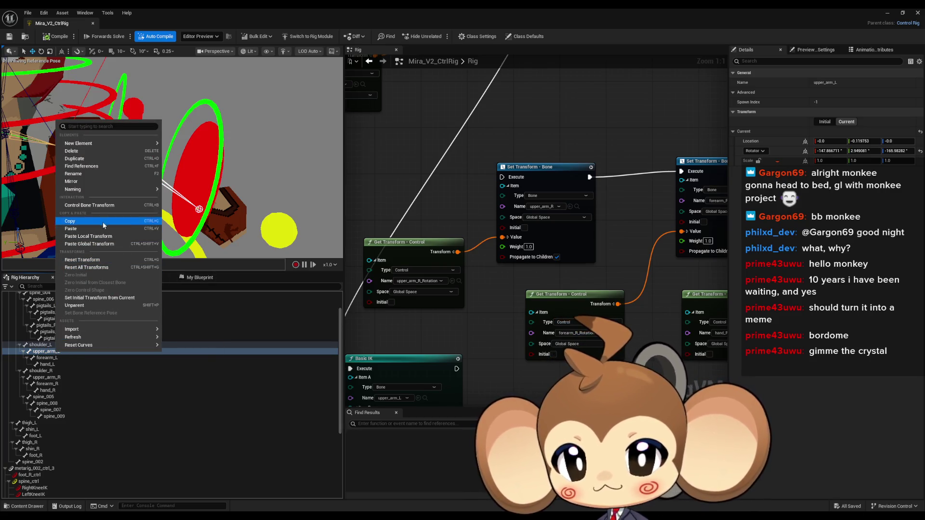
Step: List upper_arm_L's references with Find References and jump to the Basic IK result
left_click(94, 166)
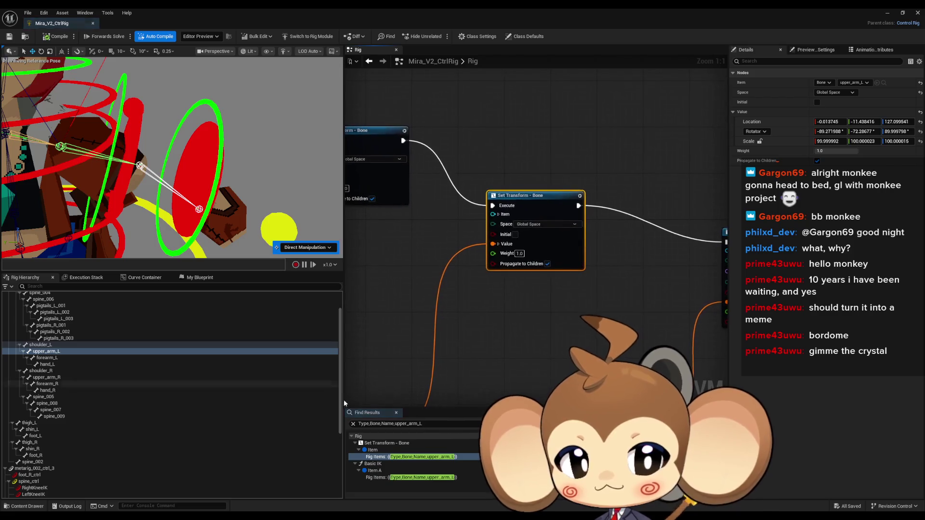
scroll(510, 337, "down", 10)
scroll(505, 351, "up", 10)
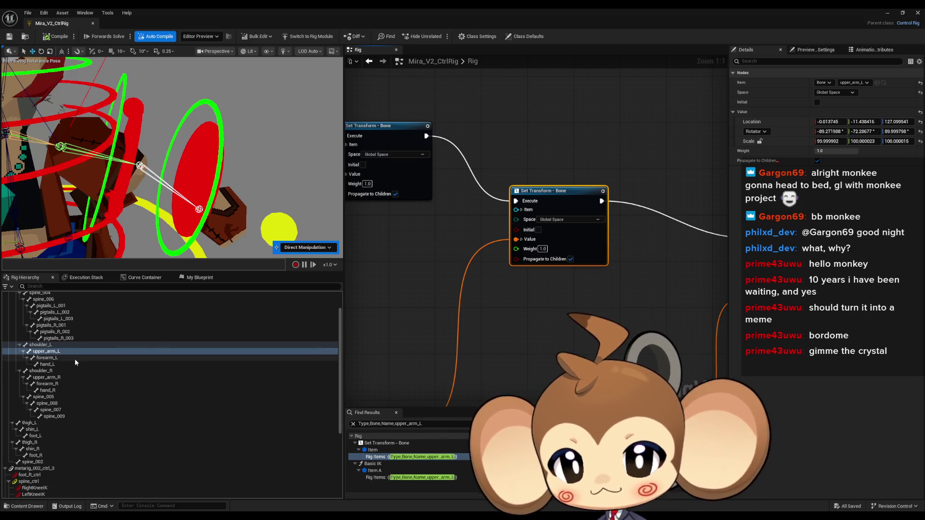
left_click(419, 478)
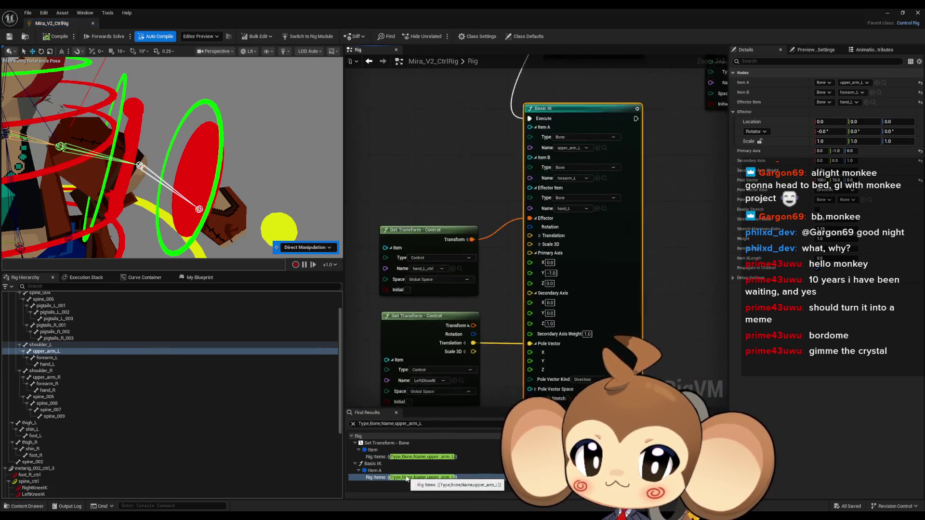
scroll(490, 381, "down", 6)
scroll(612, 227, "up", 5)
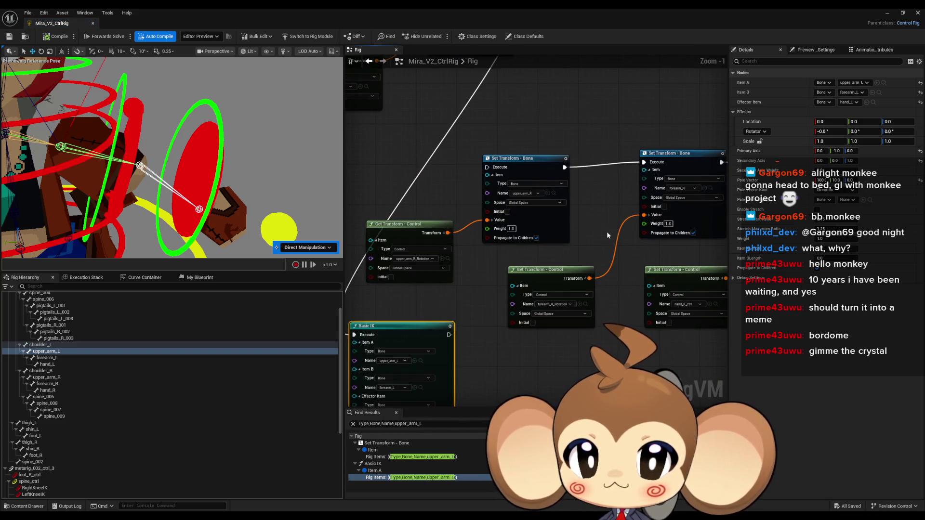
Step: Reconnect execution into the Set Transform – Bone node
mouse_move(605, 233)
left_mouse_down()
mouse_move(621, 241)
mouse_move(588, 207)
mouse_move(608, 226)
mouse_move(630, 294)
left_mouse_up()
left_click(569, 232)
scroll(573, 236, "down", 4)
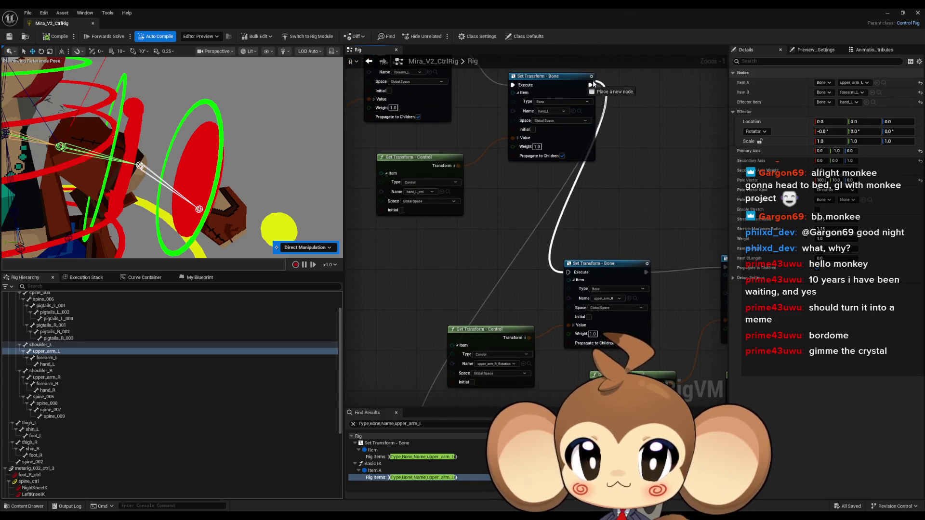
left_click_drag(588, 284, 627, 174)
Step: Marquee-select and reposition the Set Transform, Get Transform and Basic IK nodes
mouse_move(530, 316)
left_mouse_down()
mouse_move(586, 248)
mouse_move(450, 202)
left_mouse_up()
left_click_drag(589, 140, 565, 250)
mouse_move(409, 140)
left_mouse_down()
mouse_move(597, 268)
mouse_move(593, 260)
left_mouse_up()
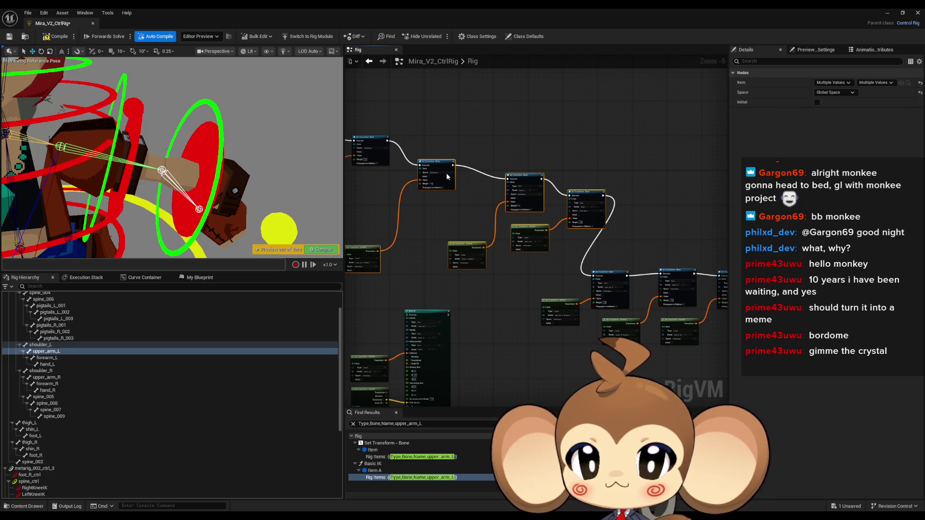
left_click_drag(443, 165, 611, 114)
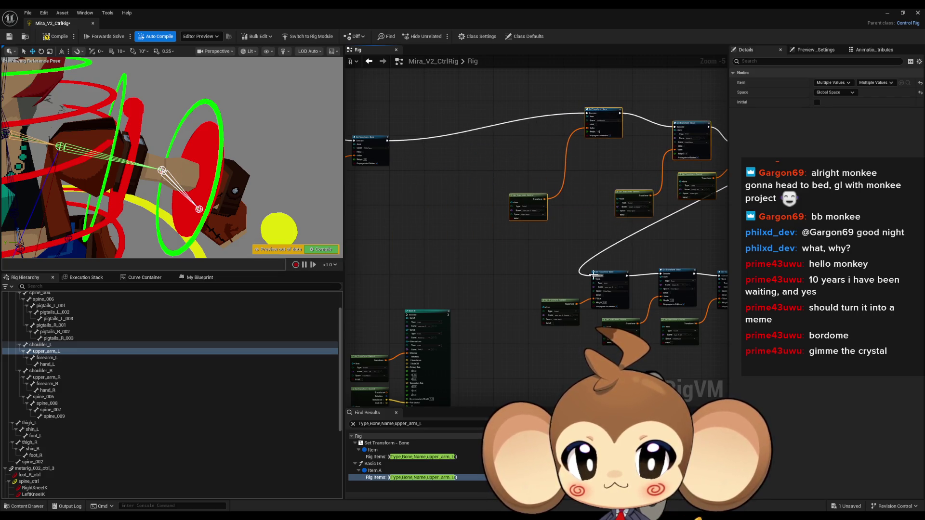
left_click_drag(708, 206, 520, 206)
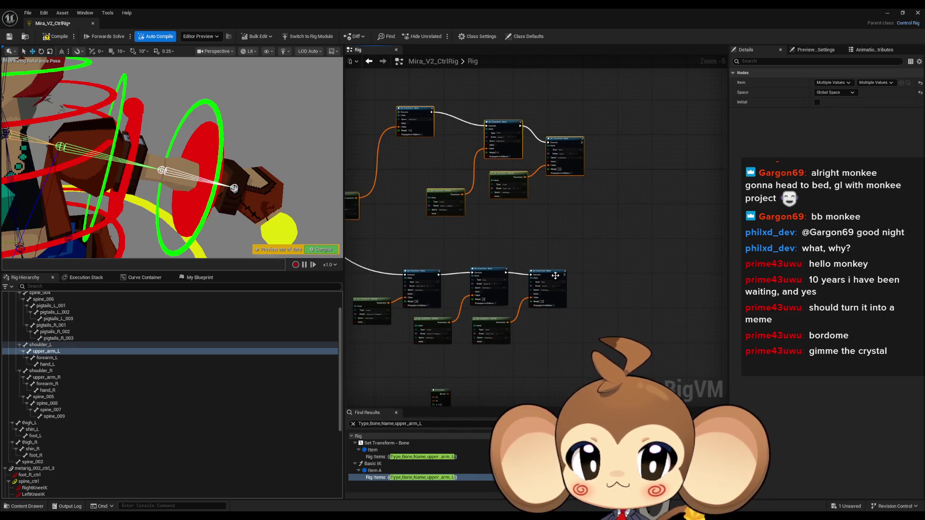
left_click_drag(564, 278, 668, 232)
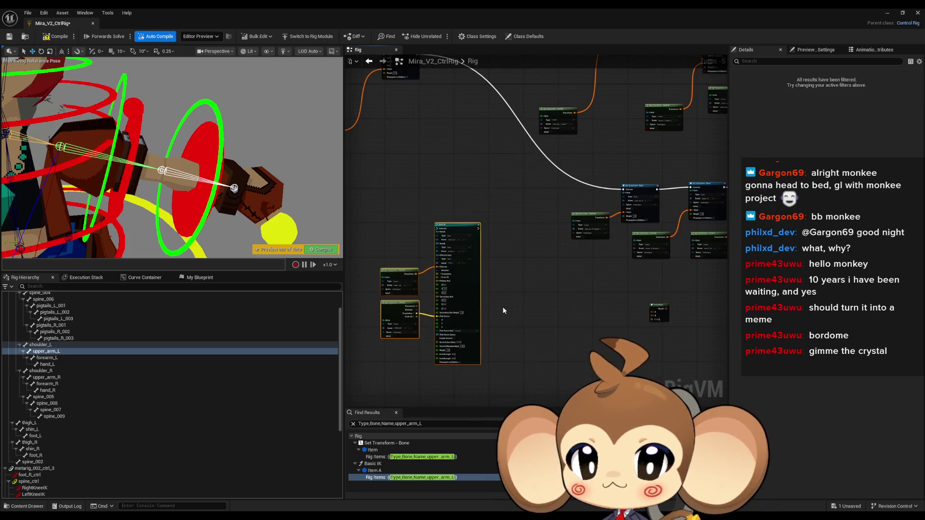
left_click_drag(454, 225, 652, 249)
Step: Run Basic IK after the hand Set Transform, compile, and nudge the left hand to test
scroll(660, 234, "up", 4)
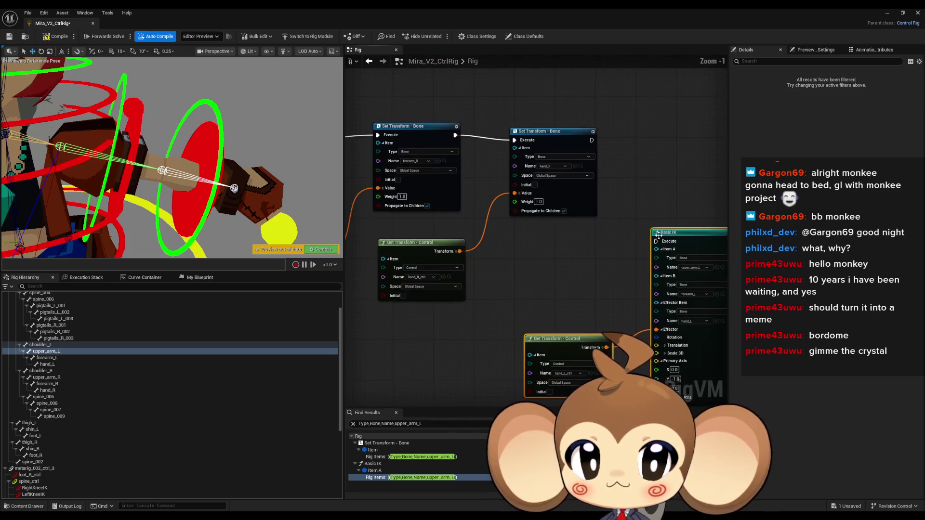
left_click_drag(593, 143, 592, 140)
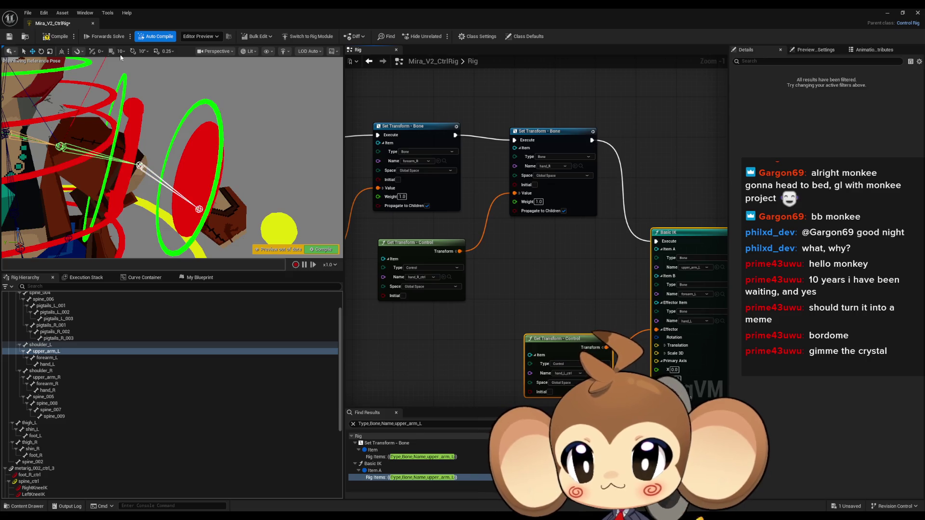
left_click(54, 37)
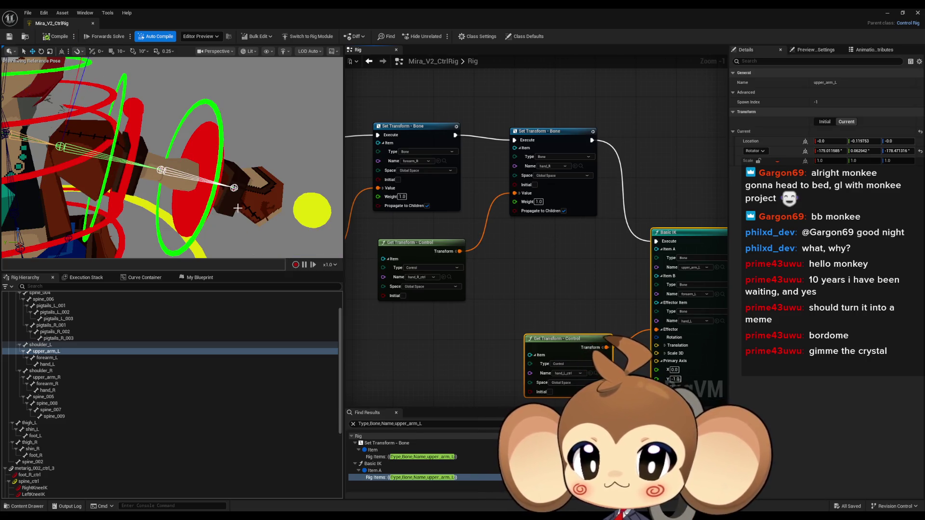
scroll(235, 206, "down", 5)
left_click(295, 188)
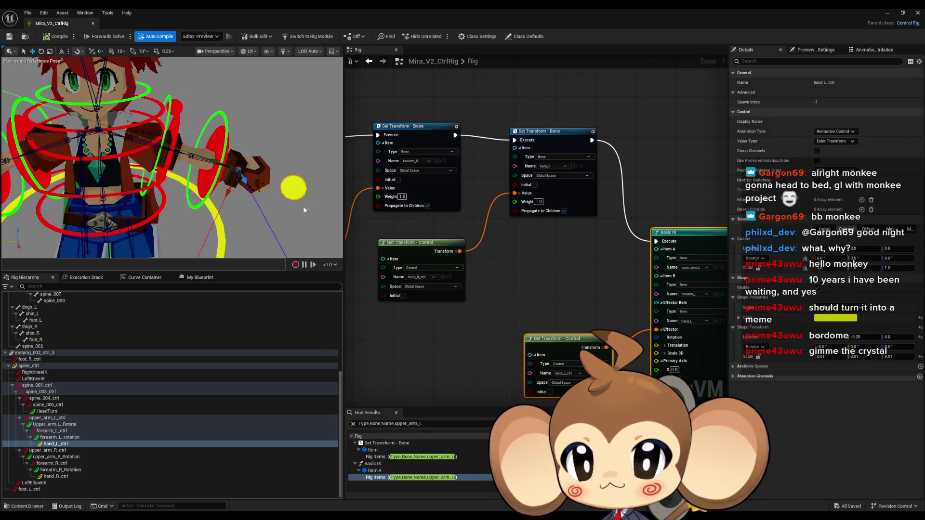
left_click_drag(215, 162, 205, 162)
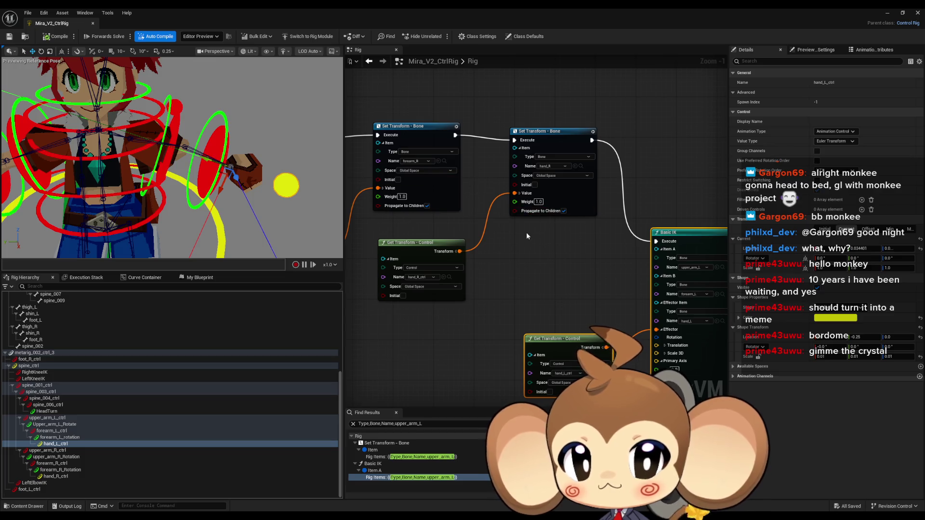
mouse_move(526, 233)
left_mouse_down()
mouse_move(738, 268)
mouse_move(448, 186)
left_mouse_up()
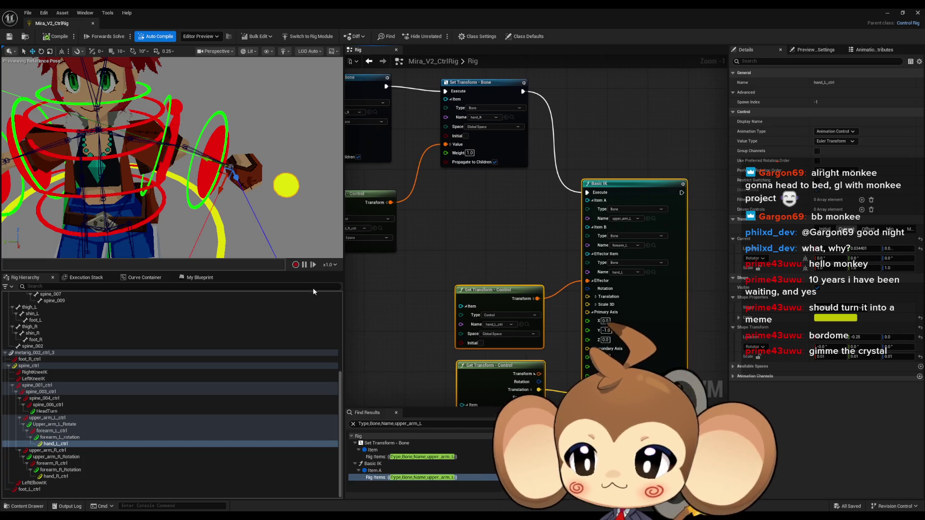
scroll(76, 346, "up", 5)
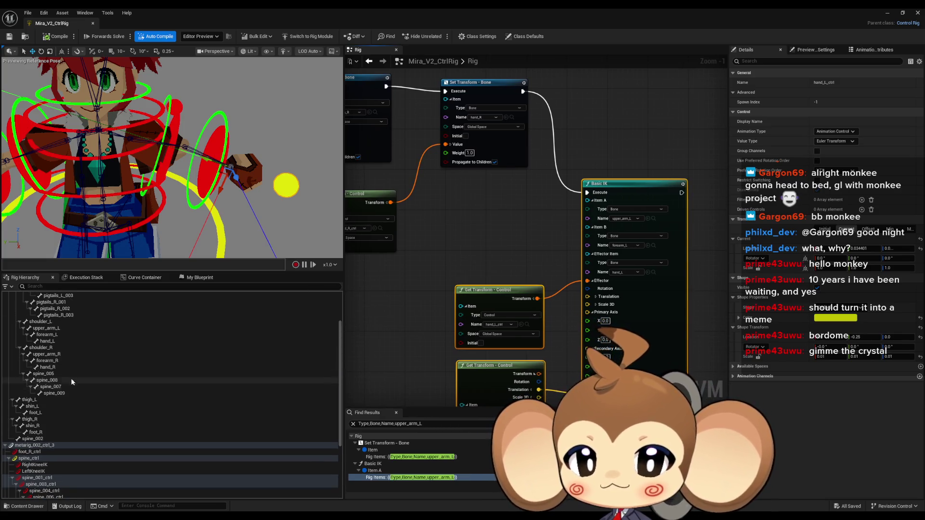
Step: List forearm_L's references and step through the Set Transform, Basic IK and Get Transform results
right_click(57, 333)
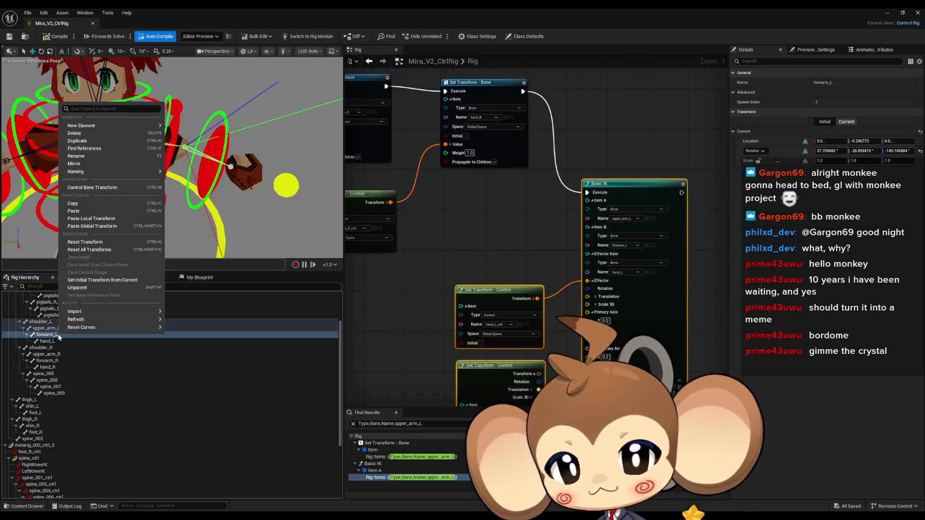
left_click(82, 150)
left_click(411, 458)
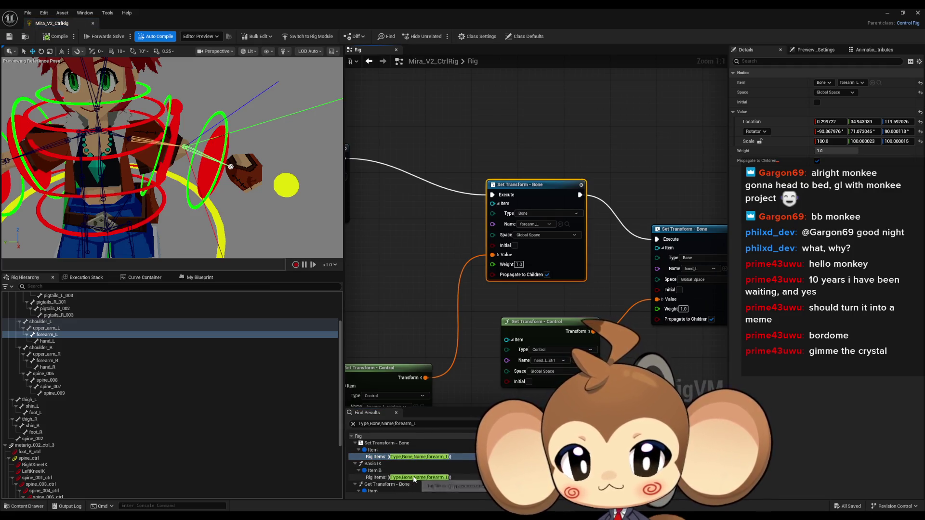
left_click(413, 479)
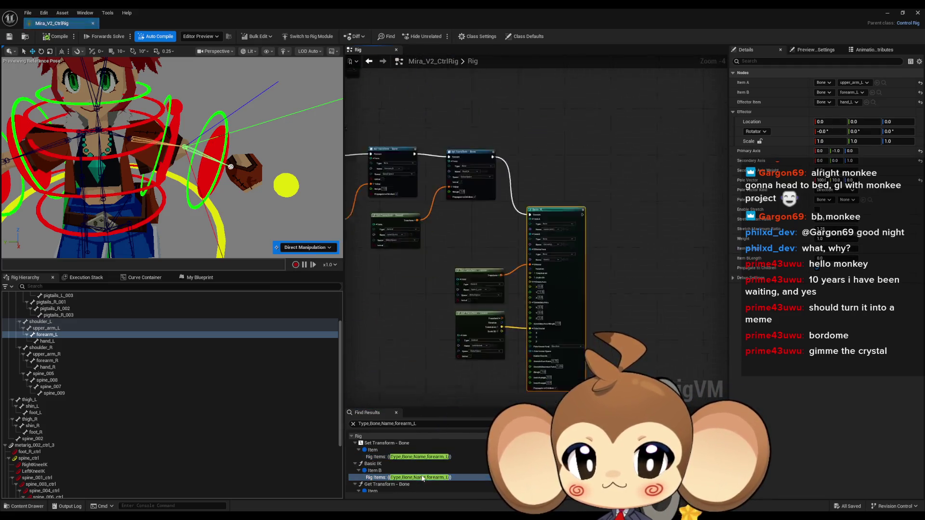
scroll(424, 484, "down", 1)
left_click(420, 489)
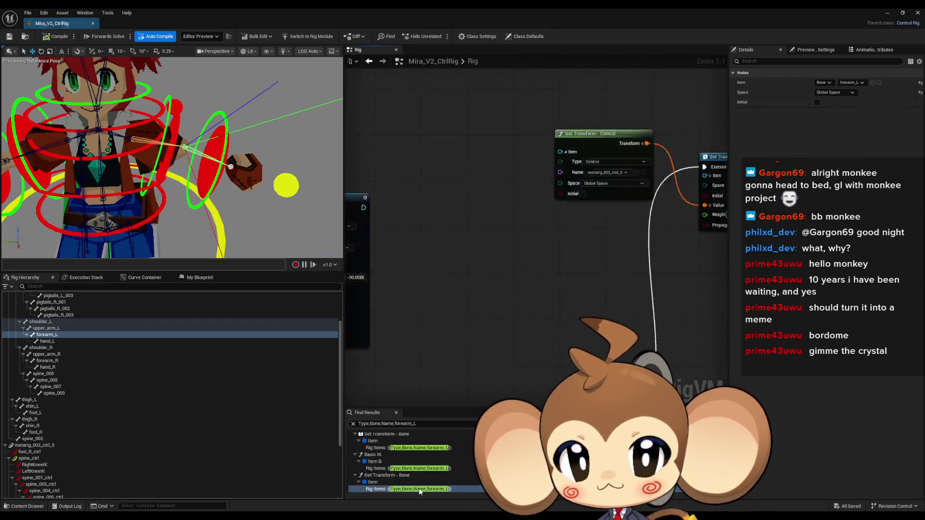
scroll(576, 302, "down", 3)
scroll(565, 320, "up", 2)
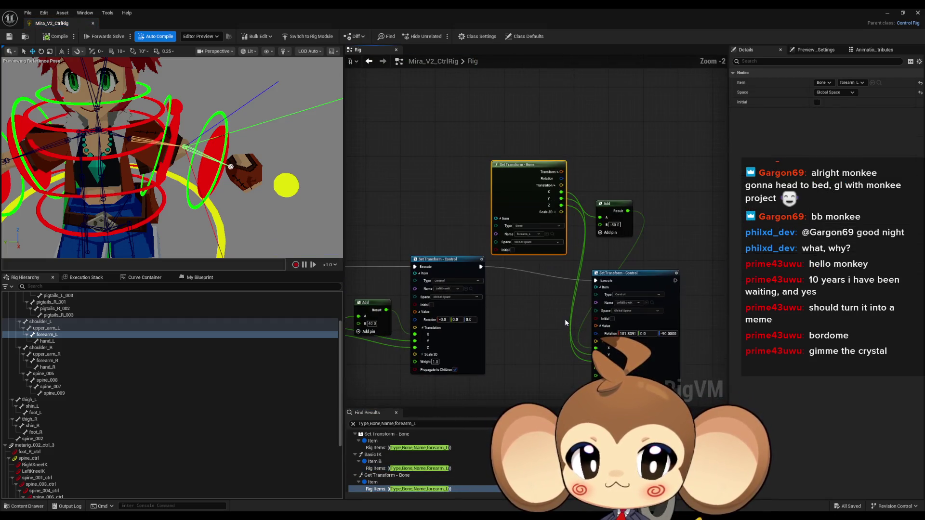
Step: Find hand_L's references and jump between the Basic IK and Set Transform results
right_click(51, 341)
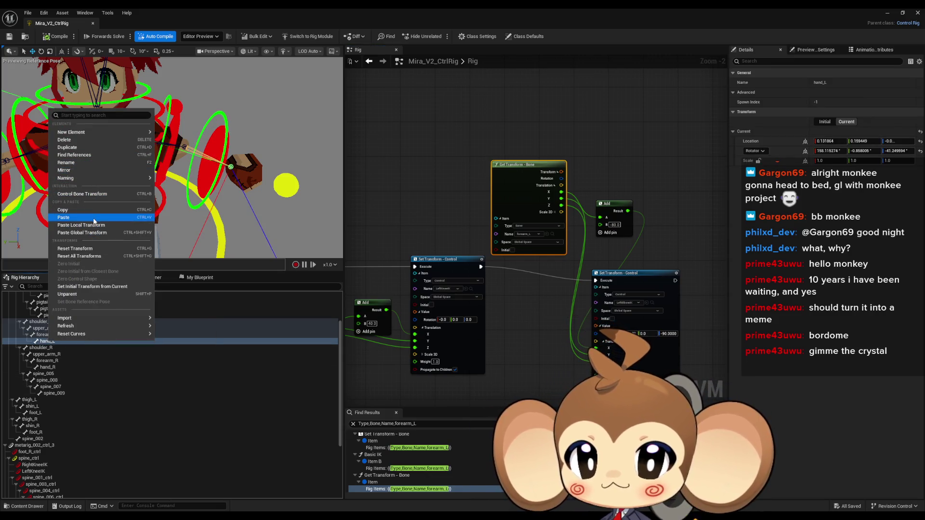
left_click(74, 155)
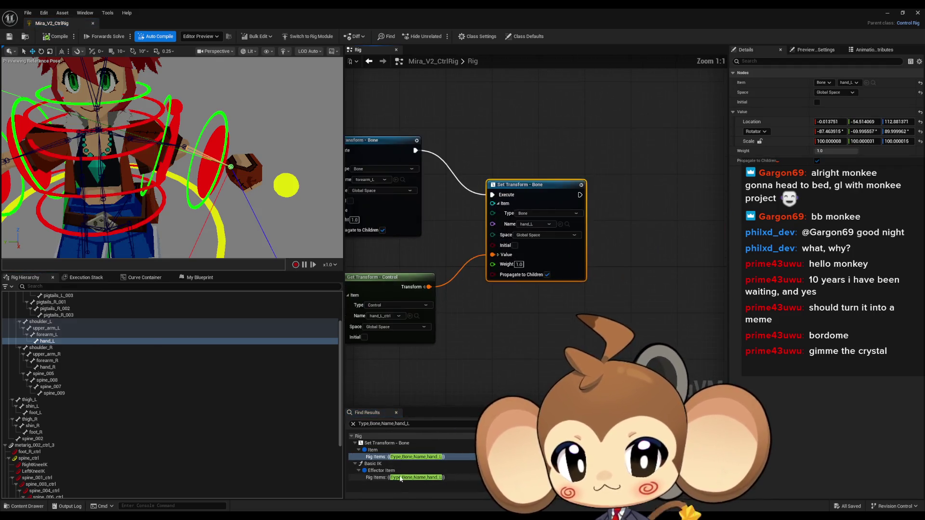
left_click(400, 478)
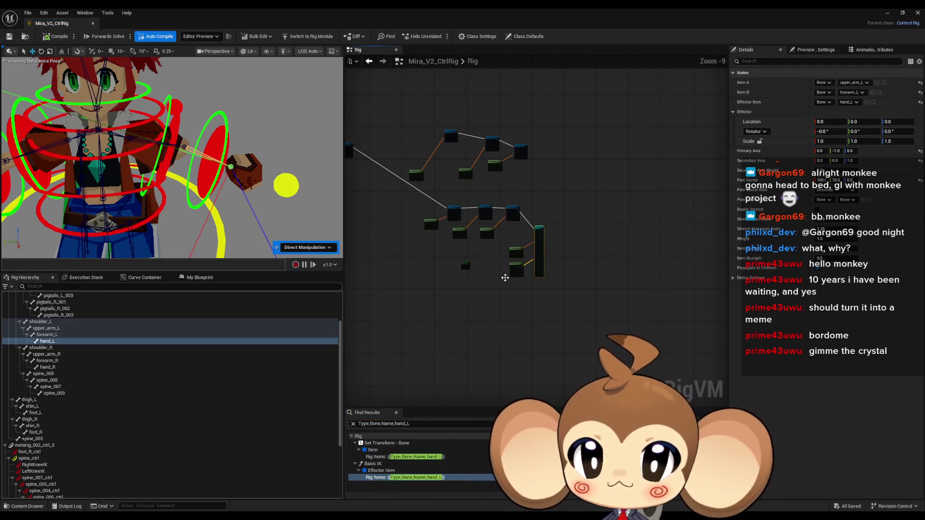
left_click(400, 457)
Step: Recenter the graph and drag the left hand control toward the chest
scroll(565, 285, "down", 9)
mouse_move(618, 336)
left_mouse_down()
mouse_move(553, 233)
mouse_move(503, 217)
left_mouse_up()
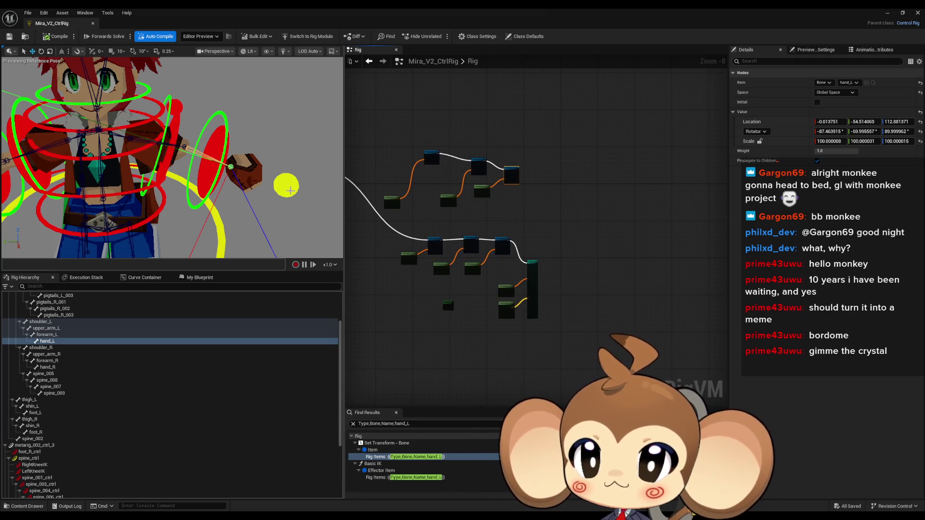
left_click(265, 181)
mouse_move(209, 162)
left_mouse_down()
mouse_move(147, 149)
mouse_move(210, 169)
left_mouse_up()
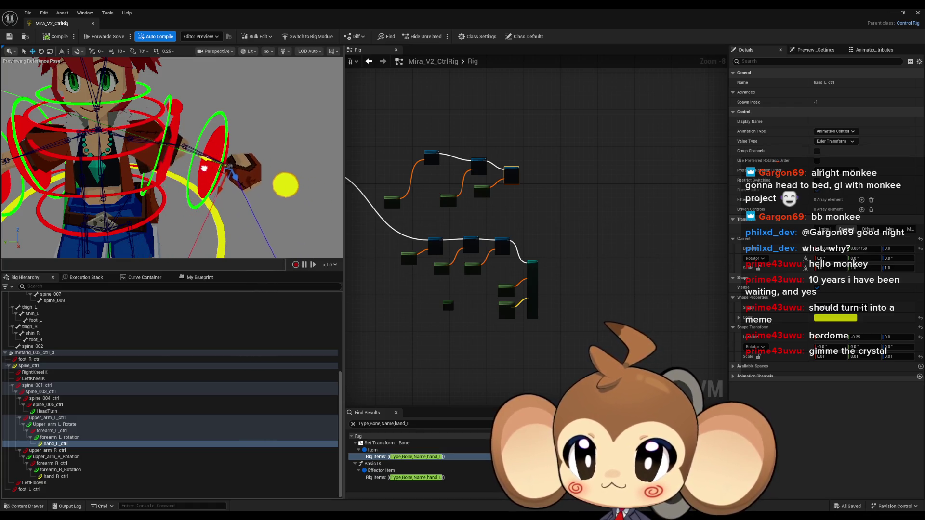
Step: Reposition the elbow pole and hand controls, setting LeftElbowIK Location X to 0
left_click(187, 104)
left_click_drag(183, 115, 174, 80)
left_click(281, 192)
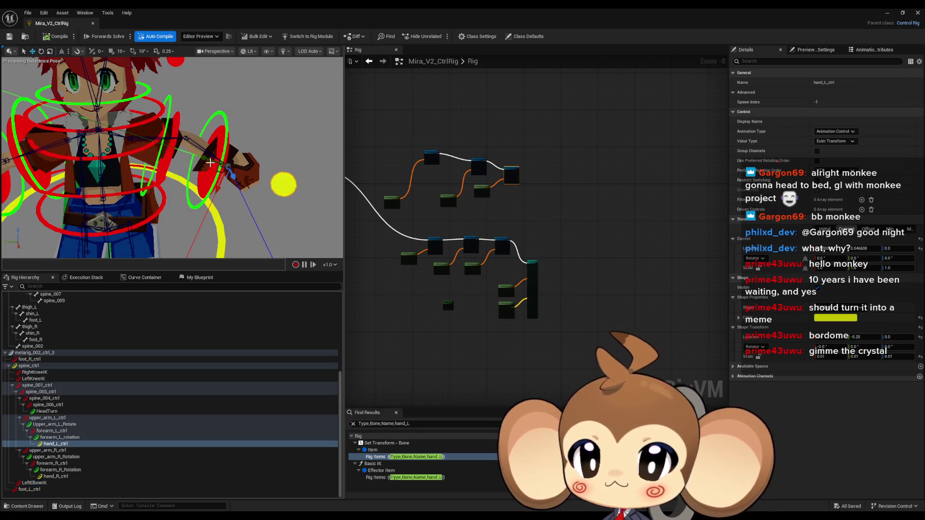
left_click_drag(191, 155, 230, 173)
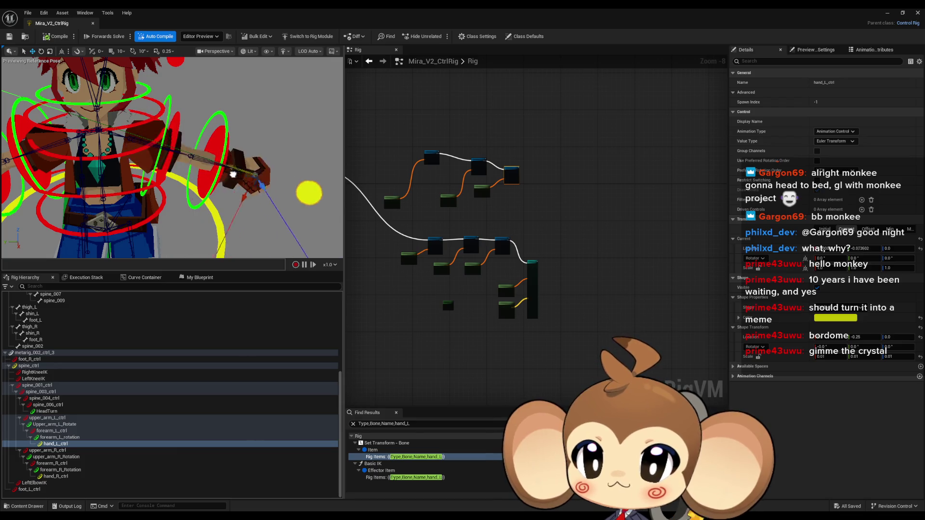
left_click_drag(175, 62, 177, 103)
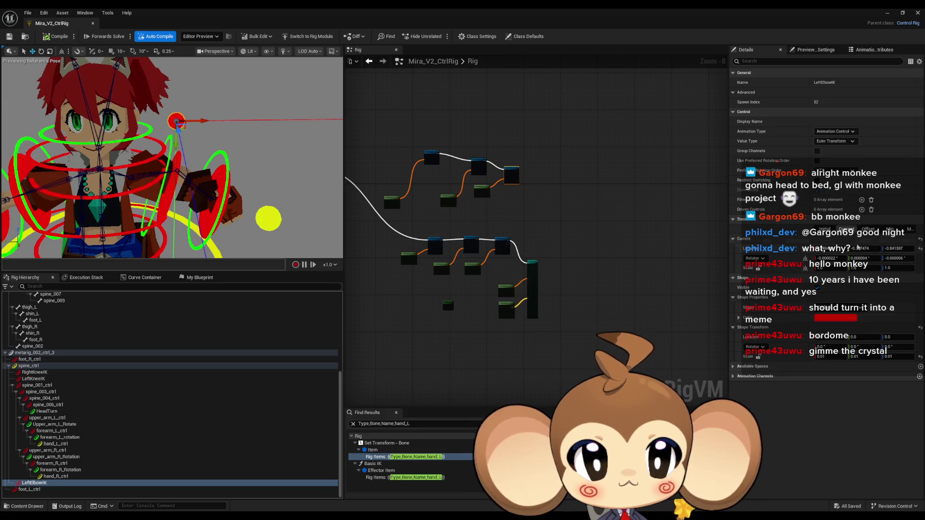
type("0")
key("Return")
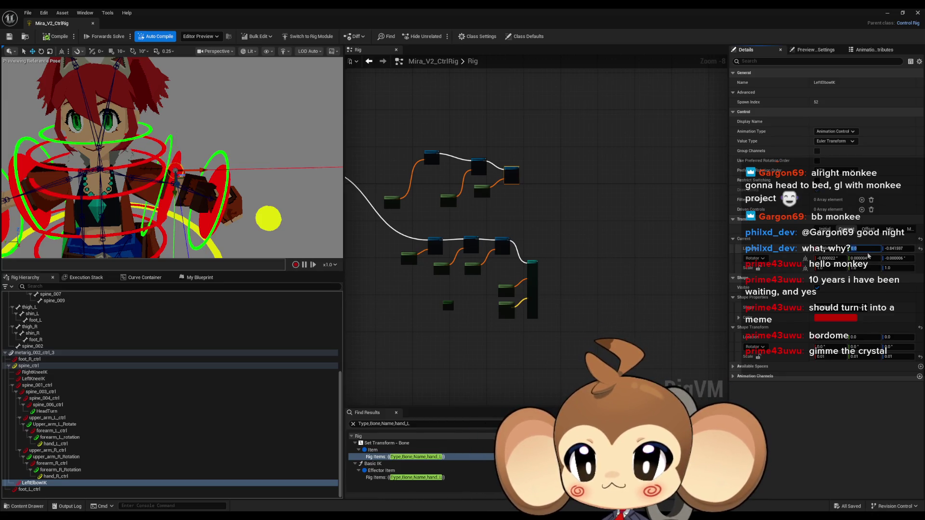
Step: Drag the left hand to test the IK, recompile, and test it again
left_click(240, 221)
mouse_move(189, 191)
left_mouse_down()
mouse_move(217, 201)
mouse_move(164, 182)
mouse_move(205, 200)
mouse_move(188, 187)
left_mouse_up()
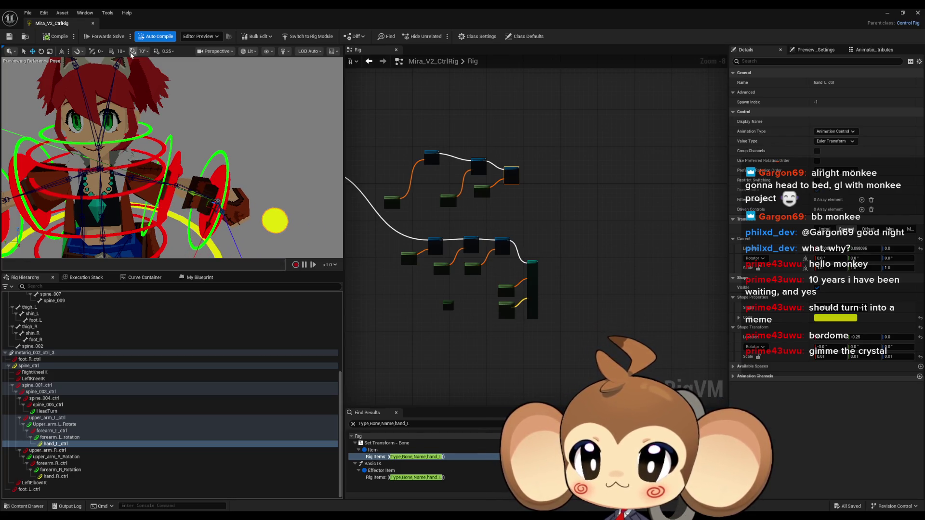
left_click(53, 40)
mouse_move(229, 208)
left_mouse_down()
mouse_move(208, 201)
mouse_move(252, 121)
left_mouse_up()
left_click(231, 112)
left_click_drag(279, 209, 283, 243)
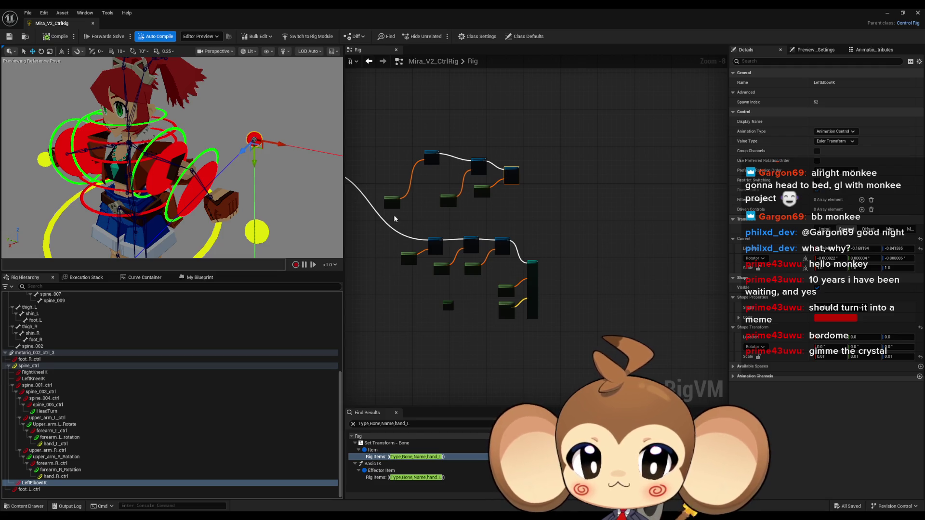
Step: Check the arm Basic IK's Secondary Axis Z value, then pan to the leg Basic IK nodes for comparison
scroll(532, 277, "up", 8)
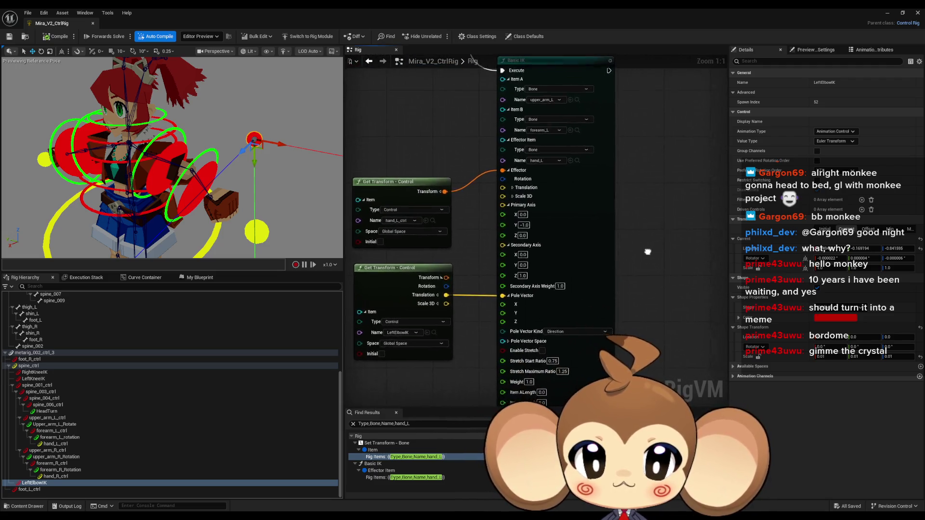
left_click(517, 272)
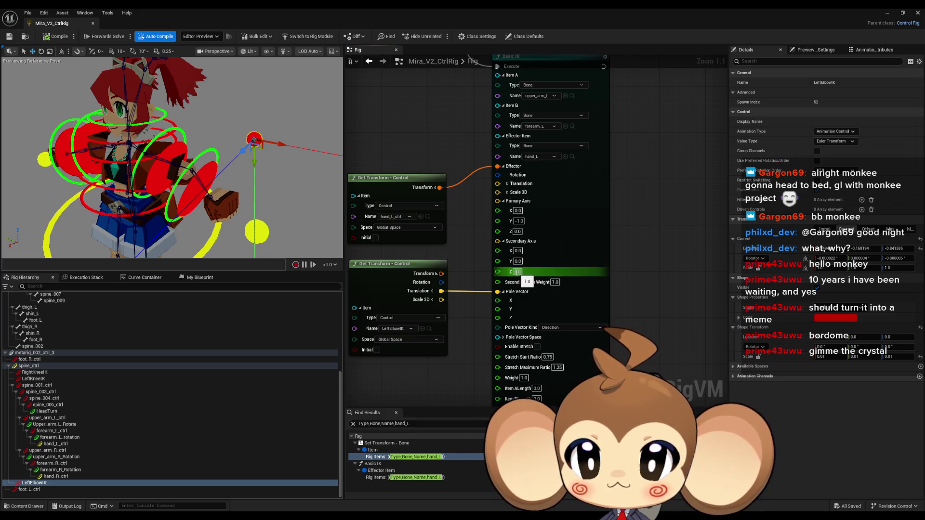
key("Return")
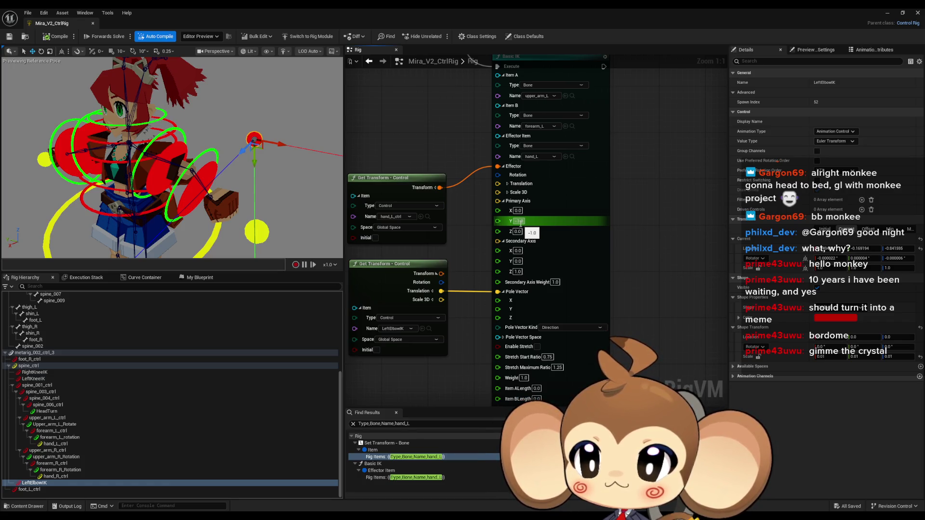
scroll(522, 224, "down", 5)
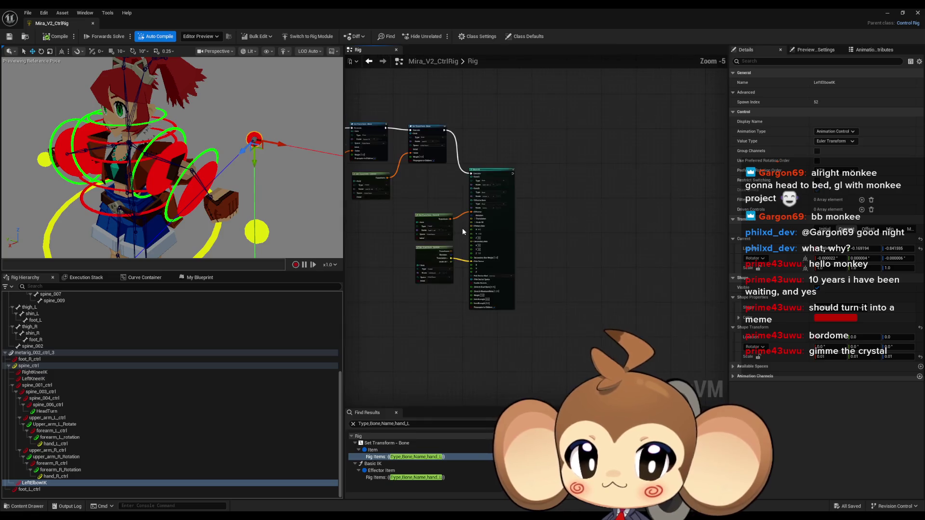
scroll(503, 263, "up", 3)
left_click_drag(490, 266, 566, 275)
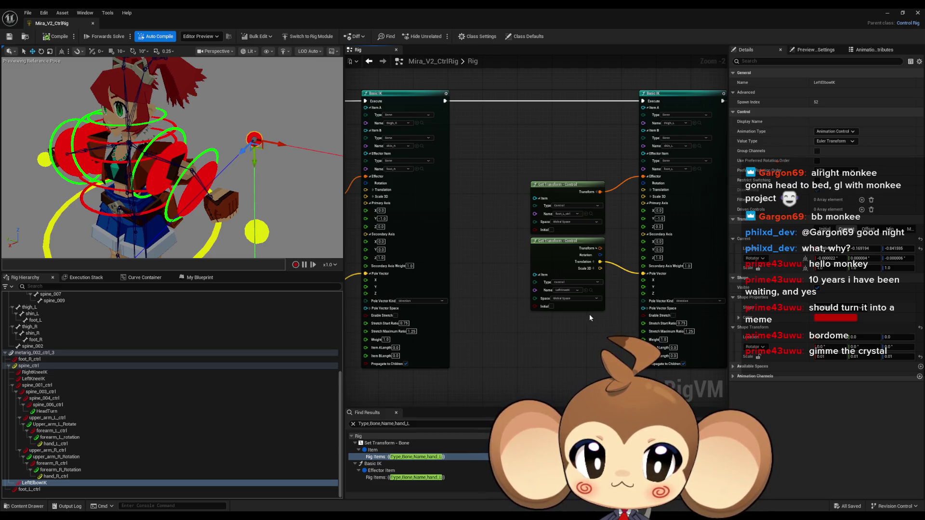
Step: Try Primary Axis Y = 1.0 in the arm Basic IK node, then undo back to -1.0
scroll(589, 314, "down", 6)
scroll(590, 314, "up", 7)
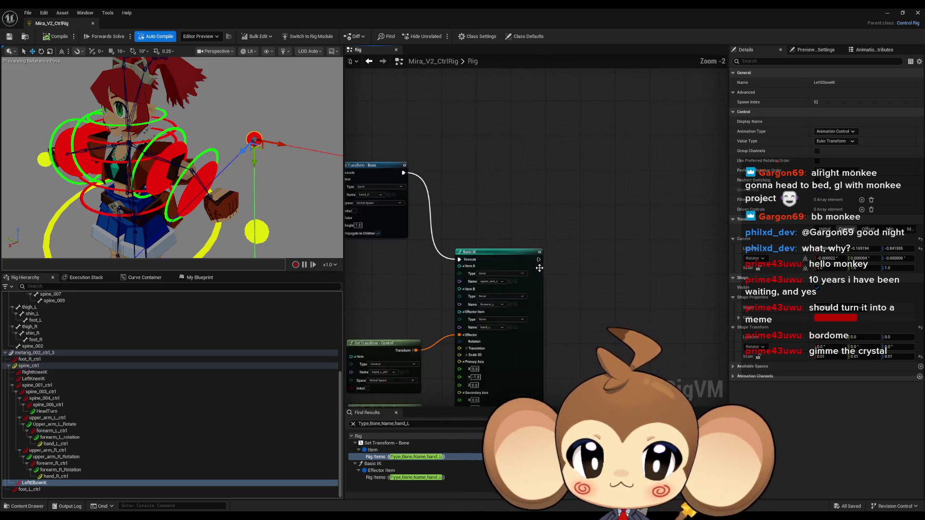
scroll(622, 251, "up", 1)
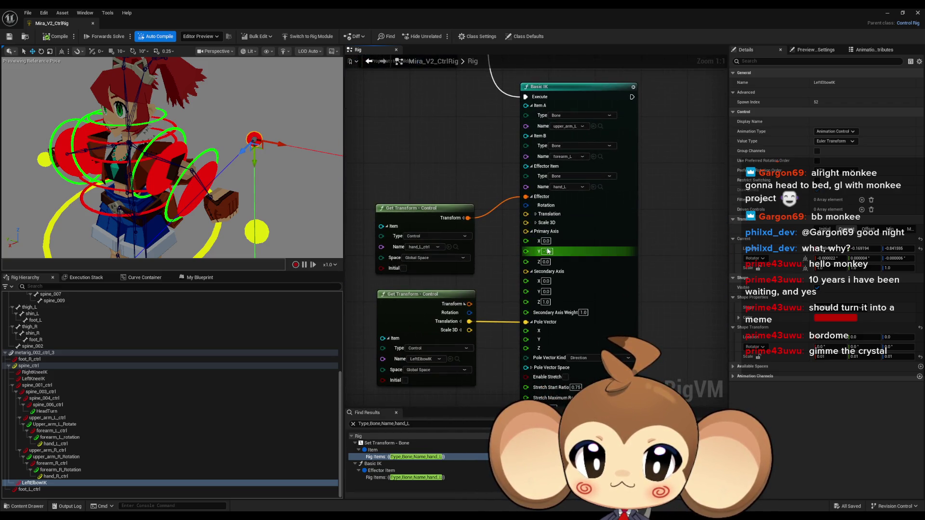
left_click(548, 251)
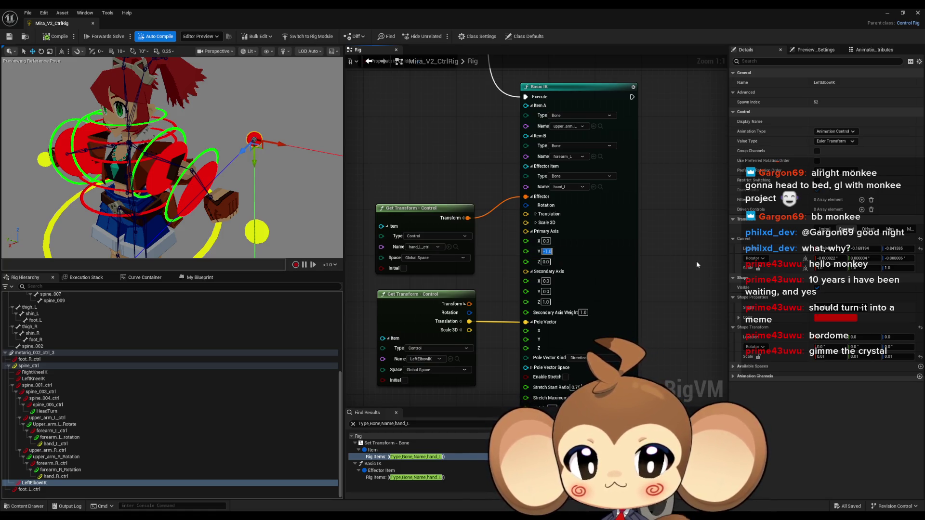
type("1")
key("Return")
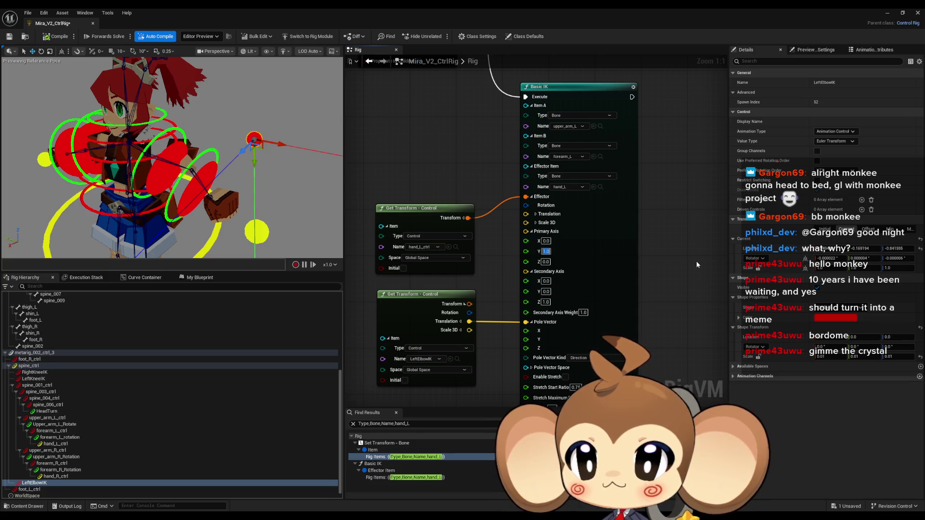
key("ctrl+z")
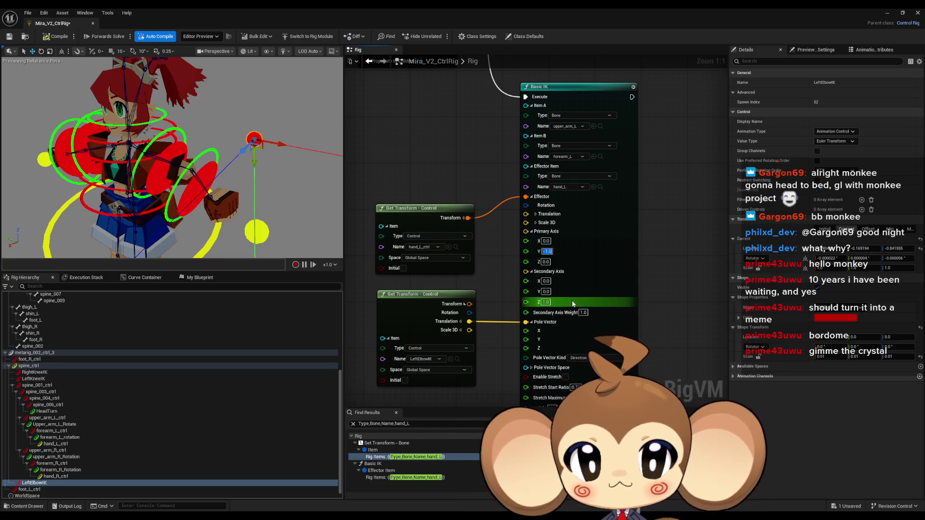
Step: Set Secondary Axis Z to -1.0 and orbit the preview to check the left arm
left_click(549, 302)
type("-1")
key("Return")
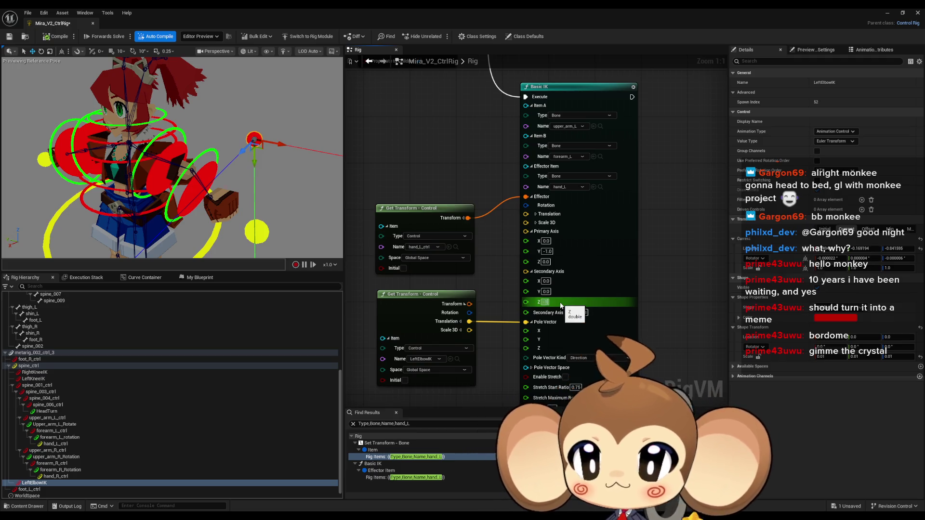
mouse_move(169, 193)
left_mouse_down()
mouse_move(216, 173)
mouse_move(236, 135)
mouse_move(202, 138)
mouse_move(208, 105)
left_mouse_up()
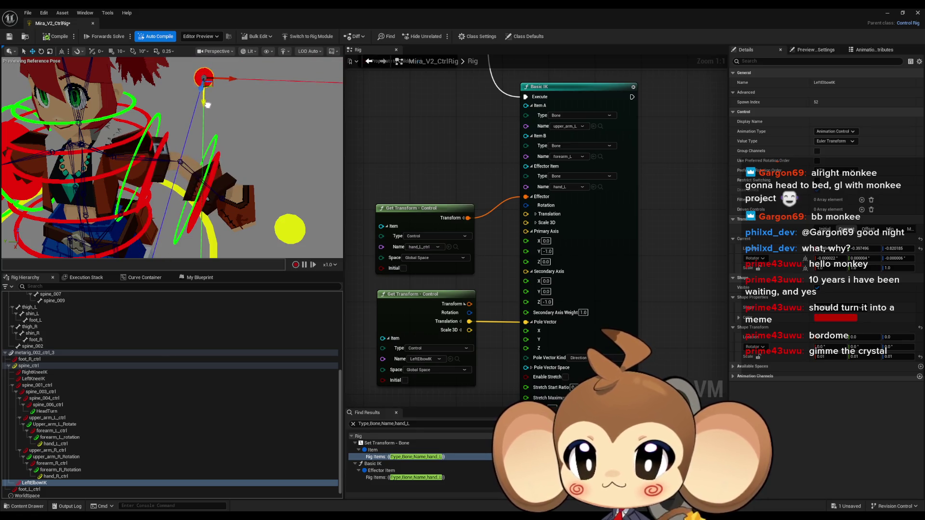
Step: Select hand_L_ctrl and move it sideways to test the arm IK
left_click_drag(250, 181, 238, 213)
left_click(135, 177)
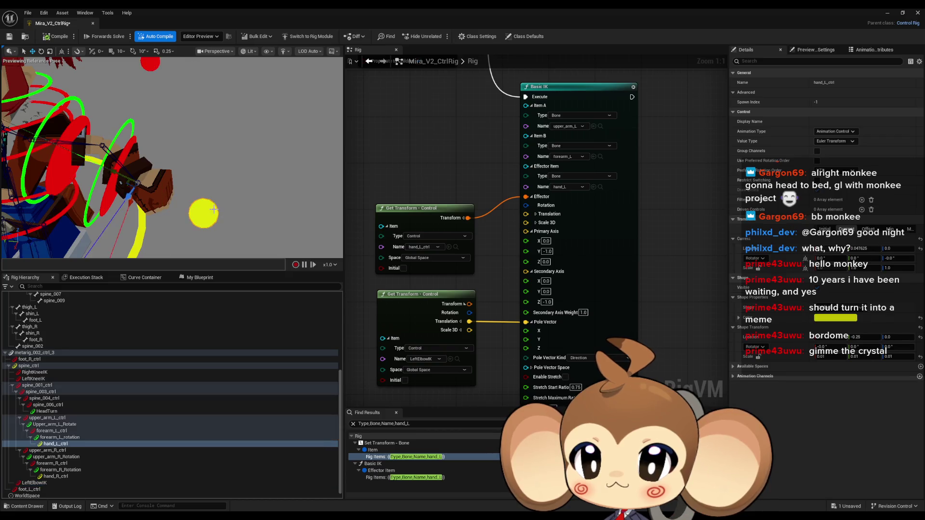
mouse_move(135, 177)
left_mouse_down()
mouse_move(166, 185)
mouse_move(195, 166)
mouse_move(167, 198)
mouse_move(166, 185)
mouse_move(184, 178)
left_mouse_up()
mouse_move(199, 146)
left_mouse_down()
mouse_move(200, 155)
mouse_move(183, 145)
left_mouse_up()
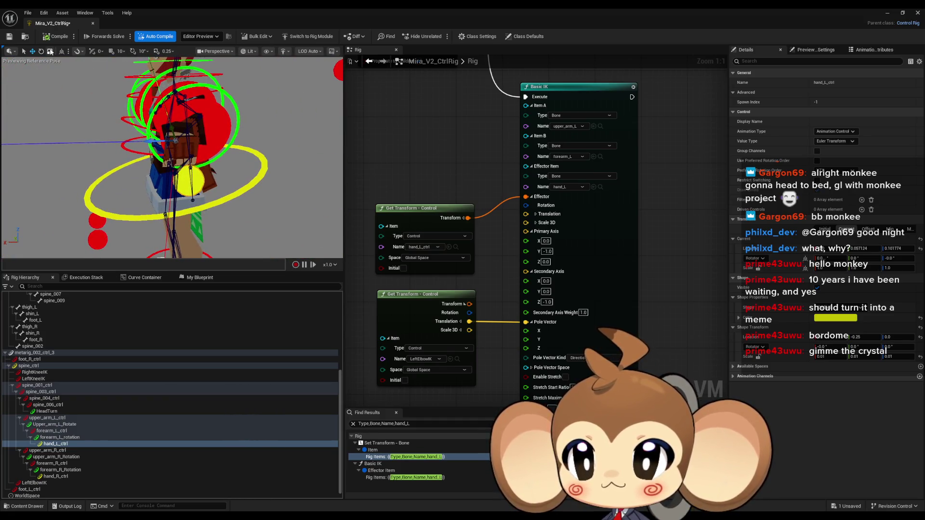
Step: Rotate and reposition the left hand control, framing it to check the arm's twist
left_click(41, 52)
mouse_move(167, 110)
left_mouse_down()
mouse_move(176, 139)
mouse_move(162, 133)
left_mouse_up()
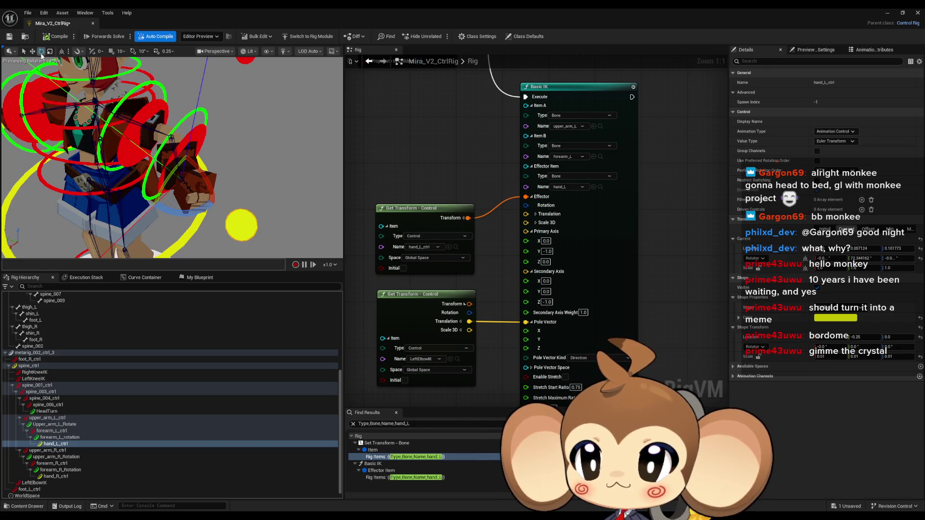
left_click_drag(180, 203, 190, 178)
left_click_drag(145, 145, 50, 65)
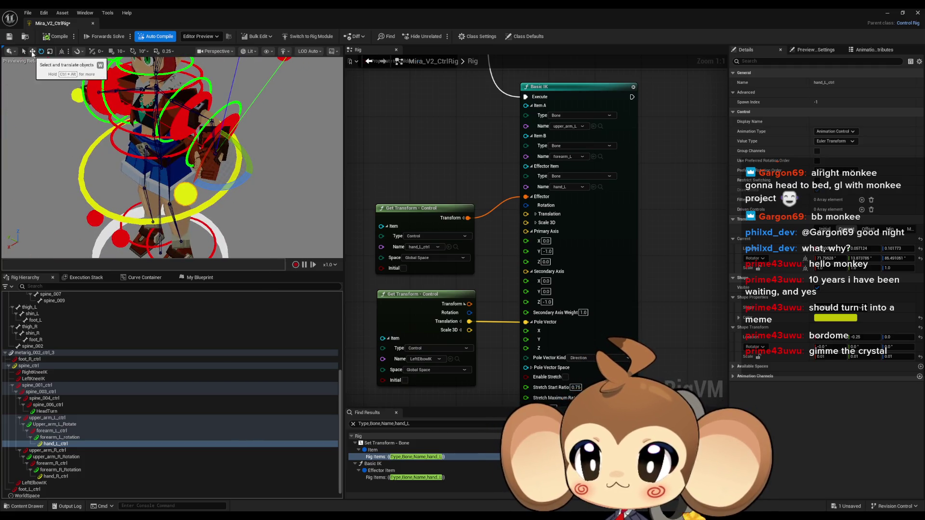
mouse_move(228, 139)
left_mouse_down()
mouse_move(169, 174)
mouse_move(107, 153)
left_mouse_up()
key("f")
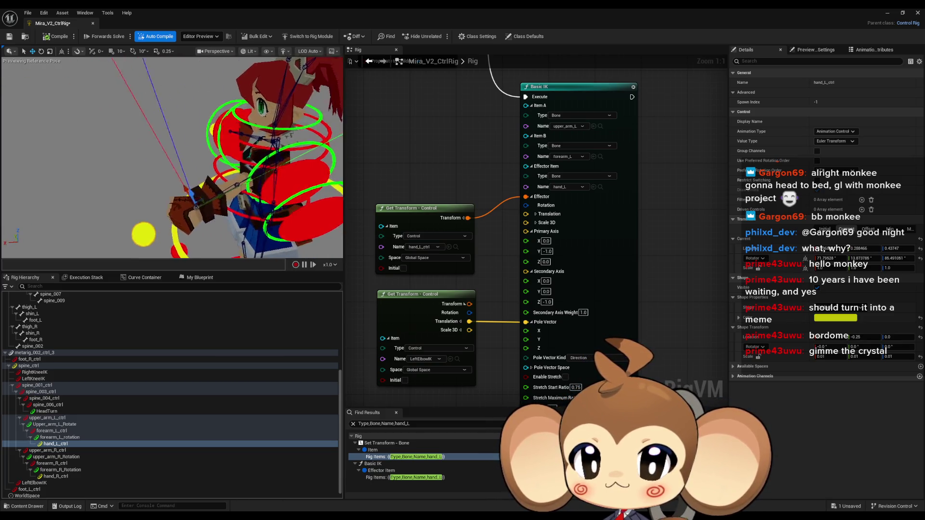
left_click(41, 51)
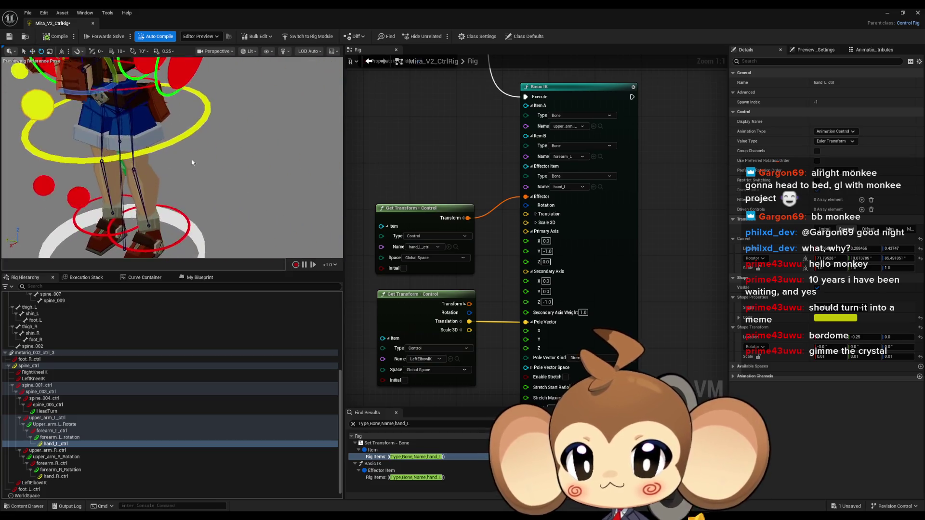
mouse_move(100, 111)
left_mouse_down()
mouse_move(125, 135)
mouse_move(133, 112)
left_mouse_up()
scroll(125, 135, "down", 3)
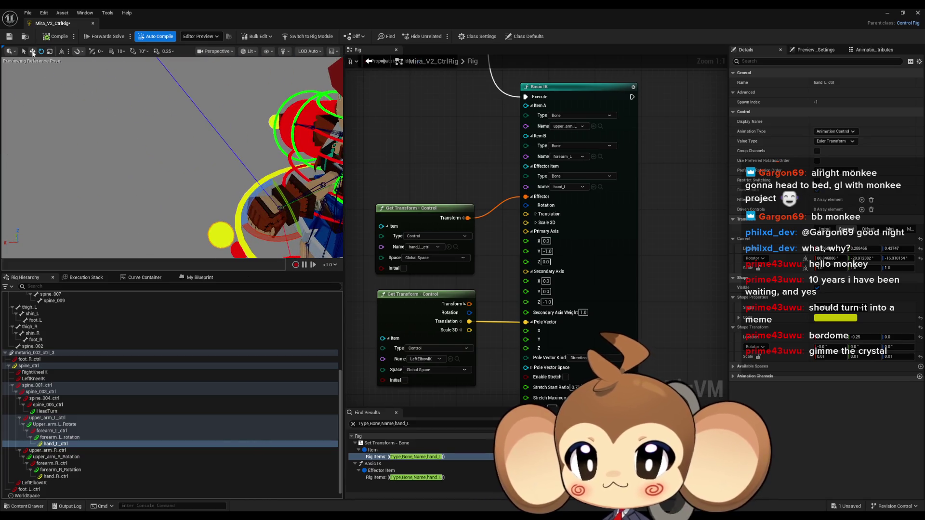
mouse_move(149, 151)
left_mouse_down()
mouse_move(264, 186)
mouse_move(288, 178)
left_mouse_up()
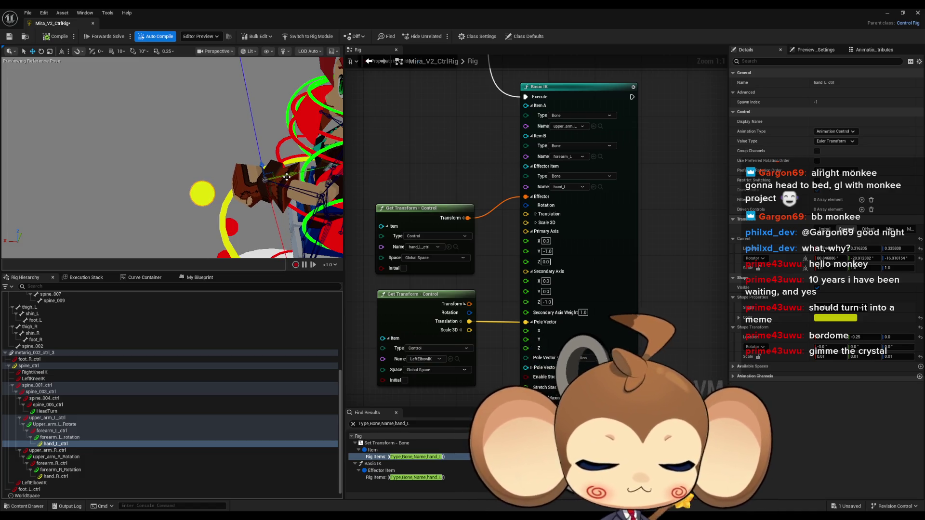
mouse_move(259, 160)
left_mouse_down()
mouse_move(238, 144)
mouse_move(100, 202)
mouse_move(215, 217)
mouse_move(173, 183)
mouse_move(196, 189)
left_mouse_up()
Step: Reselect hand_L_ctrl and pull it down-left, checking the arm bend up close
left_click(237, 139)
left_click(167, 182)
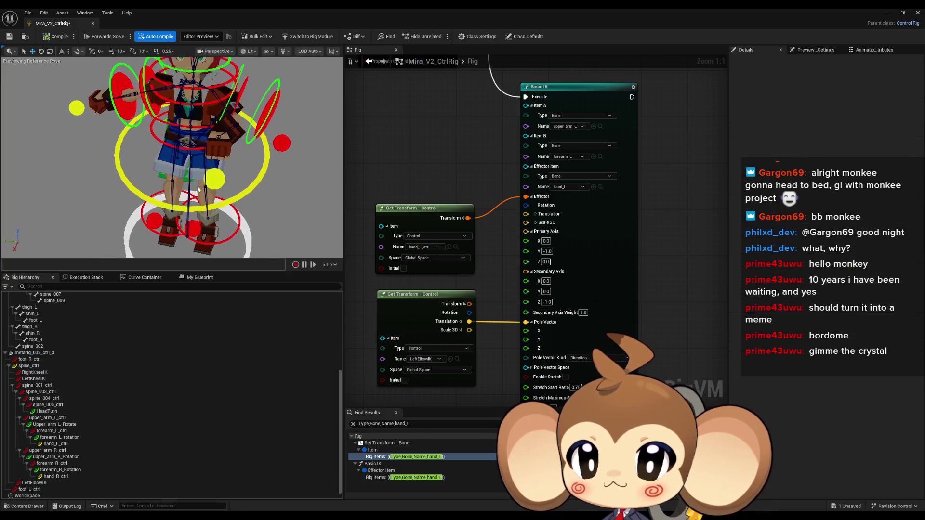
left_click(213, 182)
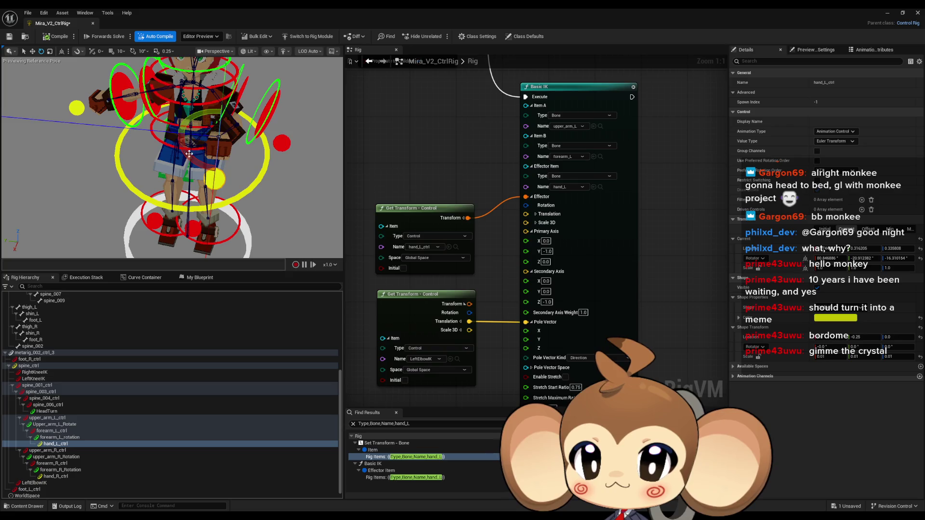
left_click_drag(122, 66, 47, 54)
left_click_drag(245, 161, 260, 148)
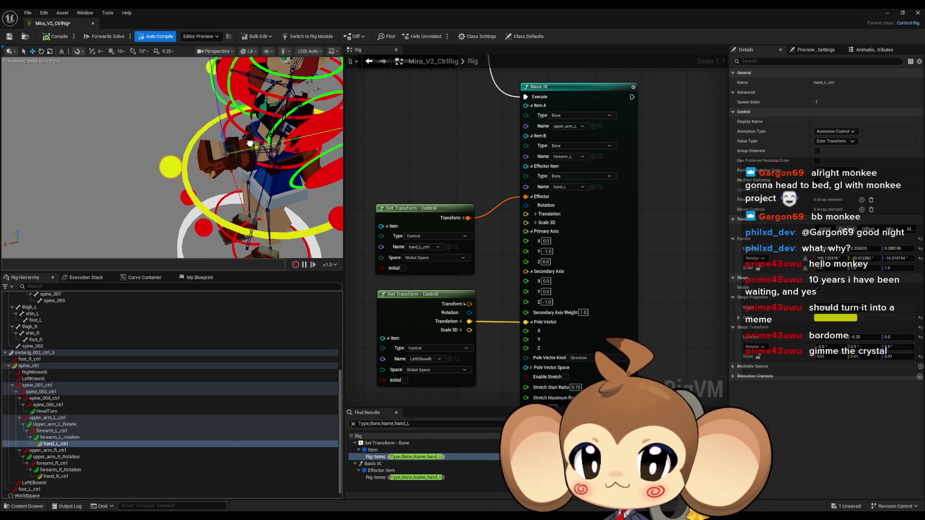
left_click_drag(244, 143, 278, 143)
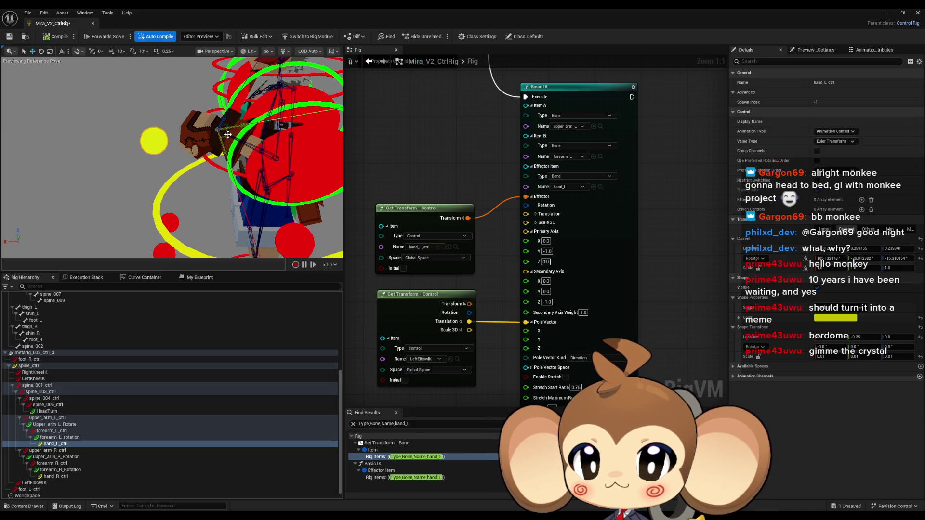
mouse_move(223, 136)
left_mouse_down()
mouse_move(179, 157)
mouse_move(199, 155)
left_mouse_up()
scroll(554, 230, "down", 5)
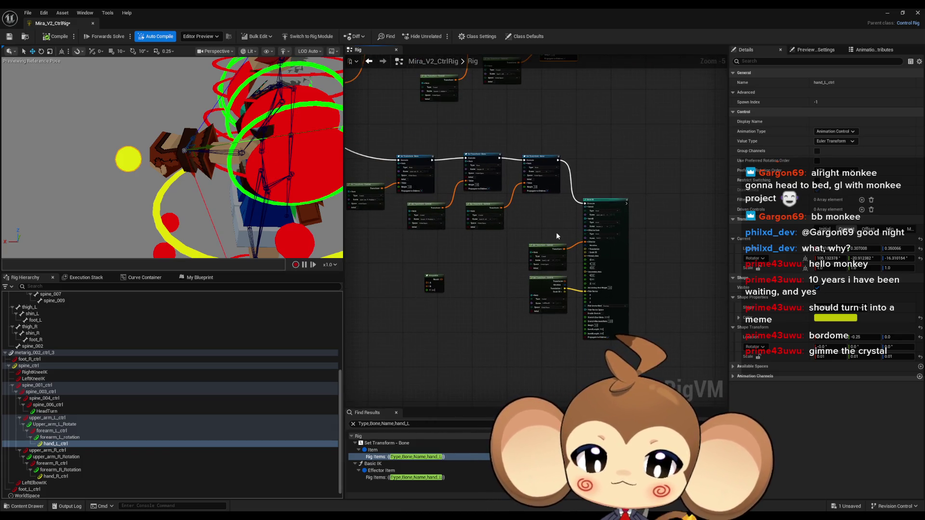
Step: Save and recompile the rig, move the Interpolate node, and shift the upper Set Transform row right
key("ctrl+s")
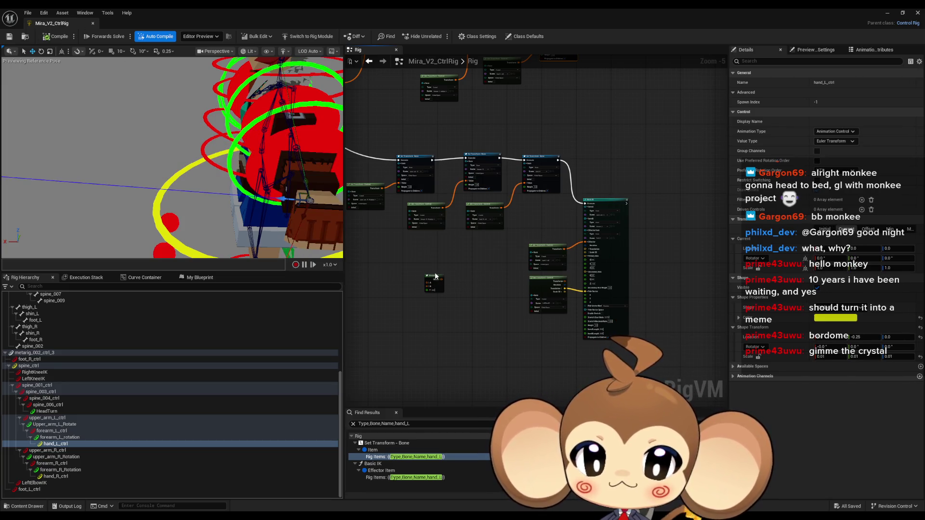
left_click_drag(434, 282, 684, 323)
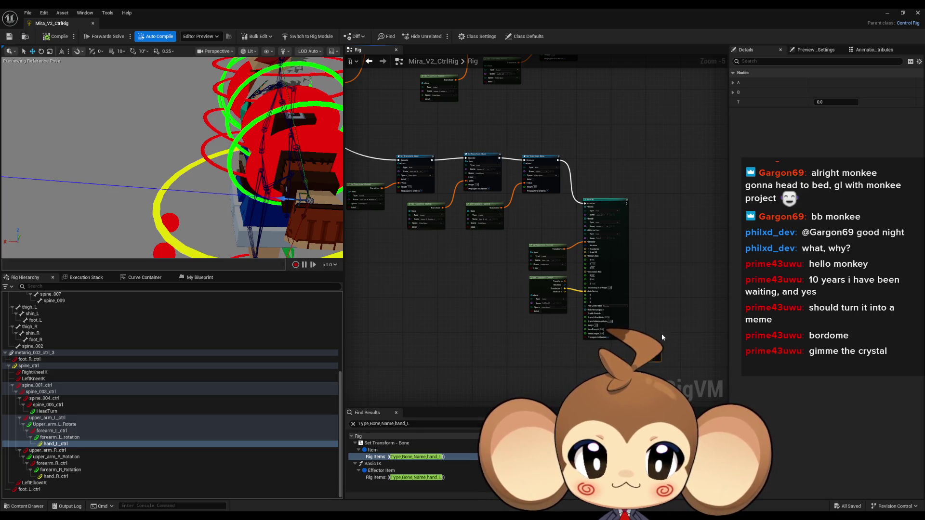
mouse_move(525, 96)
left_mouse_down()
mouse_move(525, 188)
mouse_move(612, 221)
left_mouse_up()
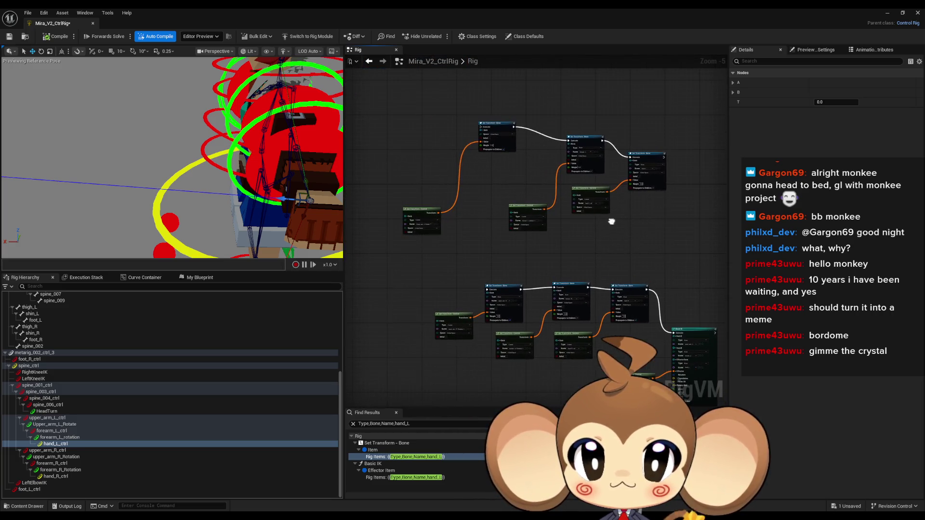
left_click_drag(393, 108, 678, 236)
left_click_drag(508, 128, 575, 178)
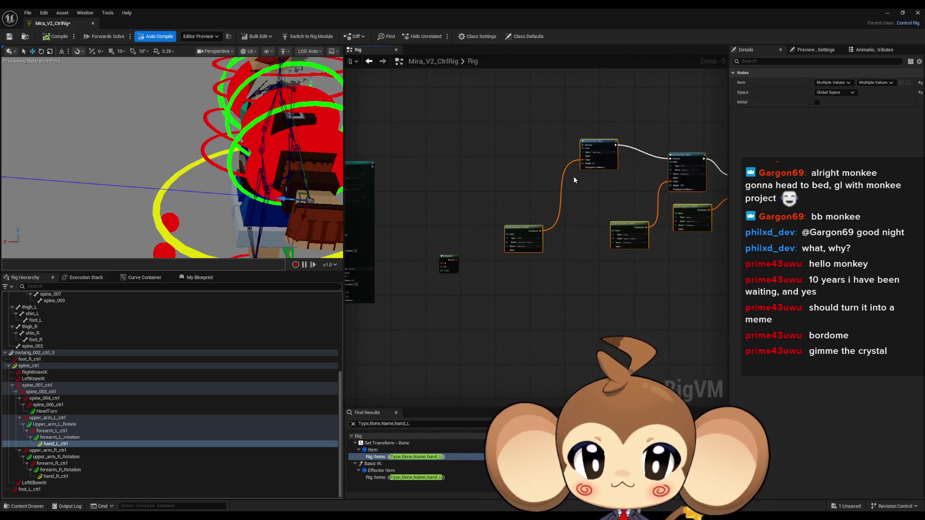
scroll(595, 153, "up", 2)
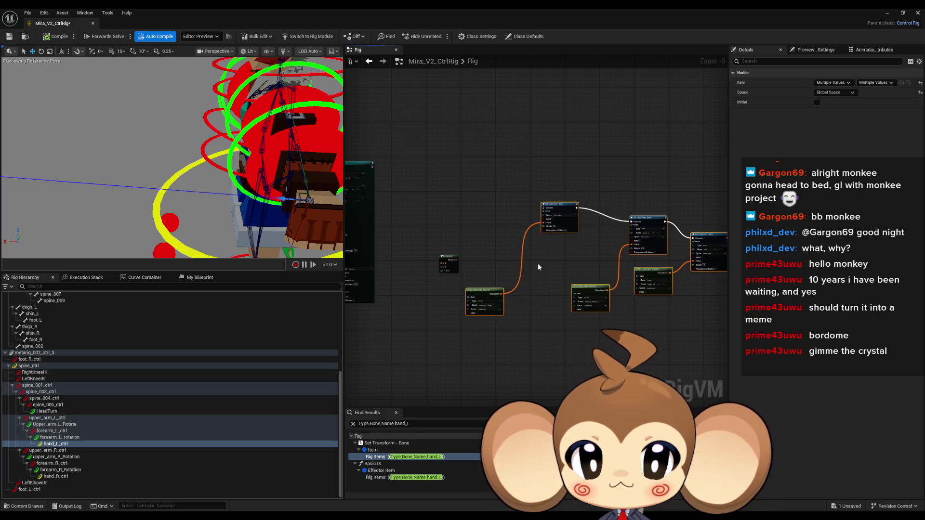
scroll(530, 313, "up", 1)
scroll(560, 314, "down", 4)
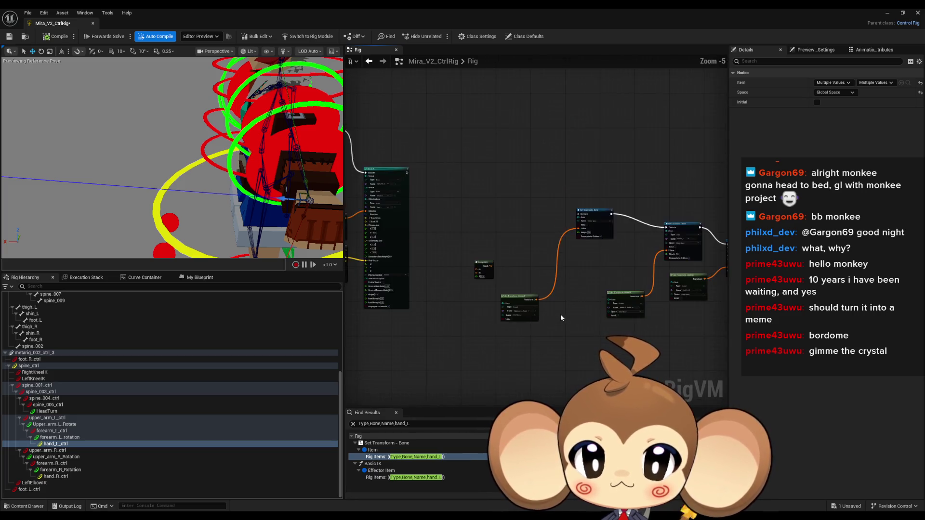
Step: Add Get Transform - Bone nodes for upper_arm_L, forearm_L and hand_L from the Rig Hierarchy
scroll(560, 314, "up", 4)
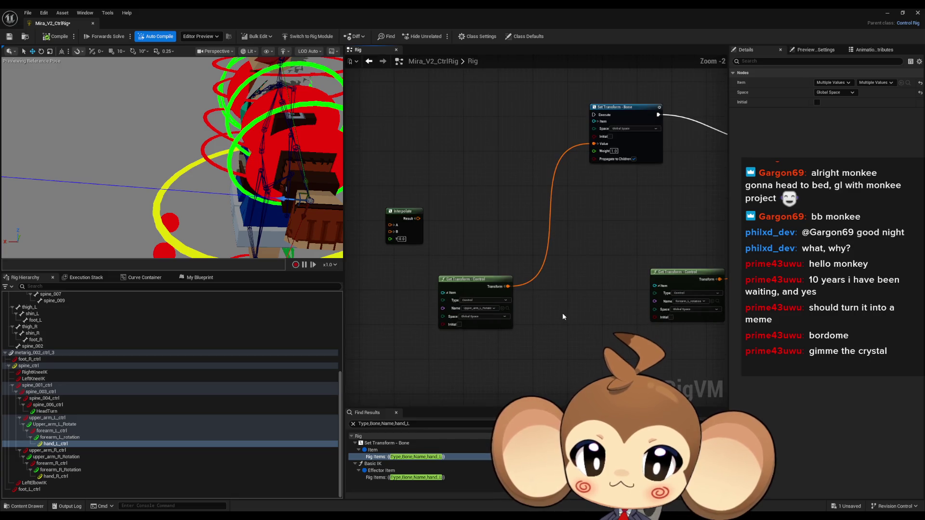
mouse_move(447, 204)
left_mouse_down()
mouse_move(606, 250)
mouse_move(480, 223)
left_mouse_up()
mouse_move(544, 295)
left_mouse_down()
mouse_move(532, 262)
mouse_move(518, 258)
left_mouse_up()
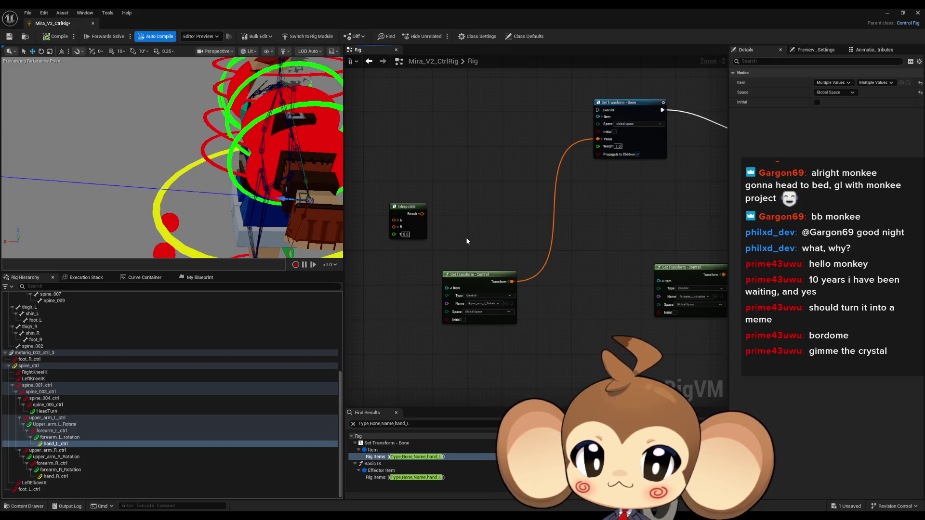
scroll(47, 386, "up", 5)
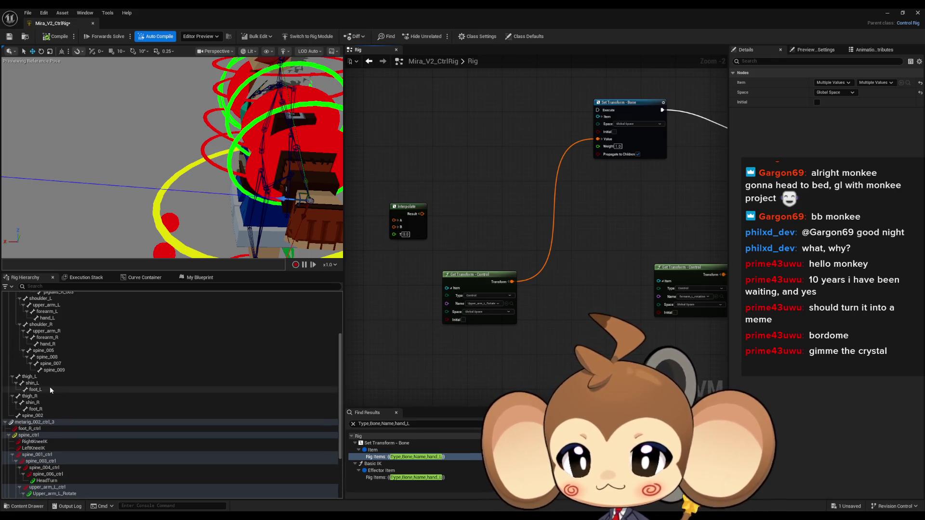
scroll(54, 390, "up", 2)
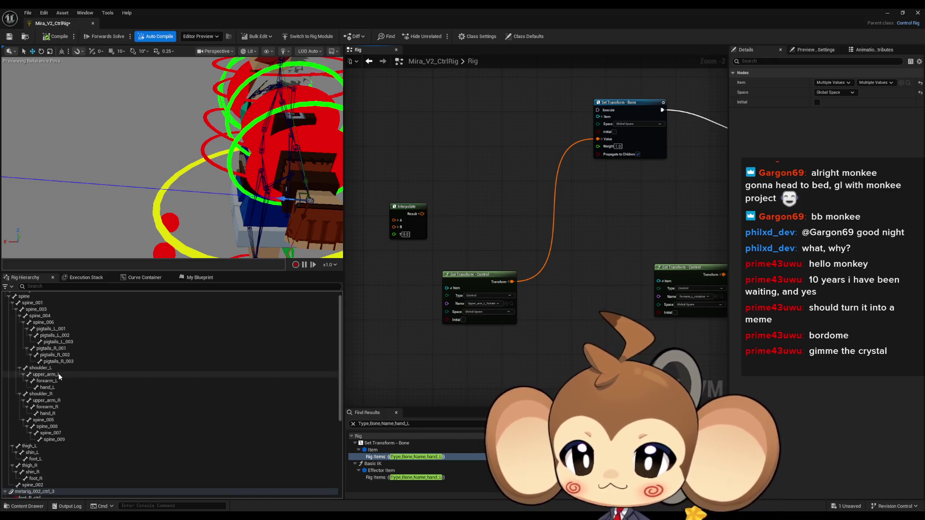
mouse_move(479, 170)
left_mouse_down()
mouse_move(705, 256)
mouse_move(681, 266)
mouse_move(452, 256)
left_mouse_up()
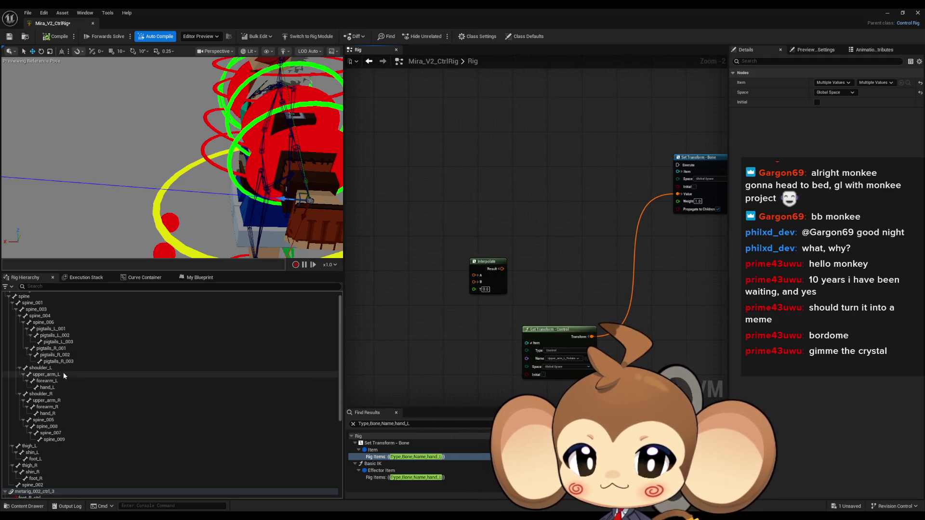
mouse_move(61, 372)
left_mouse_down()
mouse_move(473, 201)
mouse_move(412, 195)
left_mouse_up()
left_click(441, 217)
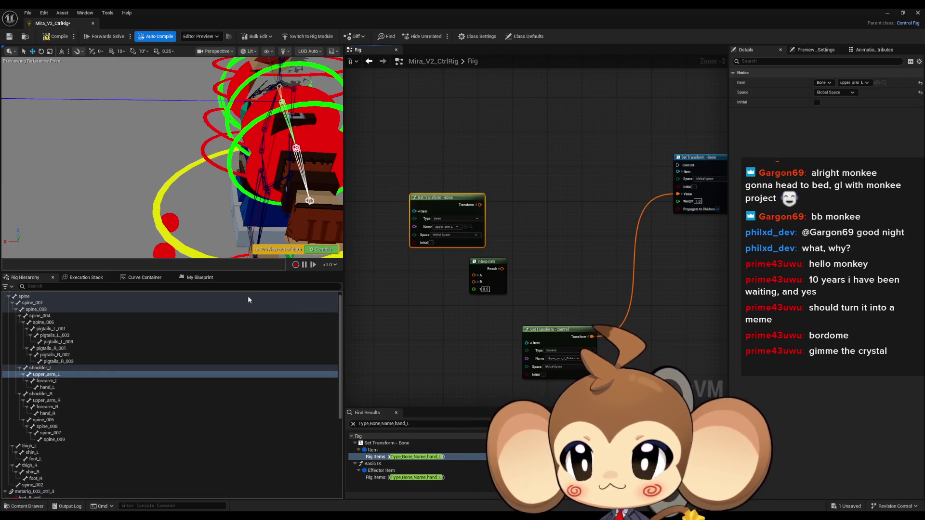
mouse_move(46, 381)
left_mouse_down()
mouse_move(495, 205)
mouse_move(534, 199)
left_mouse_up()
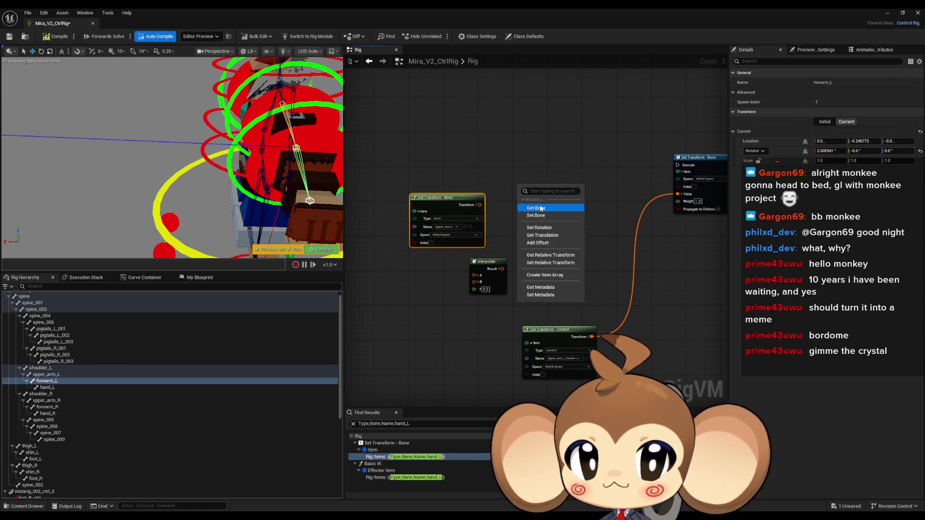
left_click(535, 208)
mouse_move(47, 387)
left_mouse_down()
mouse_move(220, 378)
mouse_move(421, 315)
left_mouse_up()
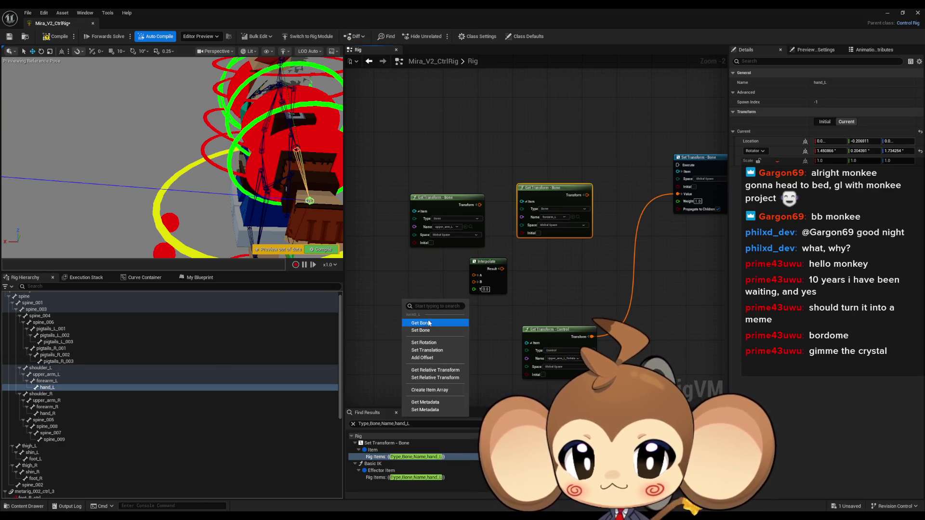
left_click(421, 323)
Step: Stack the three bone getters beside the Interpolate node and move the upper-arm control getter next to them
left_click_drag(440, 204, 418, 150)
left_click_drag(548, 188, 413, 205)
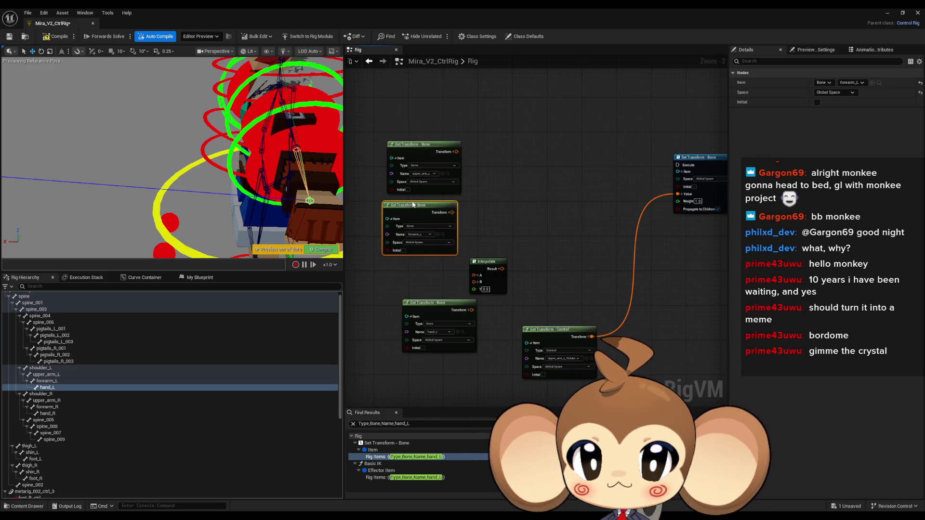
left_click_drag(434, 305, 410, 275)
scroll(567, 300, "up", 2)
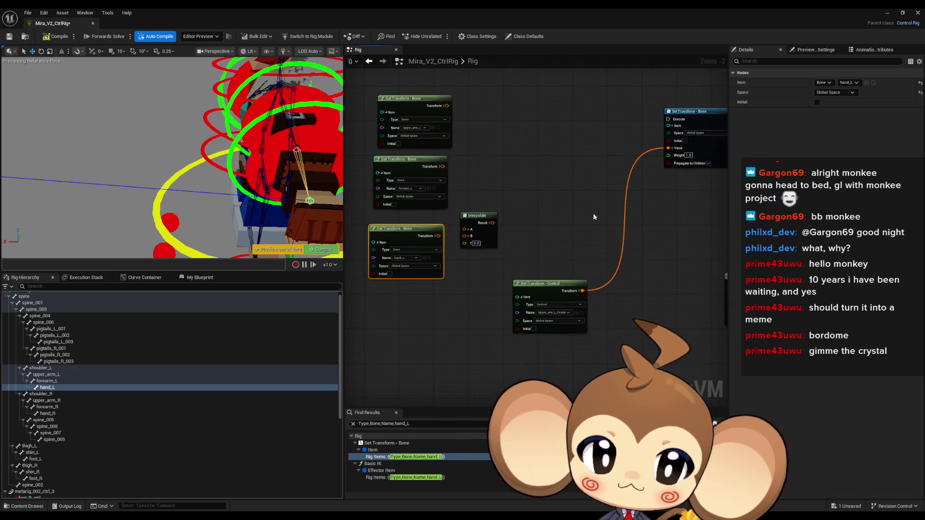
scroll(568, 290, "down", 2)
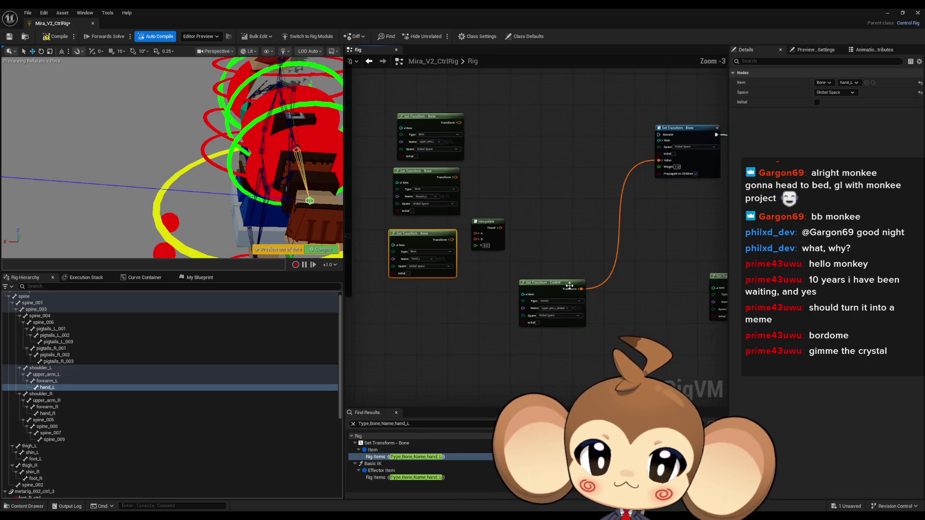
scroll(569, 284, "up", 1)
mouse_move(564, 332)
left_mouse_down()
mouse_move(574, 266)
mouse_move(522, 129)
left_mouse_up()
left_click_drag(724, 316, 566, 252)
Step: Group the forearm and hand_L_ctrl control getters with the Interpolate node, clearing space
left_click_drag(639, 243, 385, 177)
scroll(539, 232, "down", 2)
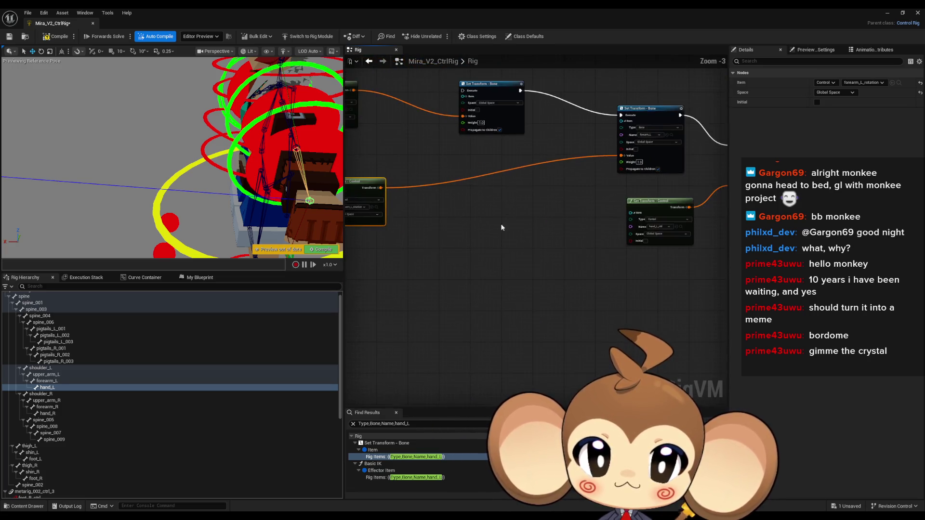
mouse_move(663, 204)
left_mouse_down()
mouse_move(381, 264)
mouse_move(583, 262)
left_mouse_up()
scroll(582, 243, "up", 2)
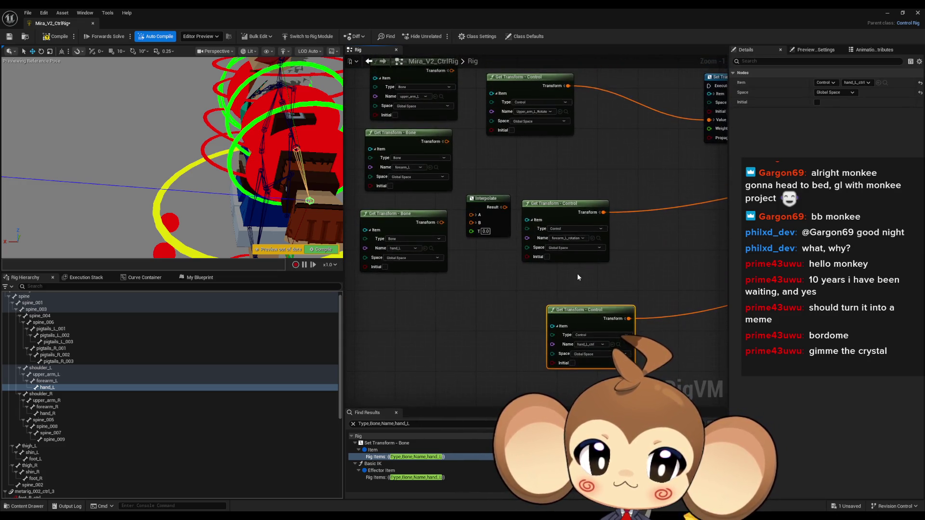
left_click_drag(575, 323, 514, 338)
mouse_move(499, 227)
left_mouse_down()
mouse_move(555, 288)
mouse_move(655, 313)
left_mouse_up()
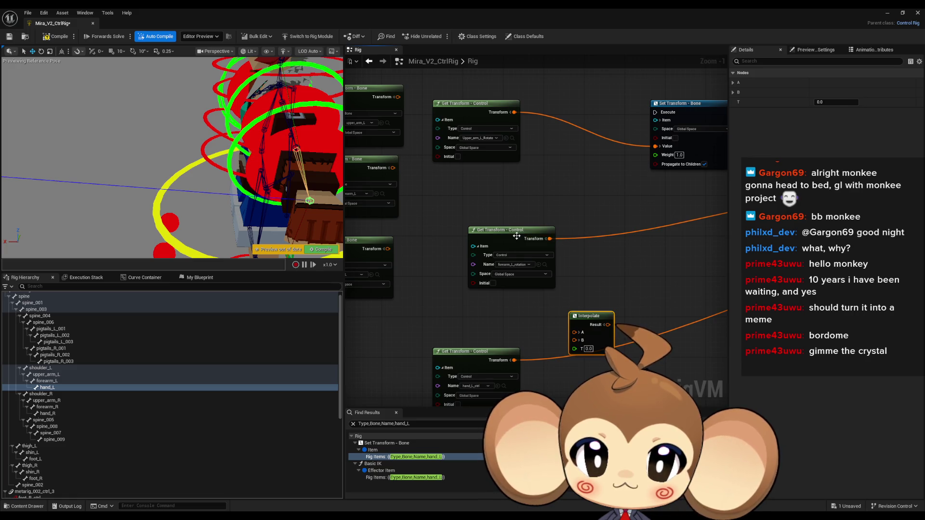
left_click_drag(515, 235, 489, 216)
Step: Paste two more Interpolate nodes and feed their Results into the Set Transform - Bone Values
key("ctrl+v")
key("ctrl+v")
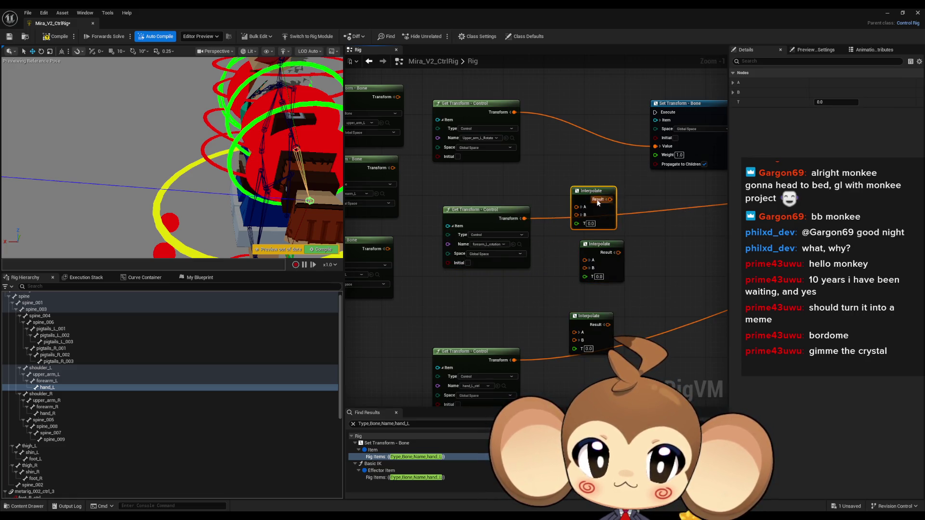
scroll(570, 218, "down", 2)
left_click_drag(566, 214, 602, 172)
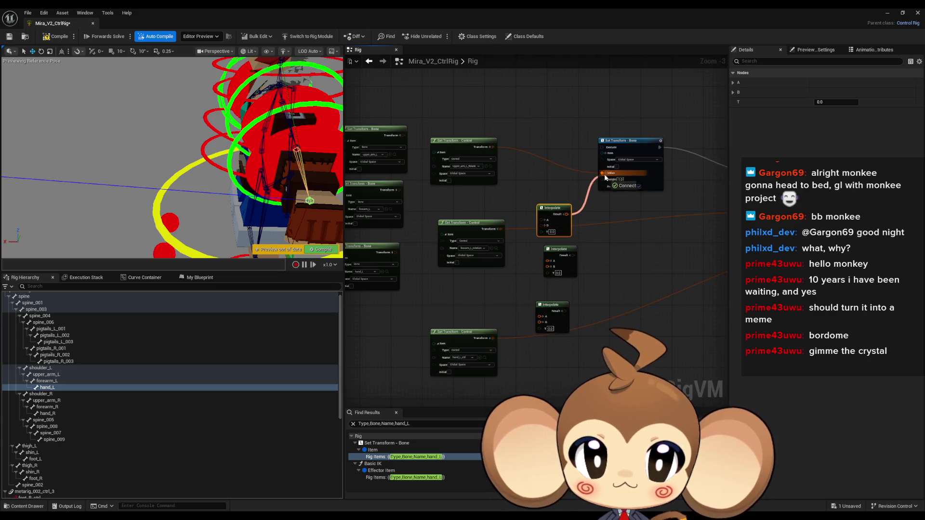
mouse_move(449, 260)
left_mouse_down()
mouse_move(675, 219)
mouse_move(651, 241)
mouse_move(399, 285)
mouse_move(497, 301)
left_mouse_up()
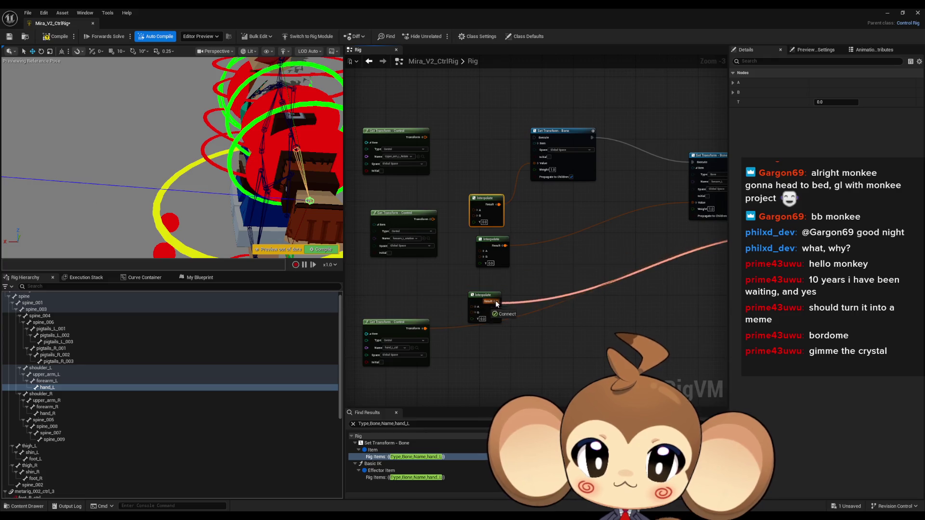
scroll(527, 311, "up", 1)
scroll(527, 310, "up", 1)
Step: Wire the bone and control transforms into the Interpolate A/B inputs and link the execution chain
mouse_move(581, 294)
left_mouse_down()
mouse_move(501, 315)
mouse_move(531, 308)
mouse_move(396, 212)
left_mouse_up()
mouse_move(591, 229)
left_mouse_down()
mouse_move(532, 198)
mouse_move(530, 182)
mouse_move(647, 287)
mouse_move(594, 175)
left_mouse_up()
mouse_move(656, 277)
left_mouse_down()
mouse_move(516, 175)
mouse_move(476, 159)
left_mouse_up()
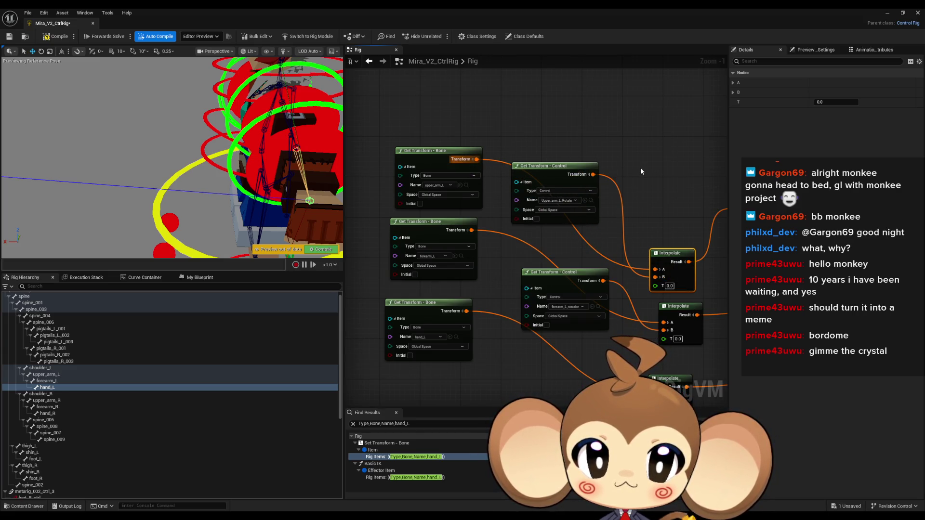
scroll(632, 169, "down", 4)
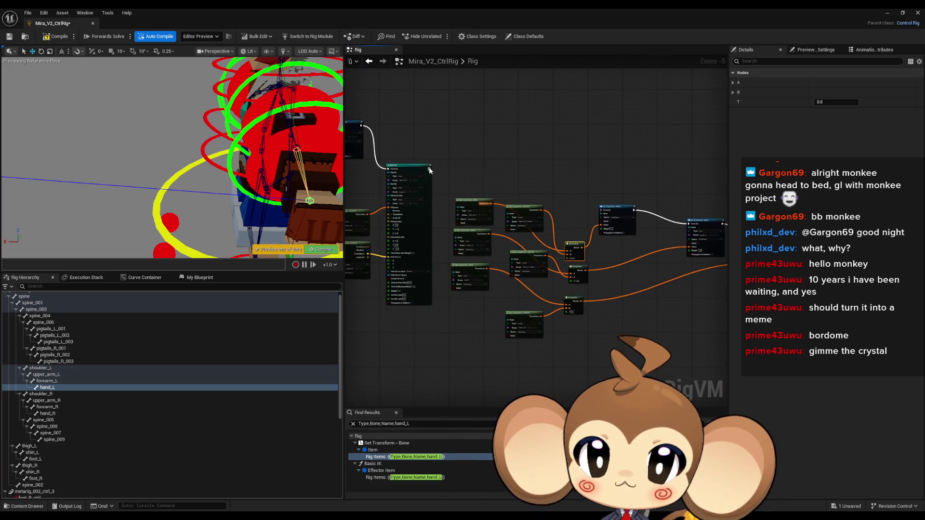
mouse_move(429, 169)
left_mouse_down()
mouse_move(516, 182)
mouse_move(604, 212)
left_mouse_up()
scroll(510, 297, "up", 6)
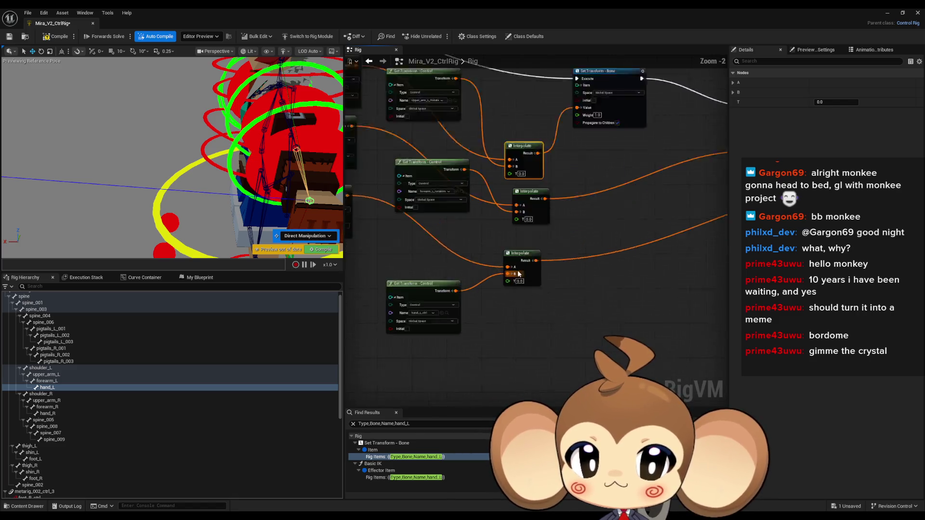
scroll(116, 348, "down", 5)
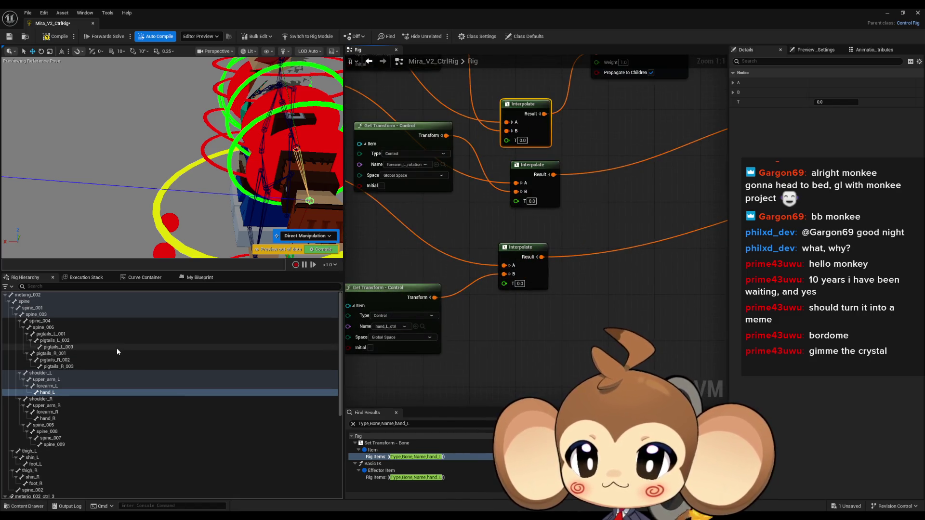
scroll(126, 345, "up", 5)
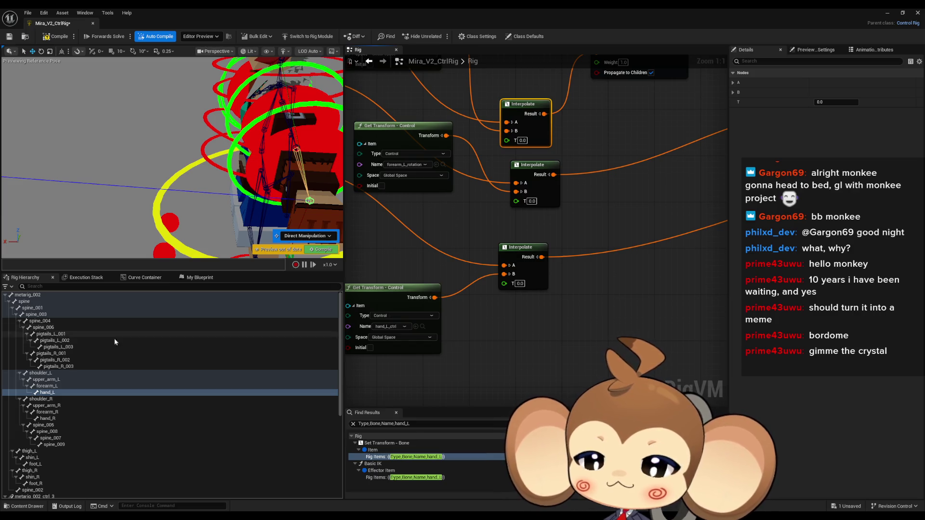
Step: Create a Float variable named LeftArmIKFKBlend in My Blueprint
left_click(87, 279)
left_click(138, 279)
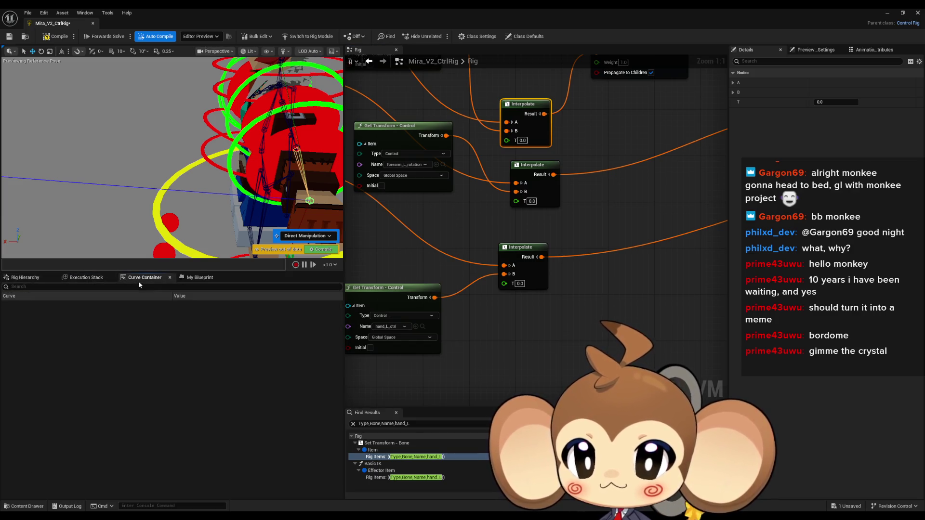
left_click(199, 280)
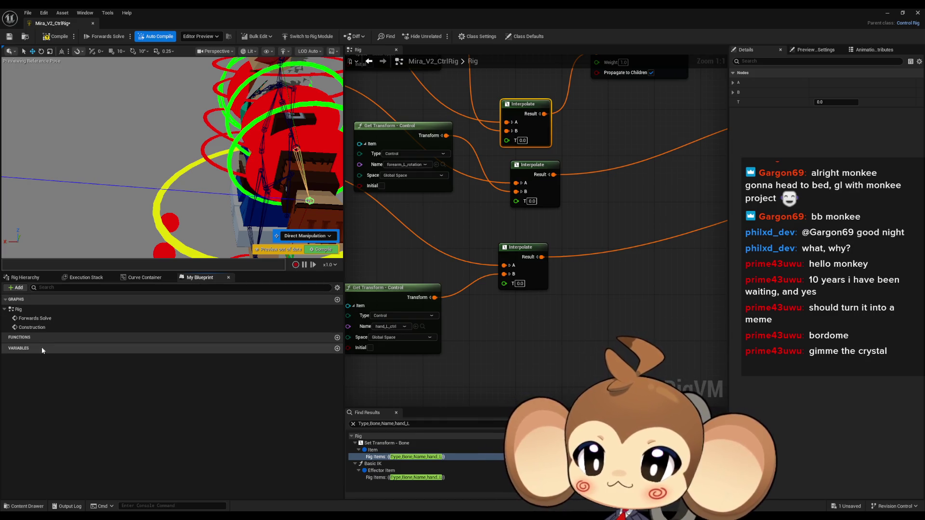
left_click(336, 349)
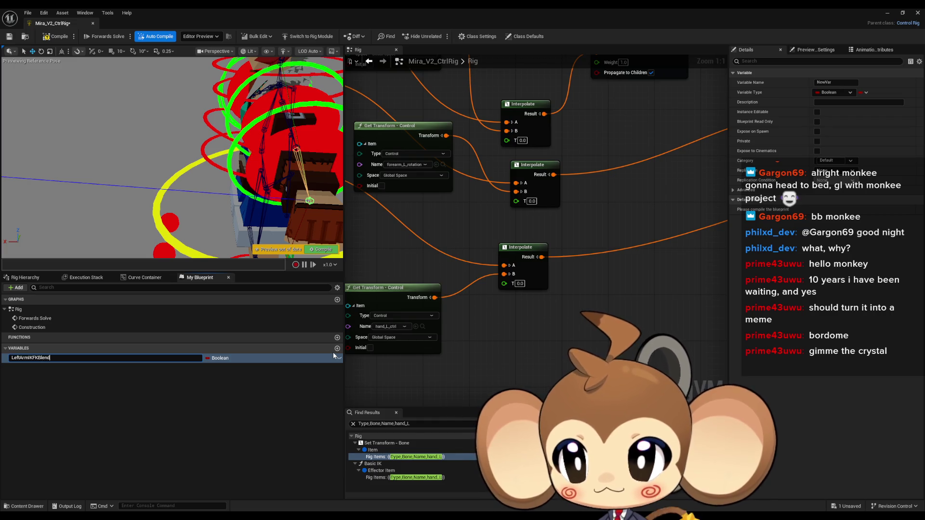
type("d")
key("Return")
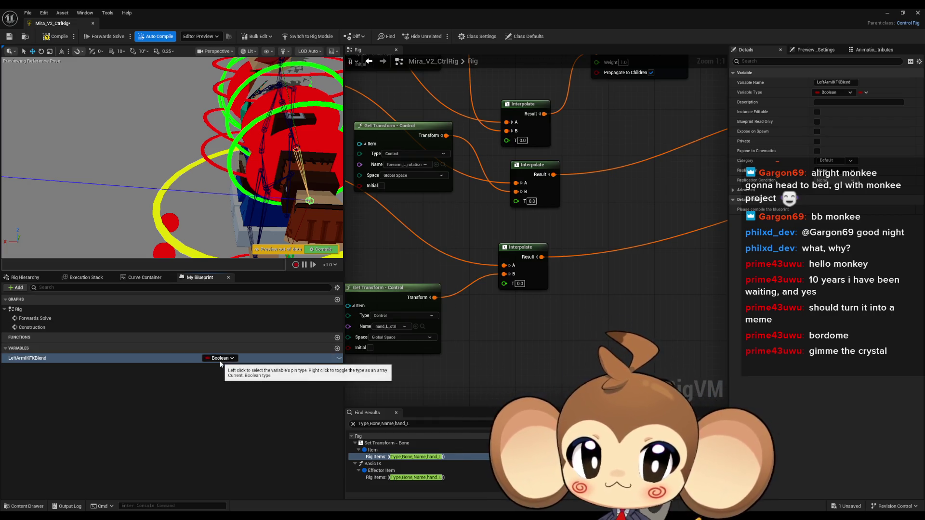
left_click(220, 358)
left_click(226, 392)
Step: Add a LeftArmIKFKBlend Get node, wire it into the Interpolate T inputs, and save-compile
scroll(524, 288, "down", 2)
scroll(564, 279, "down", 1)
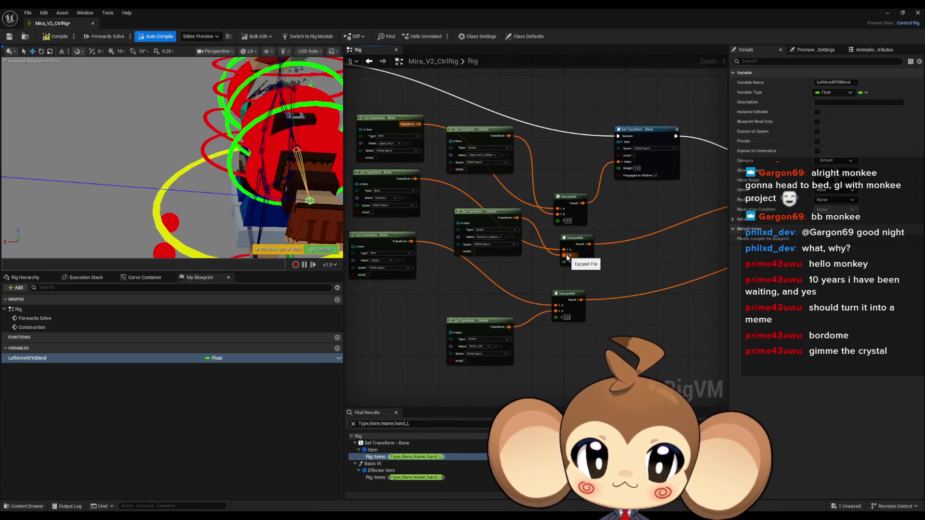
mouse_move(29, 358)
left_mouse_down()
mouse_move(407, 354)
mouse_move(374, 313)
mouse_move(379, 307)
left_mouse_up()
left_click(390, 317)
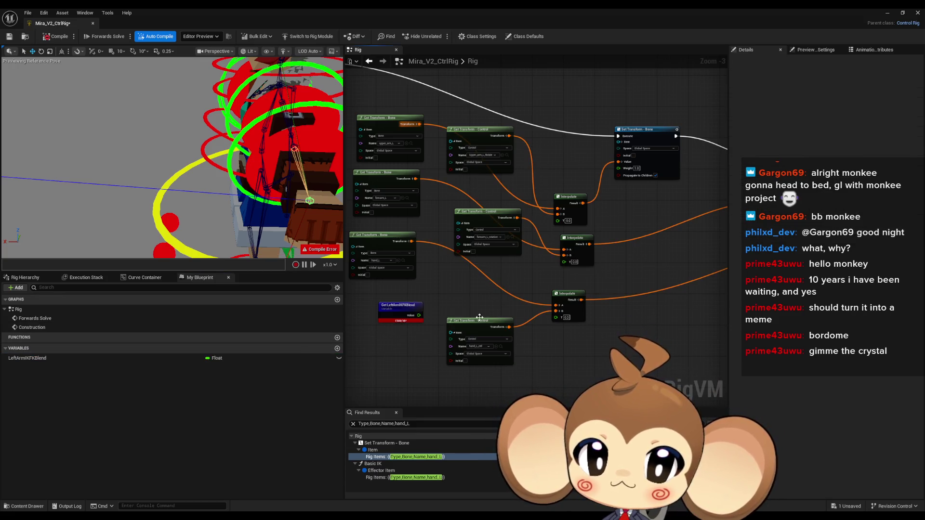
scroll(399, 314, "up", 3)
mouse_move(468, 296)
left_mouse_down()
mouse_move(566, 323)
mouse_move(561, 262)
mouse_move(578, 240)
left_mouse_up()
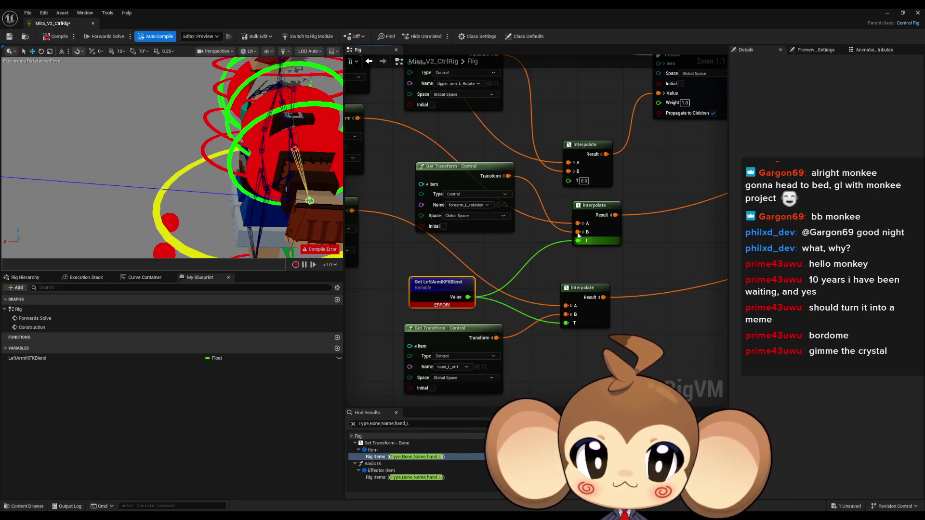
left_click_drag(569, 181, 468, 296)
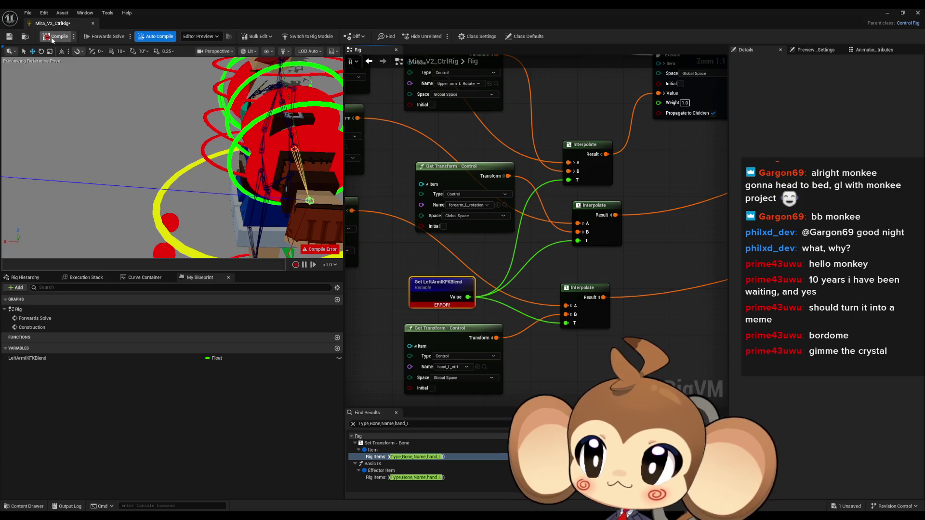
key("ctrl+s")
scroll(496, 225, "down", 3)
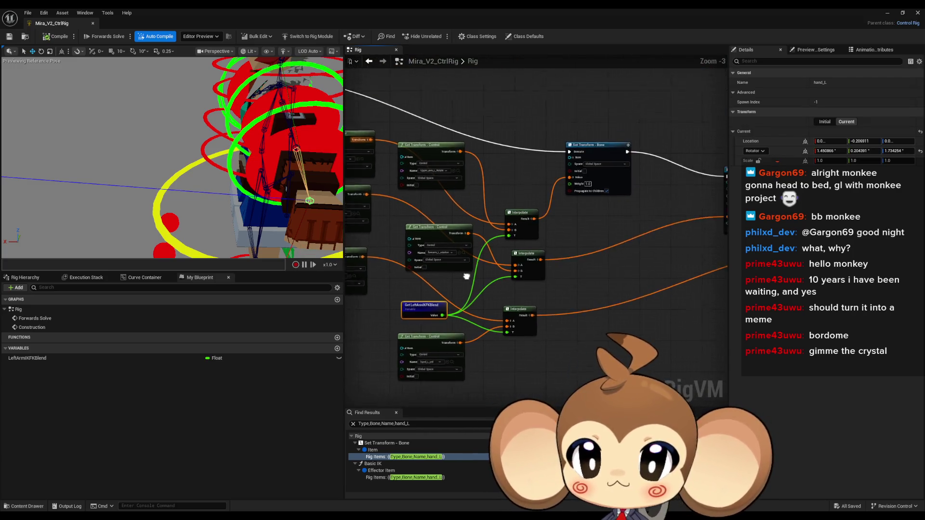
left_click_drag(484, 279, 501, 259)
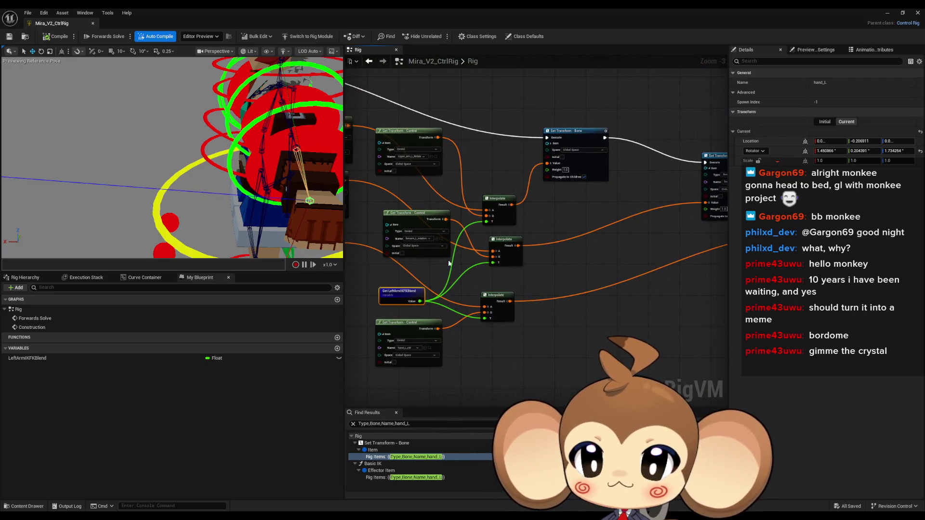
Step: Select hand_L_ctrl and translate it up and to the left in the preview
left_click(128, 358)
left_click_drag(276, 203, 258, 198)
left_click(135, 141)
mouse_move(135, 141)
left_mouse_down()
mouse_move(141, 86)
mouse_move(154, 92)
mouse_move(96, 68)
left_mouse_up()
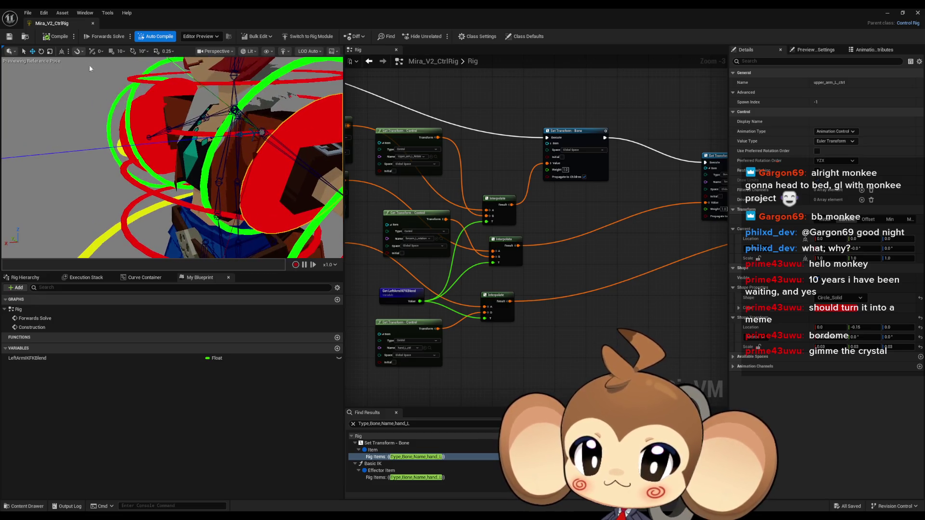
mouse_move(169, 135)
left_mouse_down()
mouse_move(225, 153)
mouse_move(166, 161)
left_mouse_up()
left_click(239, 204)
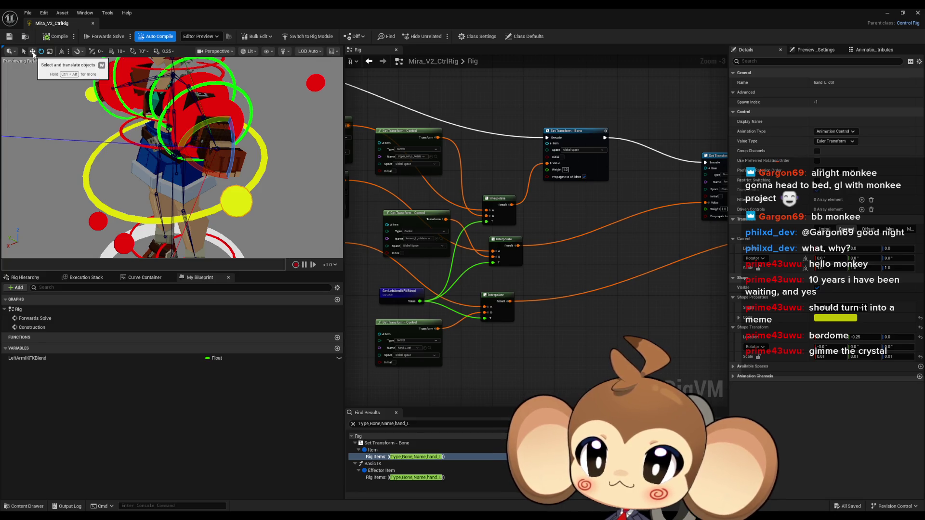
left_click(33, 53)
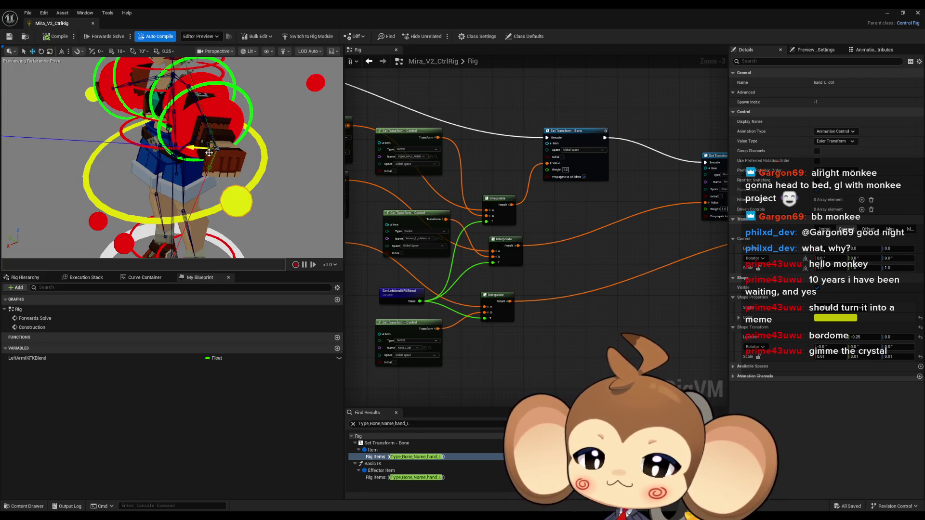
mouse_move(208, 145)
left_mouse_down()
mouse_move(147, 140)
mouse_move(152, 115)
left_mouse_up()
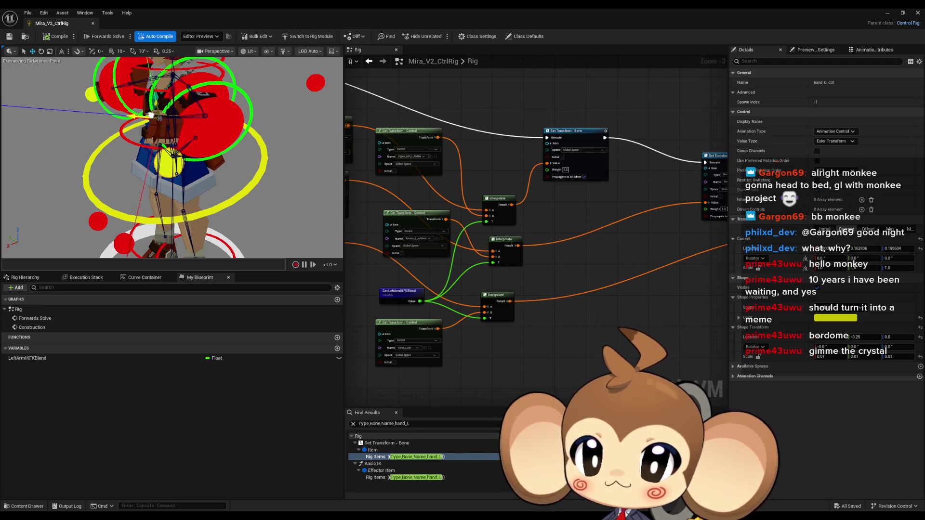
Step: Drag LeftArmIKFKBlend's default value, settling around 0.16, to preview the IK/FK blend
left_click_drag(448, 245, 486, 272)
left_click(284, 357)
left_click_drag(820, 248, 830, 239)
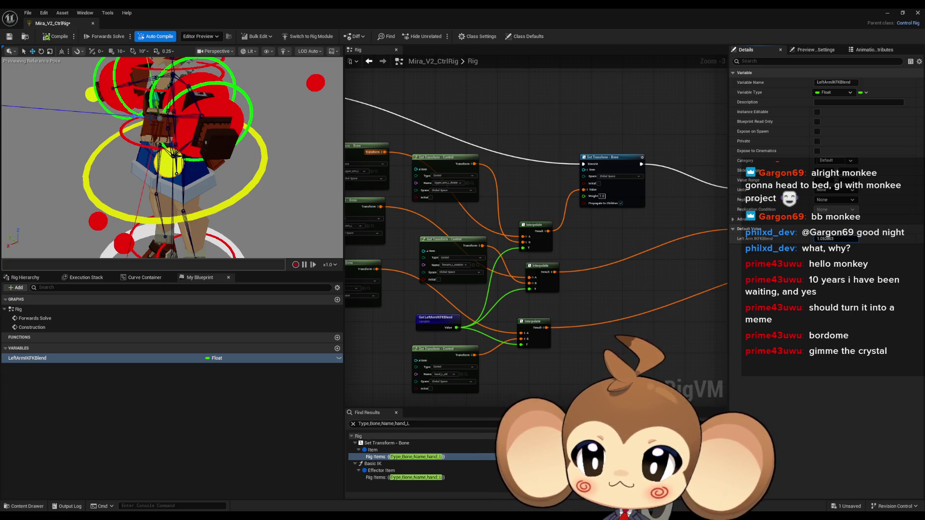
left_click_drag(833, 238, 832, 239)
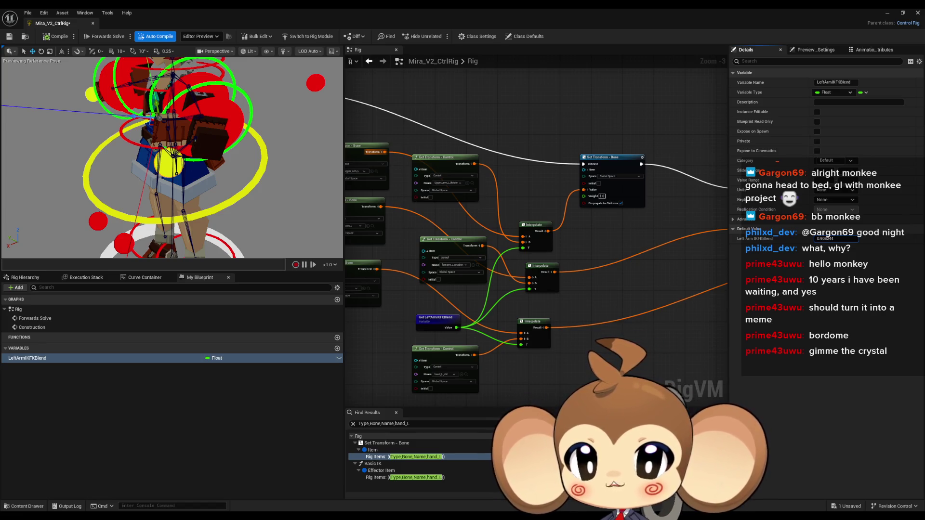
left_click_drag(832, 239, 825, 239)
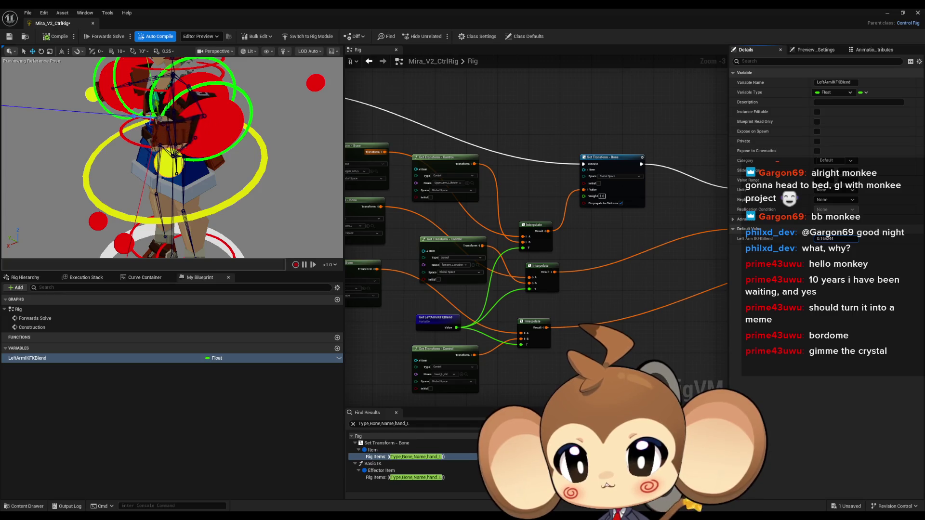
left_click(206, 183)
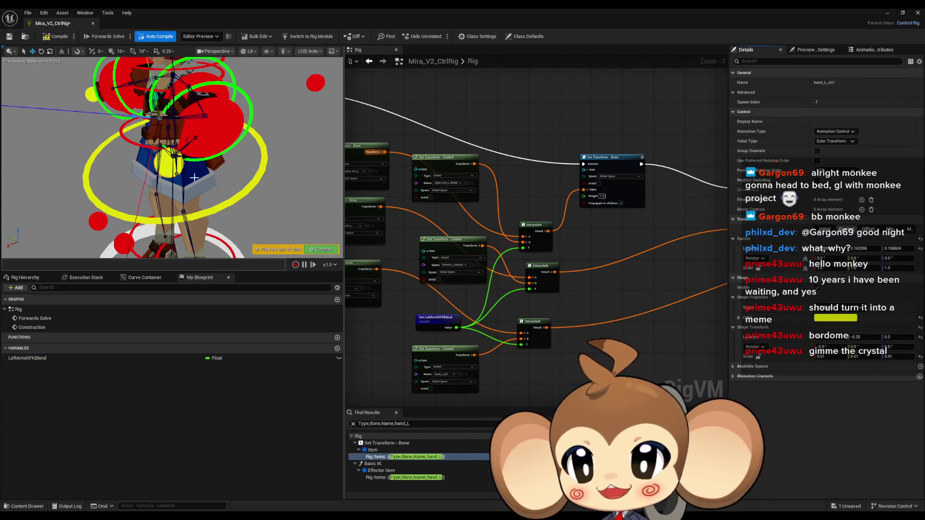